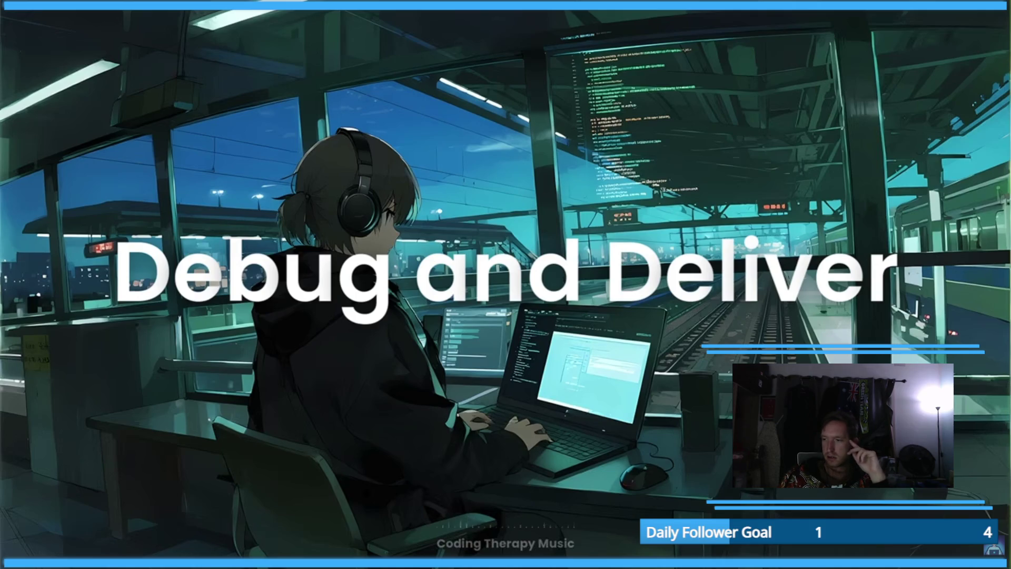
- Check the per-app sound levels in Volume Mixer, then return to Unity
{"action": "key", "text": "super"}
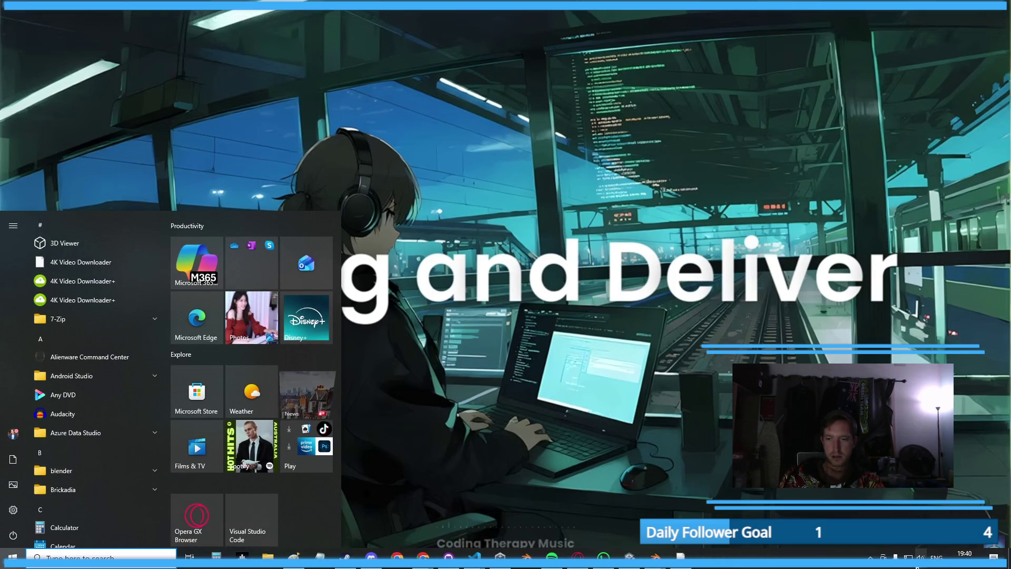
{"action": "right_click", "coordinate": [919, 557]}
{"action": "left_click", "coordinate": [923, 500]}
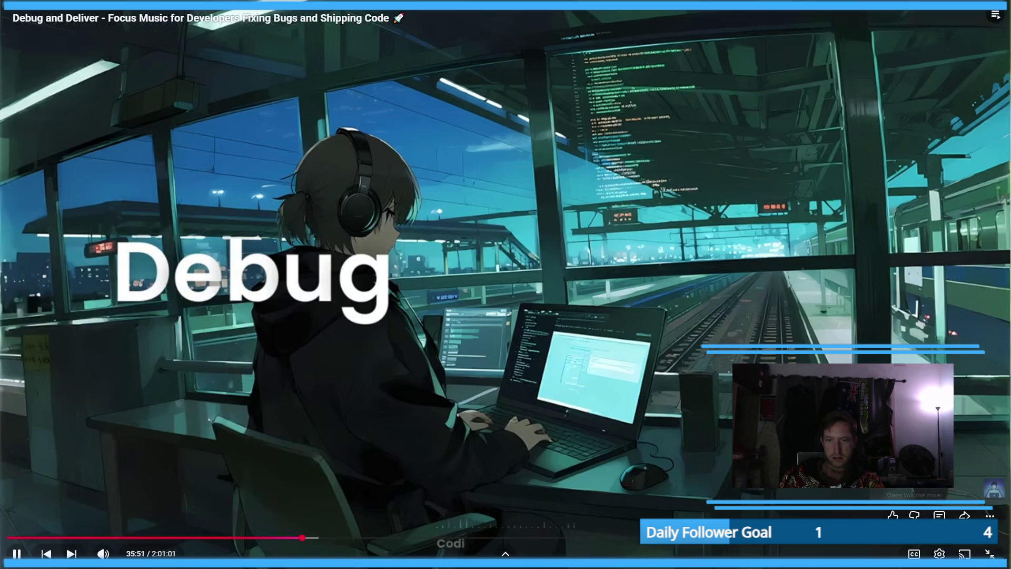
{"action": "key", "text": "Escape"}
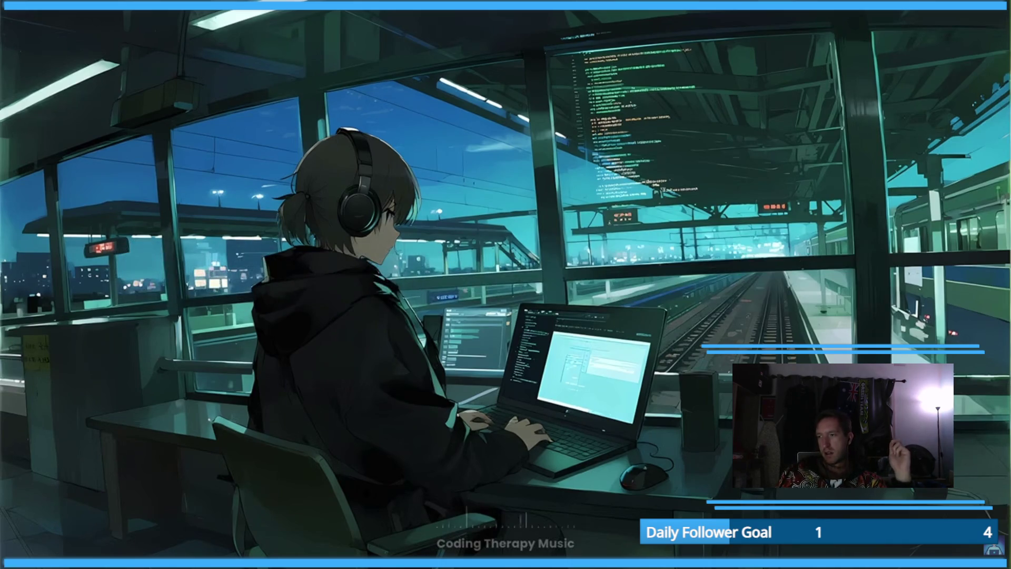
{"action": "mouse_move", "coordinate": [573, 384]}
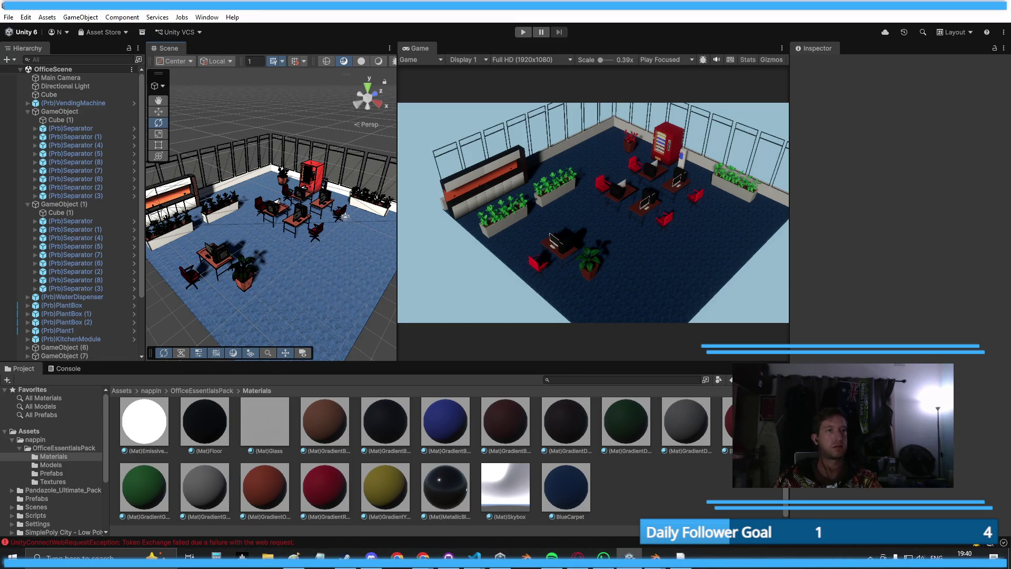
- Stop the logi-sim dev server and restart it with 'npm run dev'
{"action": "mouse_move", "coordinate": [475, 557]}
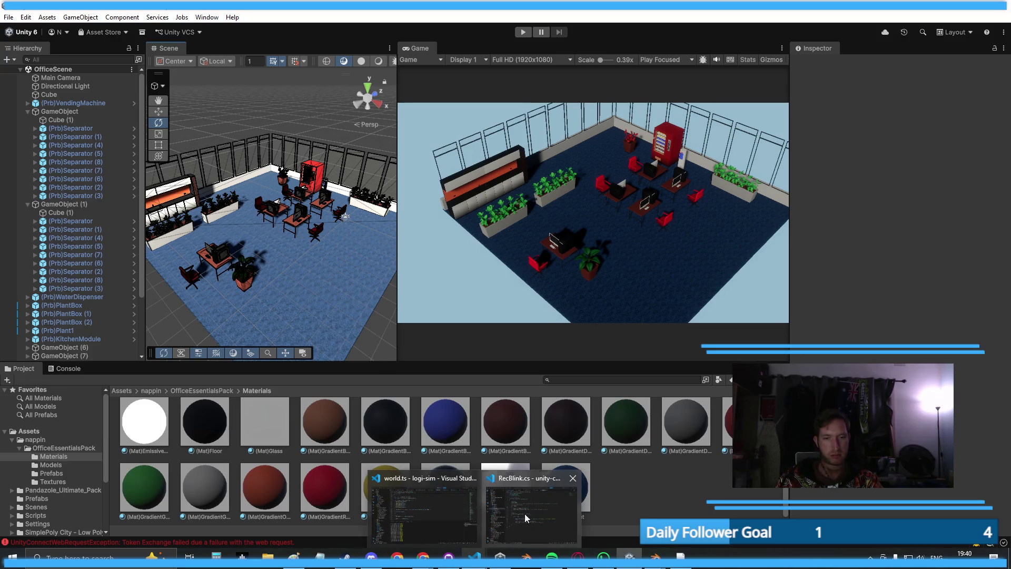
{"action": "left_click", "coordinate": [439, 503]}
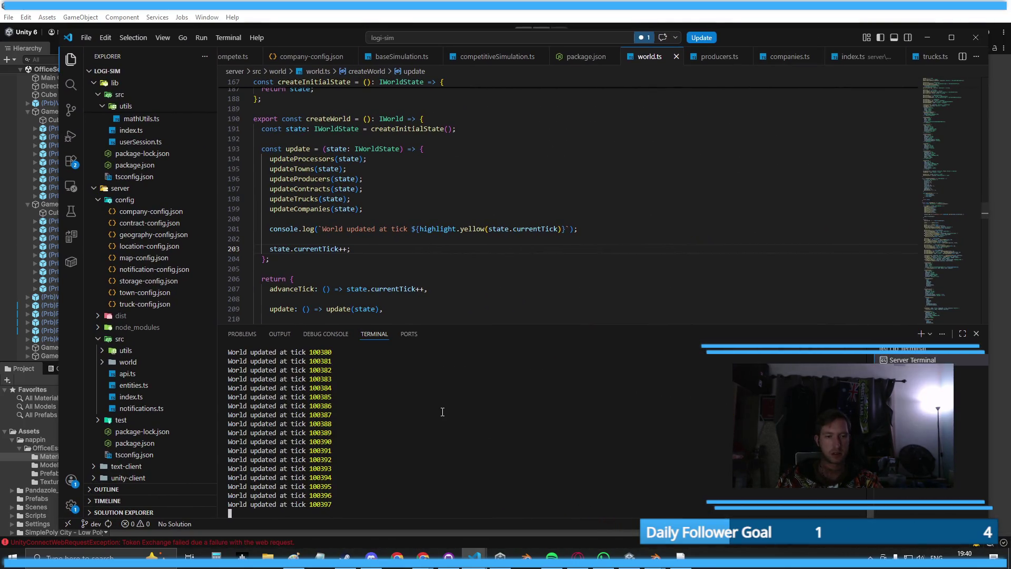
{"action": "key", "text": "ctrl+c"}
{"action": "type", "text": "y"}
{"action": "key", "text": "Return"}
{"action": "type", "text": "npm run dev"}
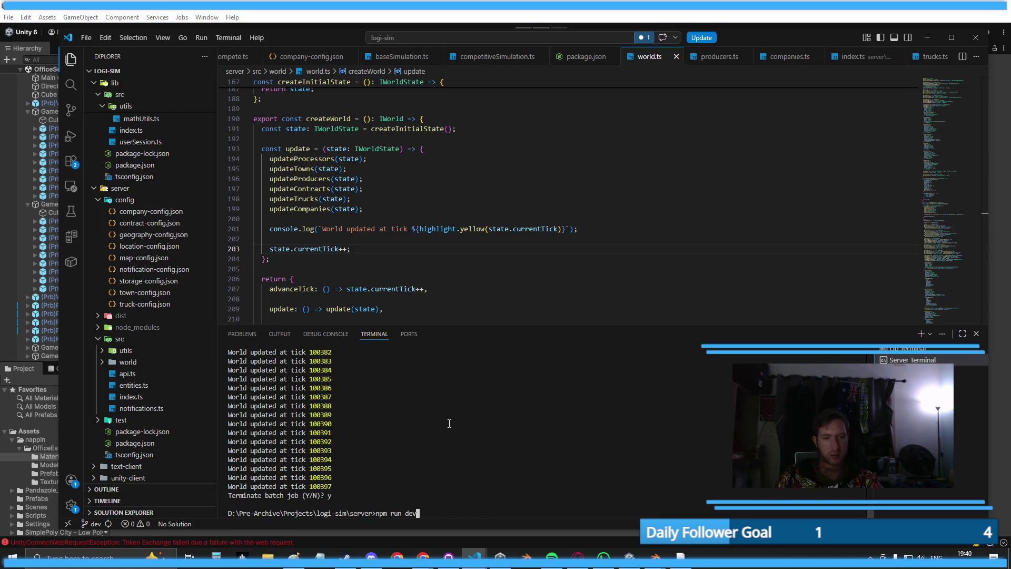
{"action": "key", "text": "Return"}
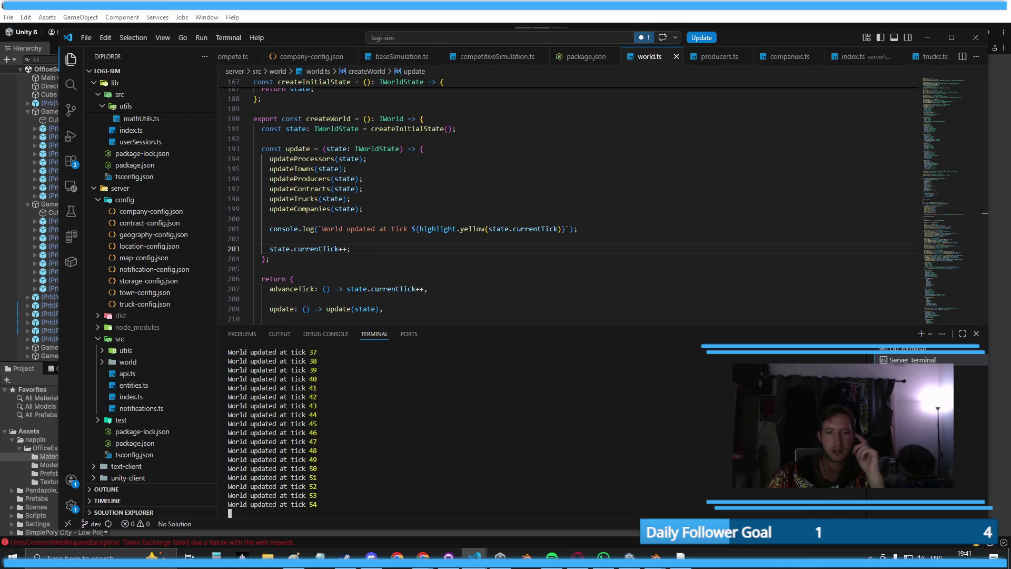
- Leave Visual Studio Code and bring the Unity editor back to the front
{"action": "mouse_move", "coordinate": [476, 556]}
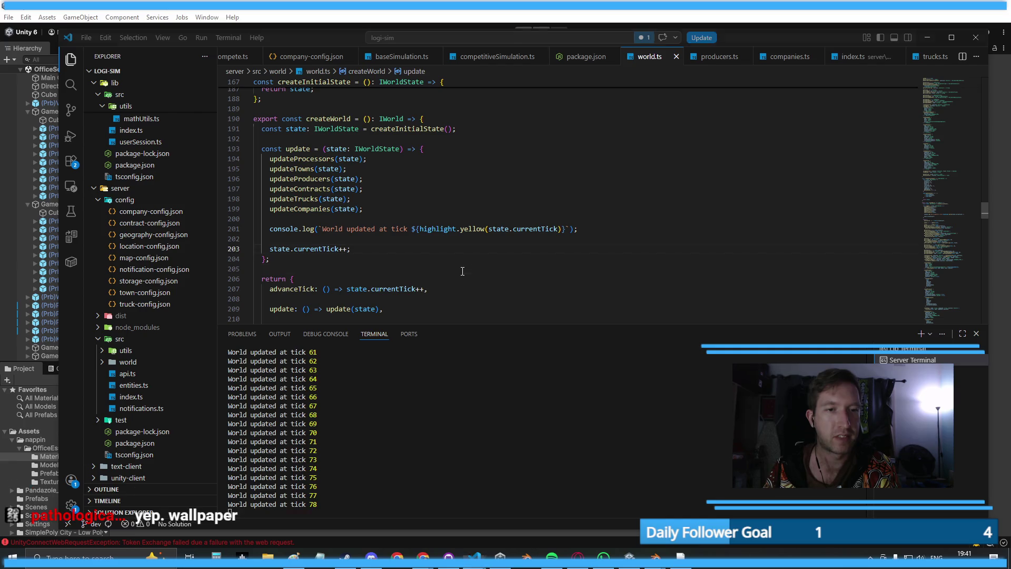
{"action": "left_click", "coordinate": [553, 269]}
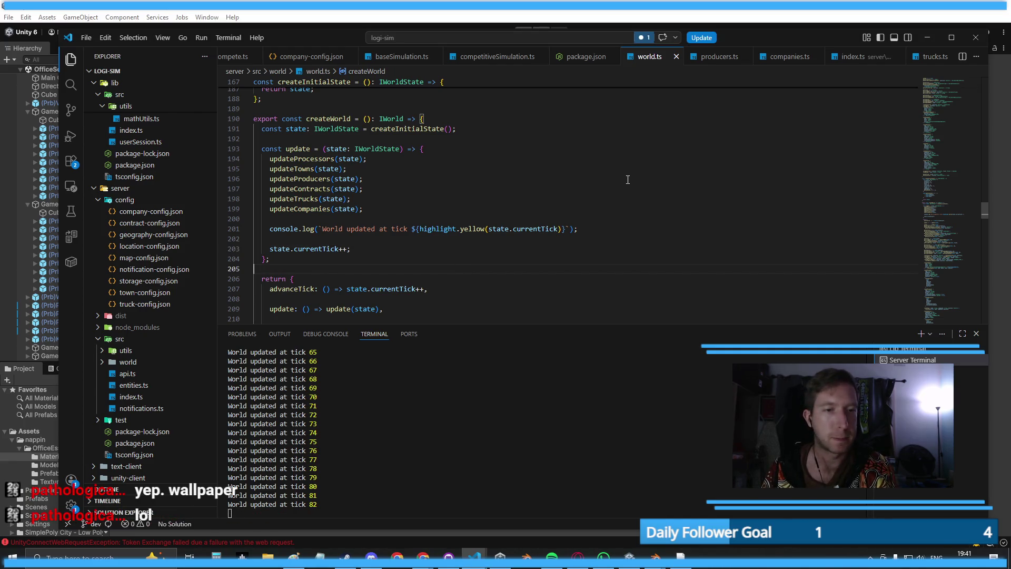
{"action": "key", "text": "alt+Tab"}
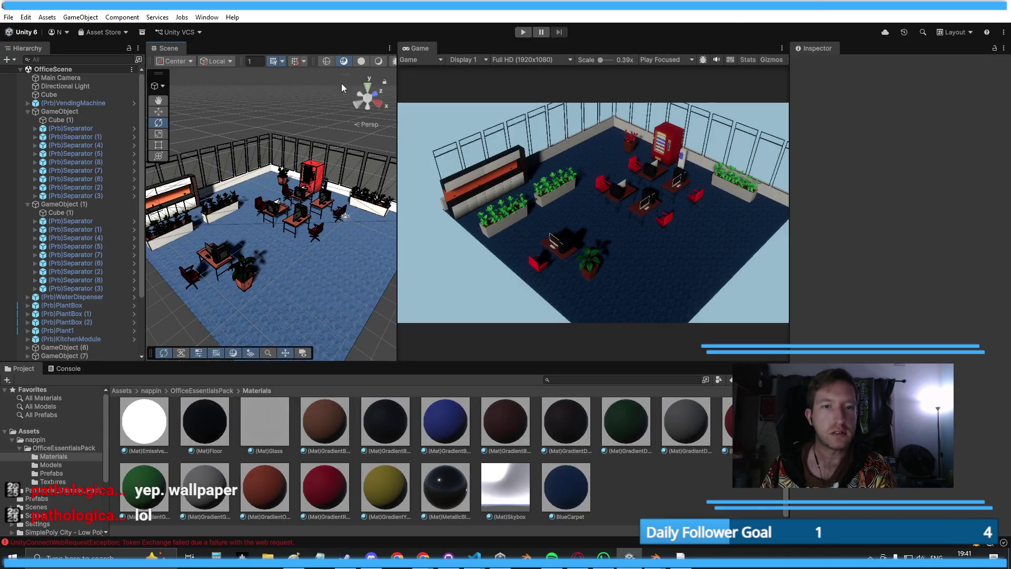
- Show the top-level Assets folder in Unity's Project panel, then switch to Visual Studio Code
{"action": "left_click", "coordinate": [40, 429]}
{"action": "scroll", "coordinate": [542, 489], "scroll_direction": "up", "scroll_amount": 1}
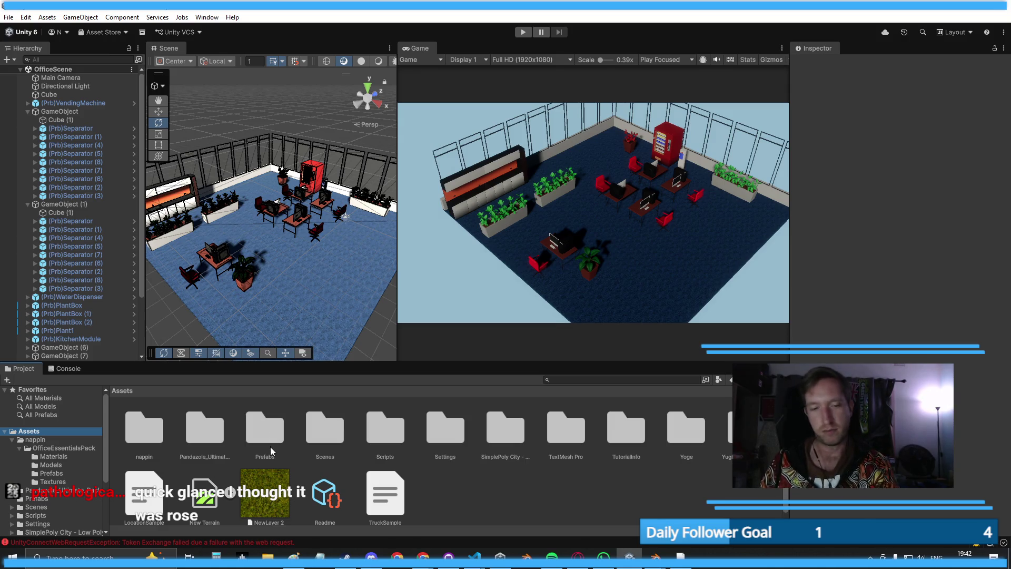
{"action": "key", "text": "alt+Tab"}
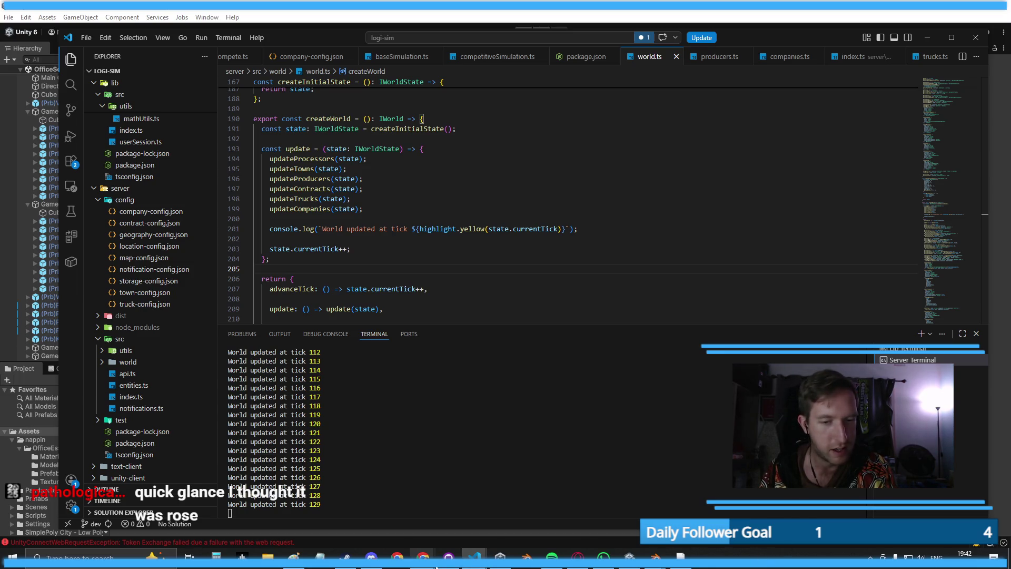
{"action": "mouse_move", "coordinate": [436, 565]}
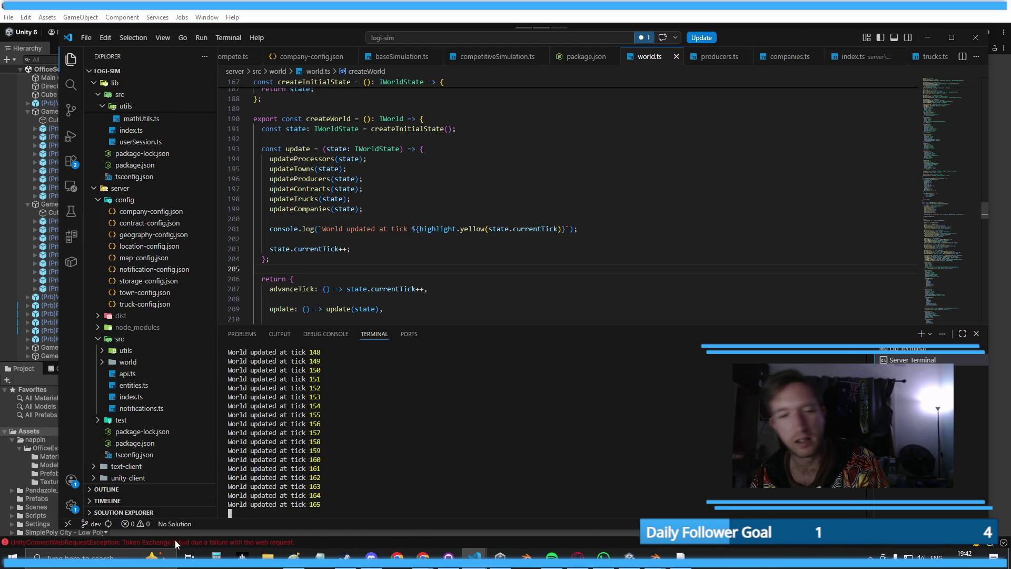
- Open the Apex Legends page in Steam's Library, then minimize Steam
{"action": "left_click", "coordinate": [345, 557]}
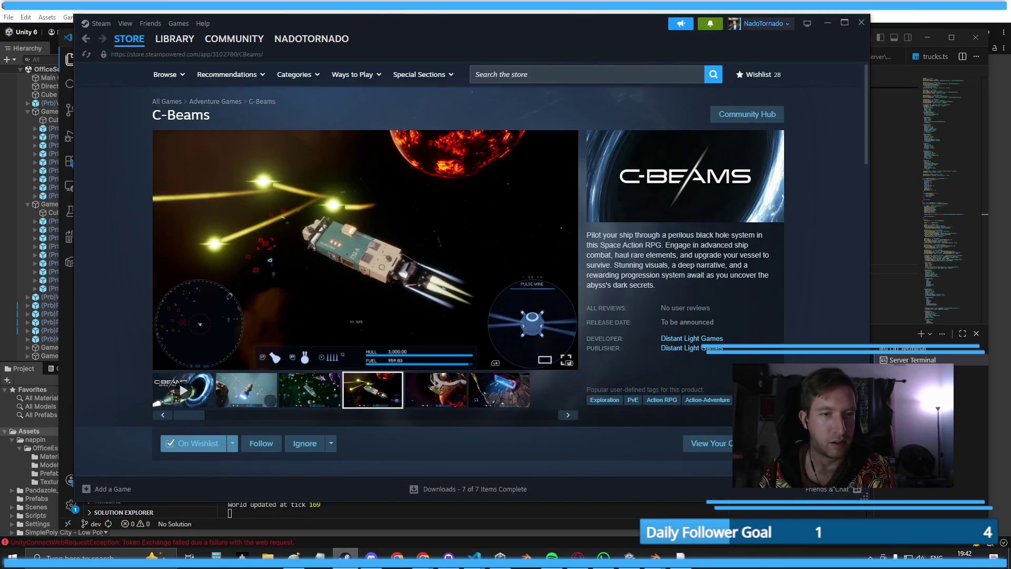
{"action": "left_click", "coordinate": [156, 41]}
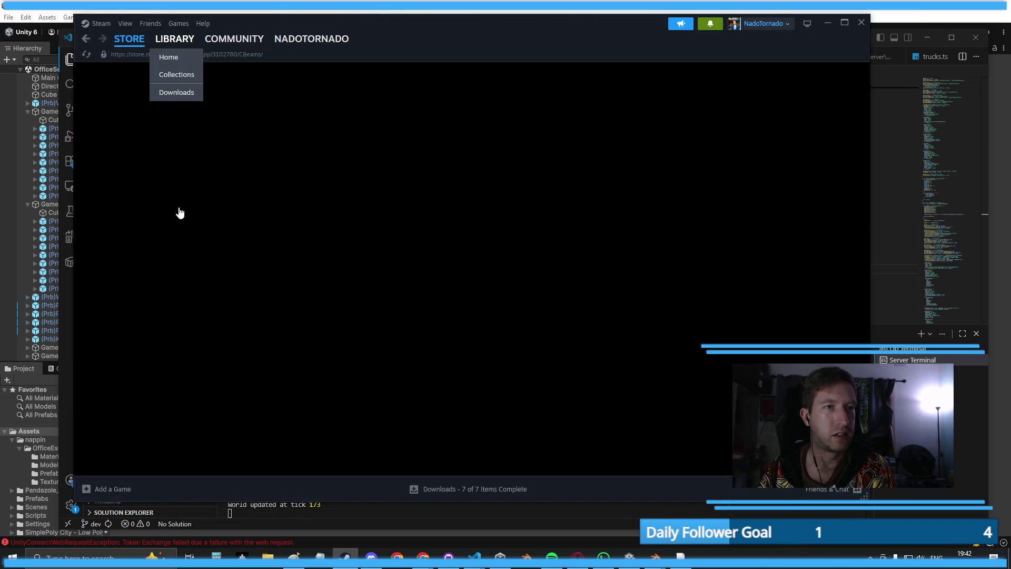
{"action": "scroll", "coordinate": [148, 298], "scroll_direction": "down", "scroll_amount": 10}
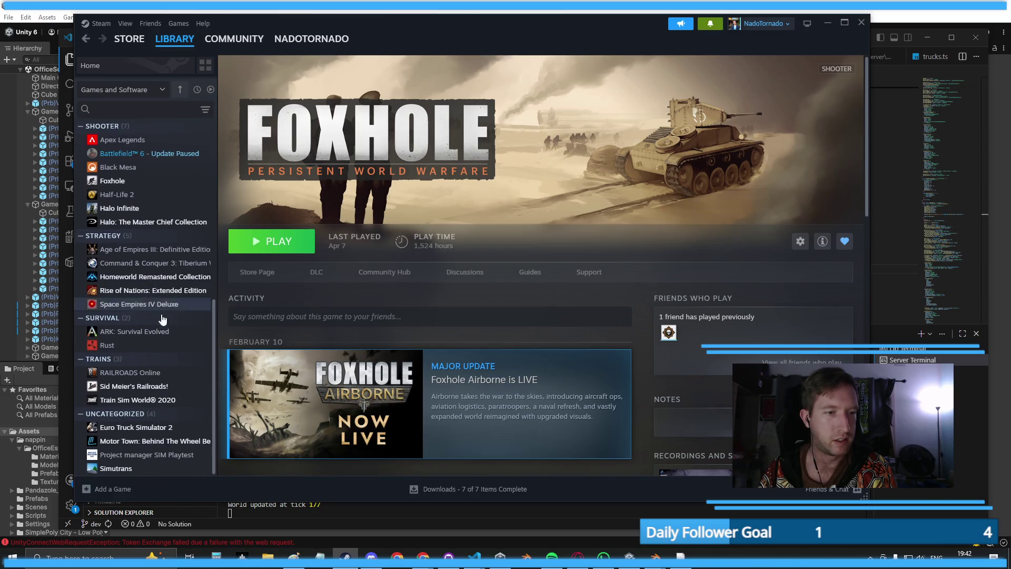
{"action": "scroll", "coordinate": [148, 311], "scroll_direction": "up", "scroll_amount": 5}
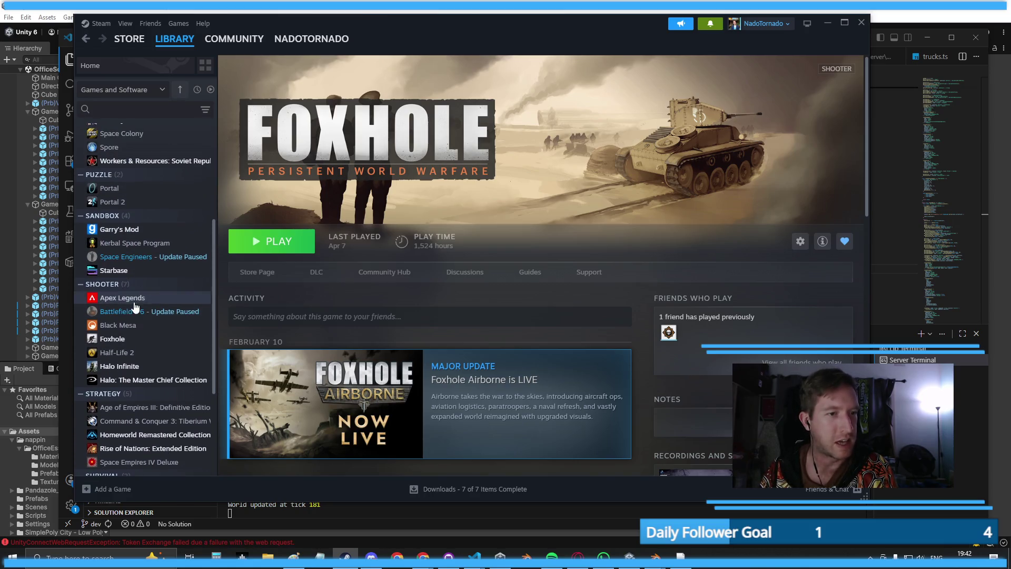
{"action": "left_click", "coordinate": [133, 299]}
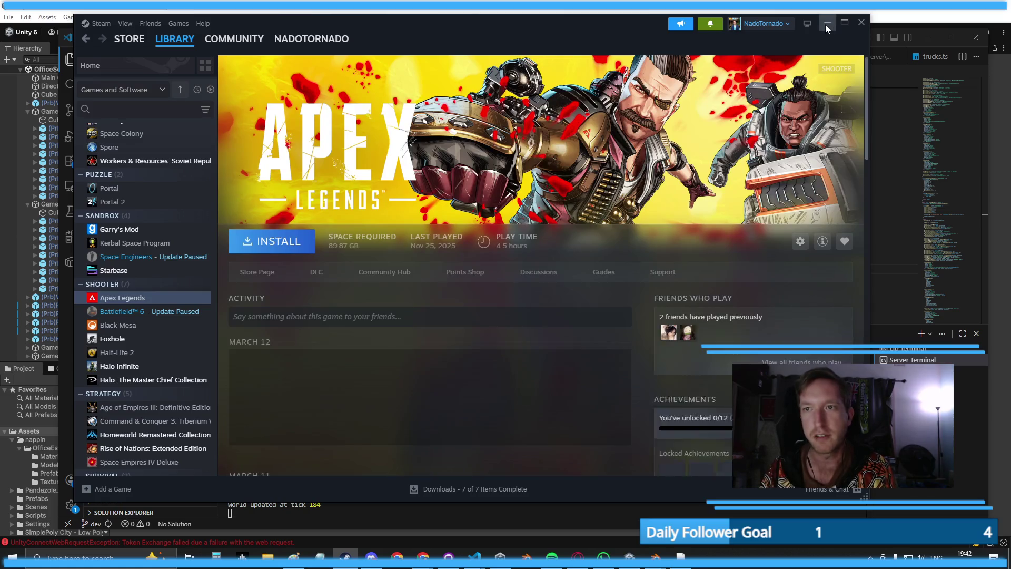
{"action": "left_click", "coordinate": [826, 24]}
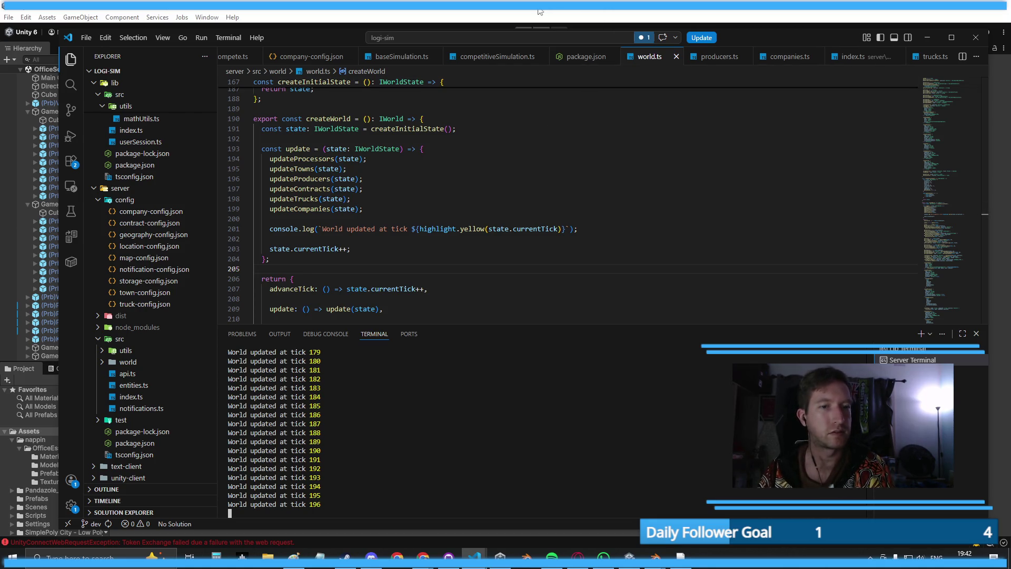
- In Unity, open the Scenes folder and select the OutdoorsScene asset
{"action": "key", "text": "alt+Tab"}
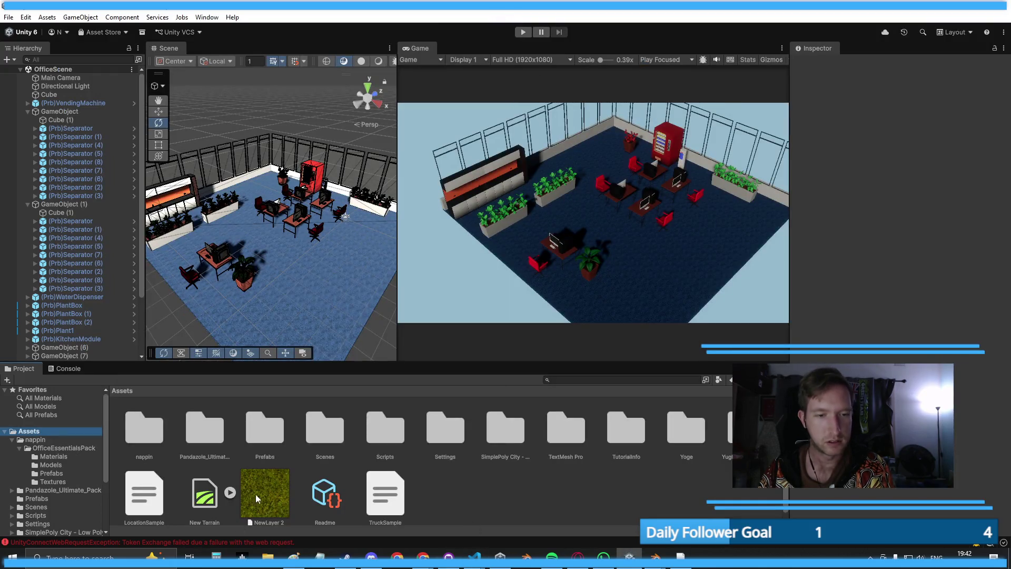
{"action": "double_click", "coordinate": [321, 436]}
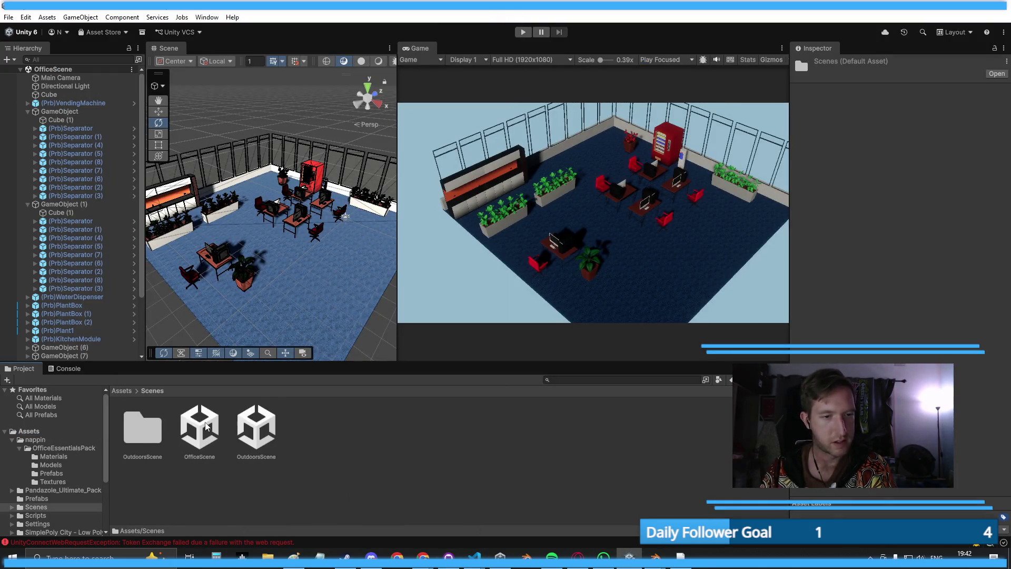
{"action": "left_click", "coordinate": [254, 441]}
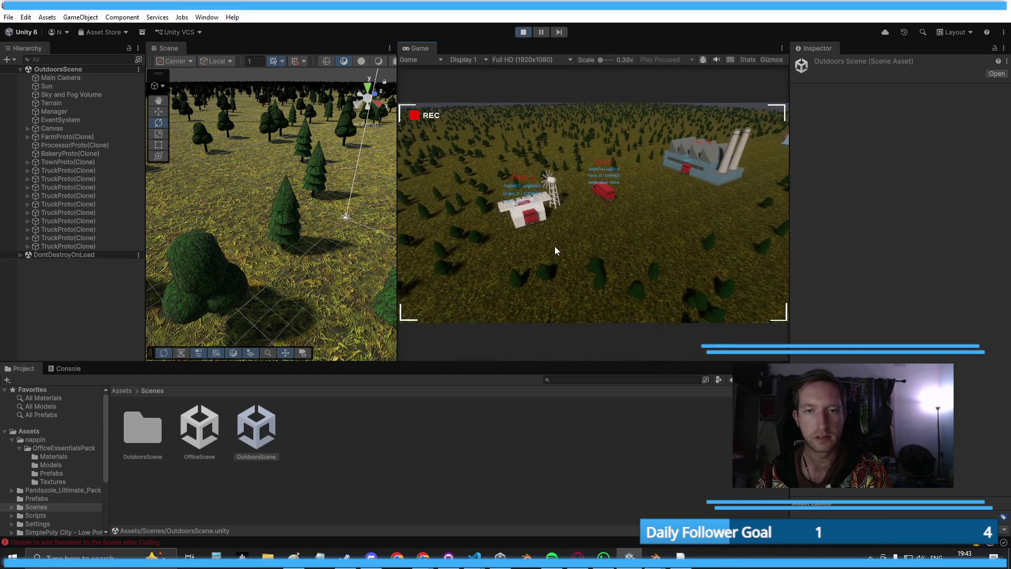
- Bring up the Debug and Deliver music video briefly, then return to Unity
{"action": "mouse_move", "coordinate": [578, 563]}
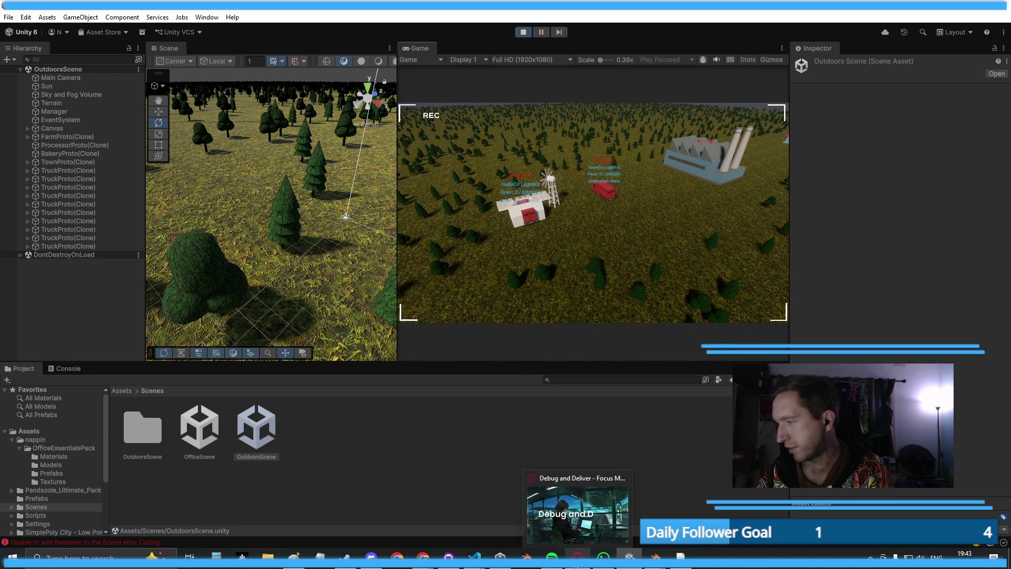
{"action": "left_click", "coordinate": [578, 513]}
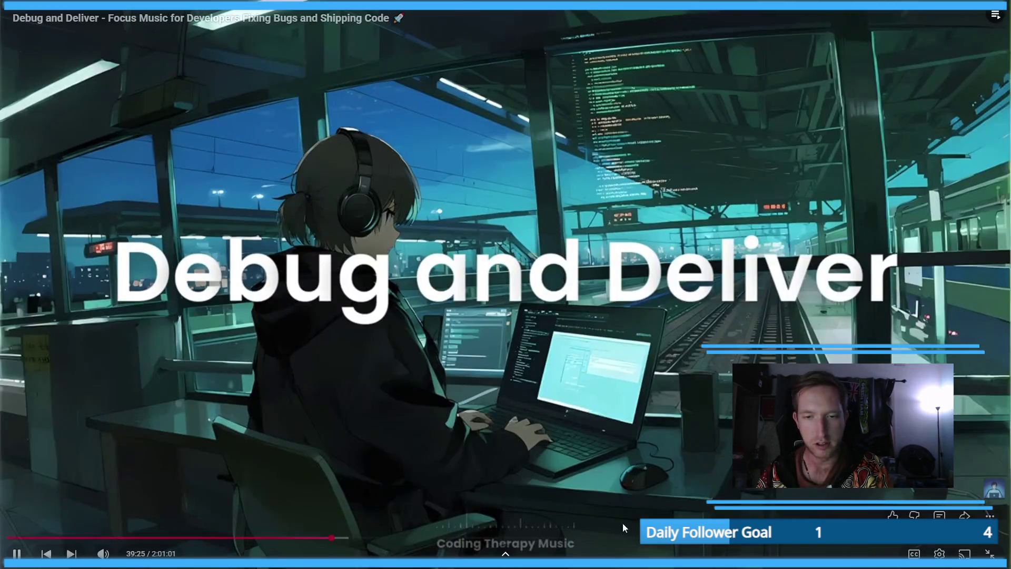
{"action": "mouse_move", "coordinate": [103, 553]}
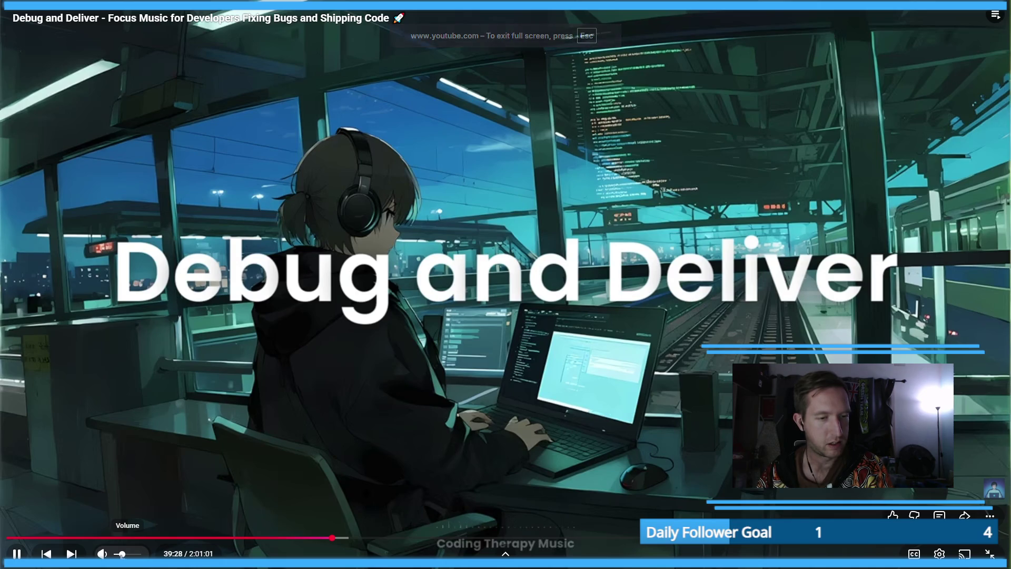
{"action": "key", "text": "alt+Tab"}
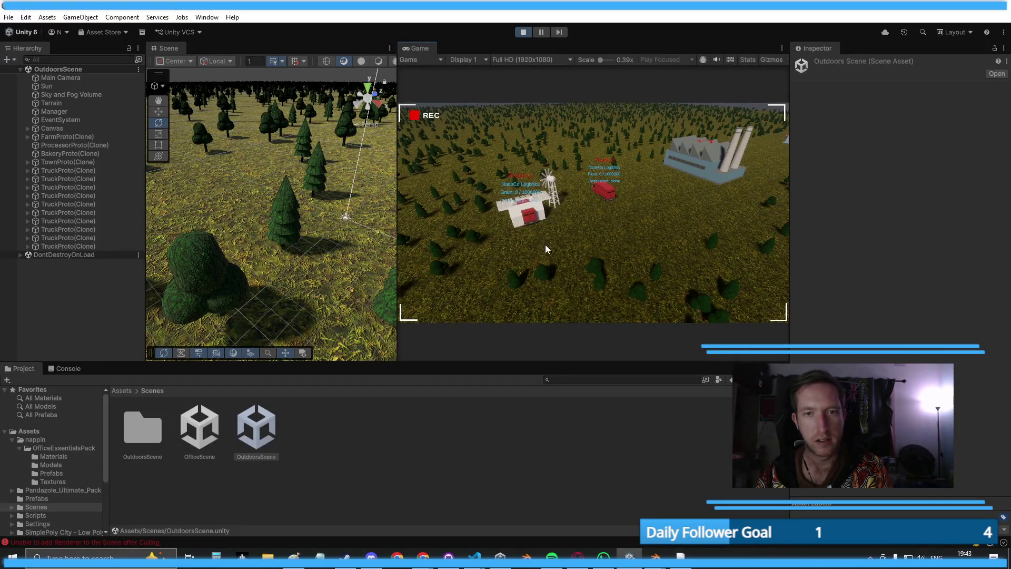
- Zoom the Game view out over the town, then exit Play mode
{"action": "scroll", "coordinate": [523, 257], "scroll_direction": "up", "scroll_amount": 5}
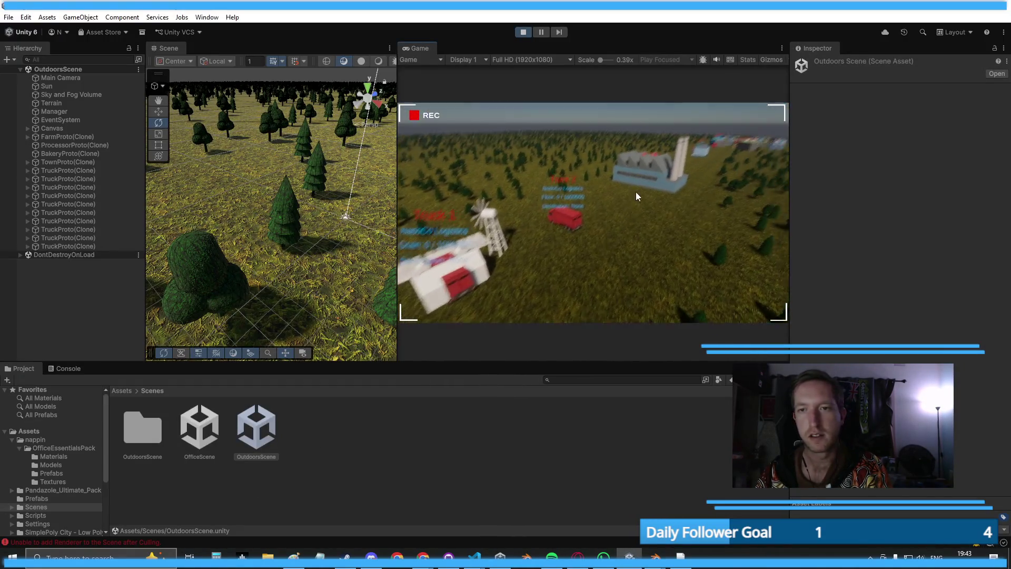
{"action": "scroll", "coordinate": [692, 153], "scroll_direction": "down", "scroll_amount": 5}
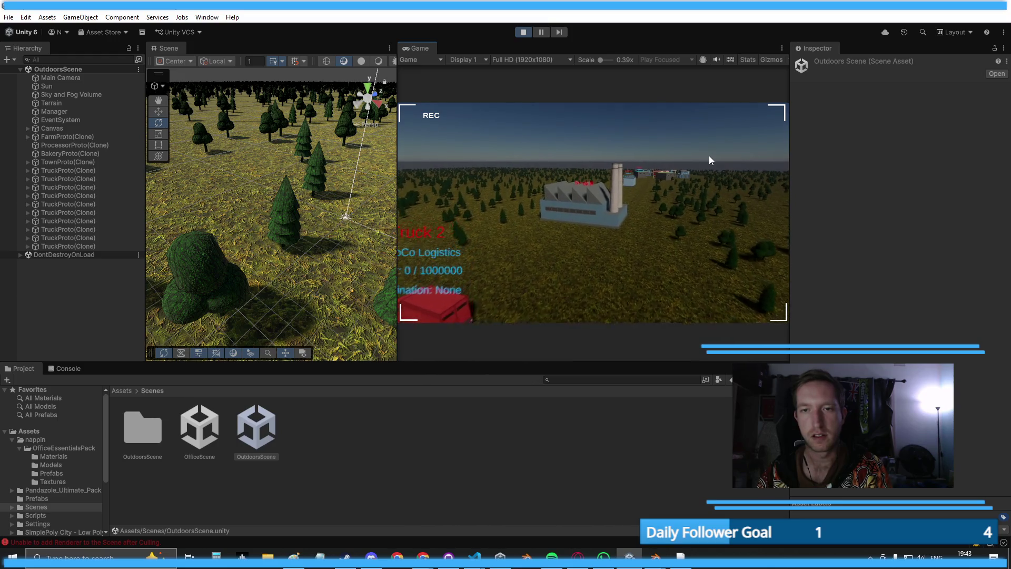
{"action": "scroll", "coordinate": [711, 156], "scroll_direction": "up", "scroll_amount": 5}
{"action": "scroll", "coordinate": [751, 160], "scroll_direction": "up", "scroll_amount": 5}
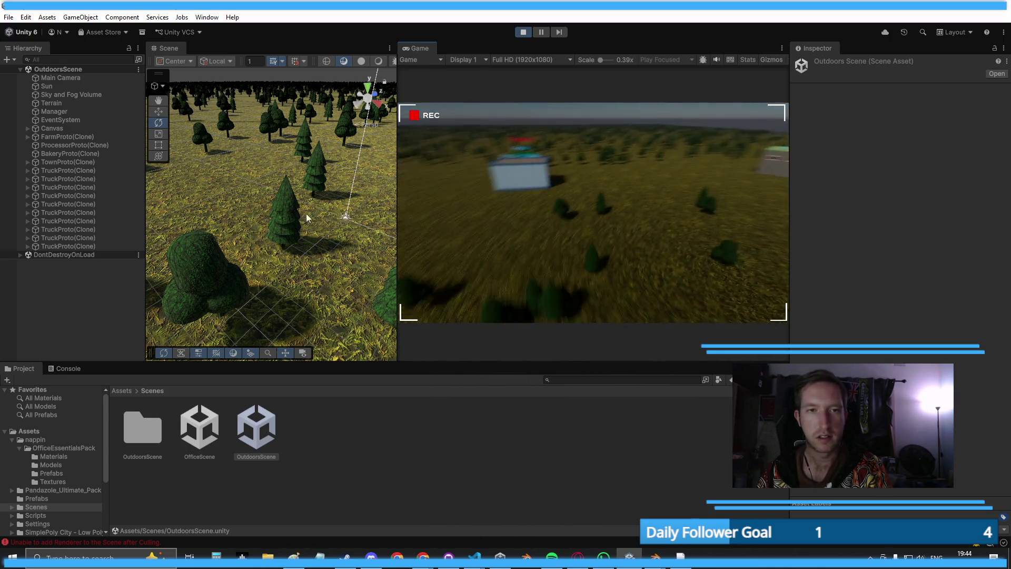
{"action": "scroll", "coordinate": [479, 174], "scroll_direction": "down", "scroll_amount": 5}
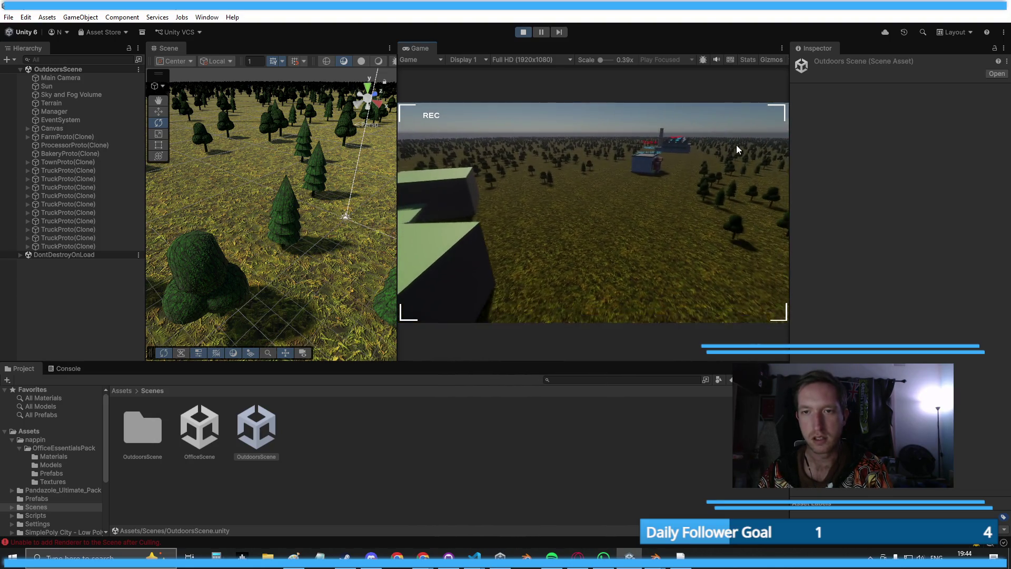
{"action": "left_click", "coordinate": [516, 31]}
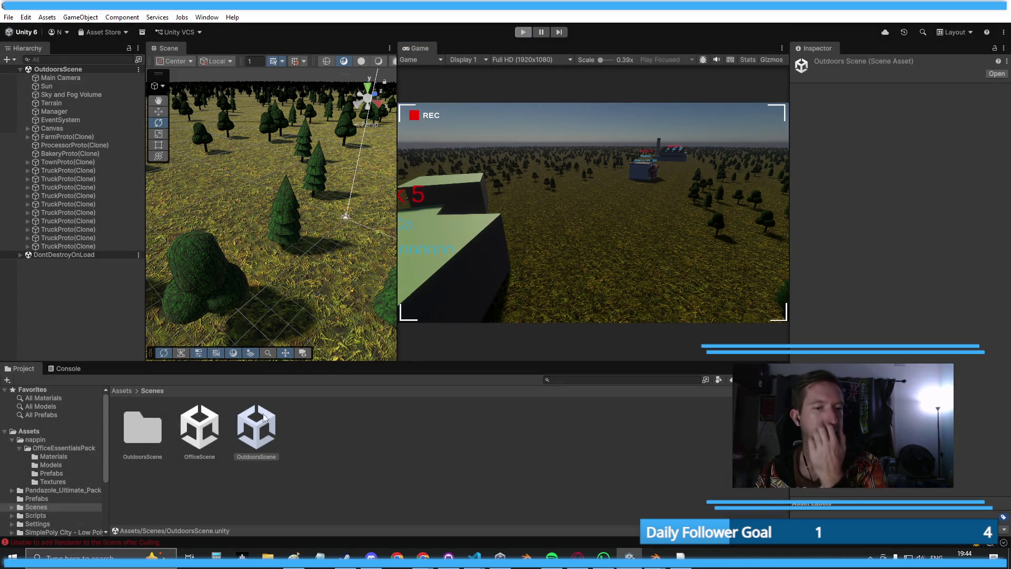
- Load OfficeScene from the Scenes folder, then switch away to the Claude marketing chat
{"action": "left_click", "coordinate": [204, 432]}
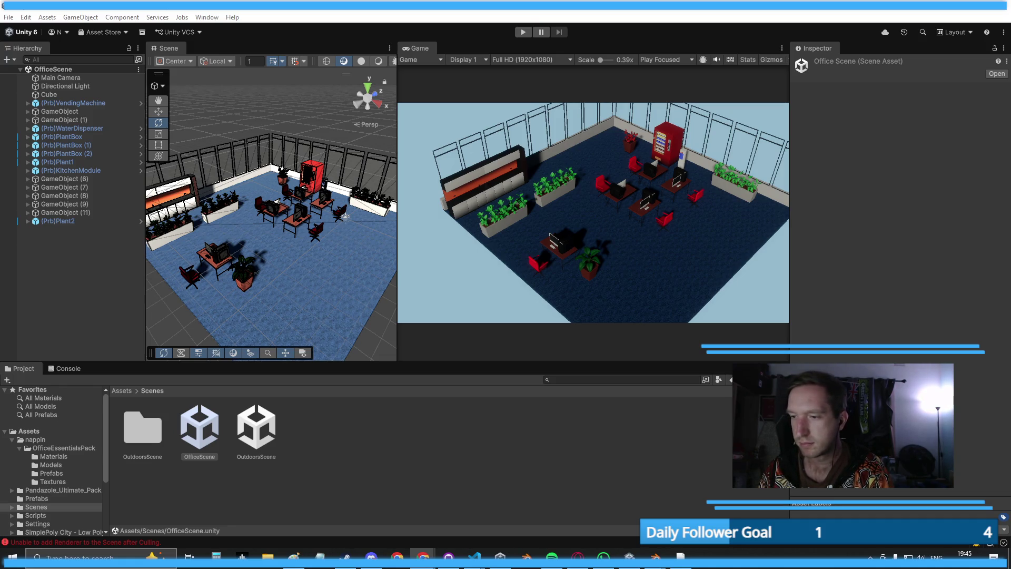
{"action": "key", "text": "alt+Tab"}
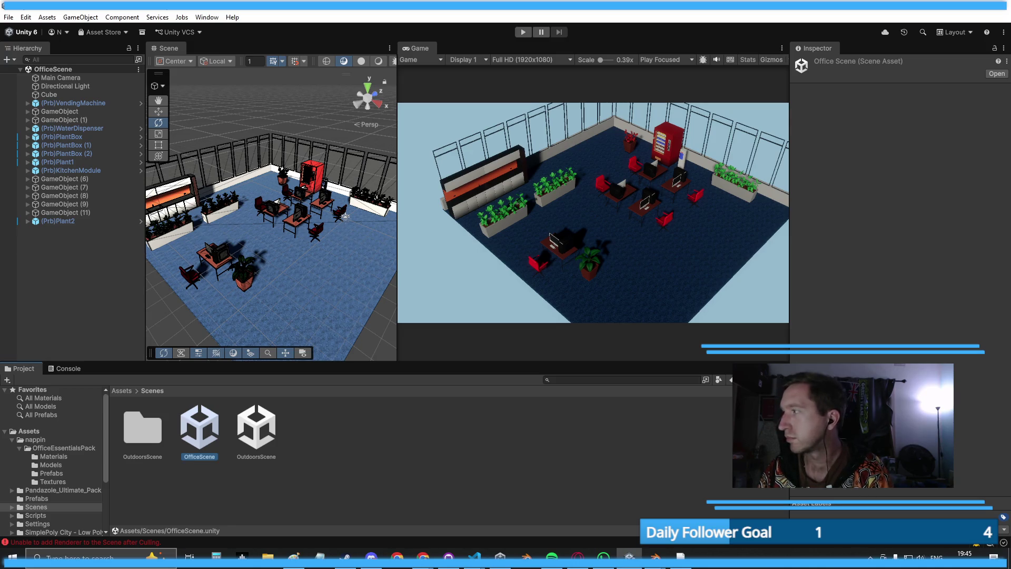
{"action": "key", "text": "alt+Tab"}
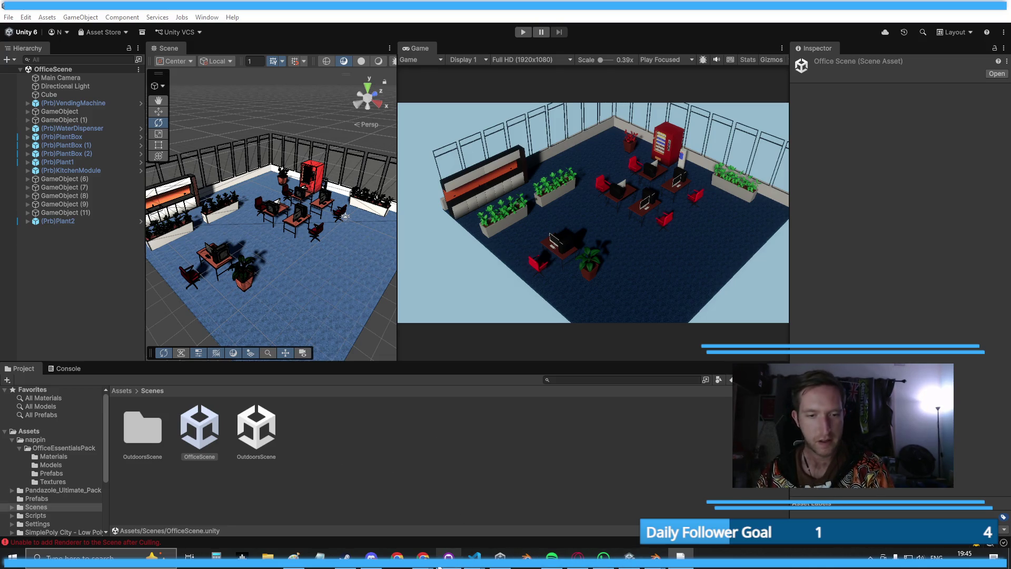
- Switch to the LogiSim Development chat, widening it and narrowing the marketing document panel
{"action": "mouse_move", "coordinate": [423, 558]}
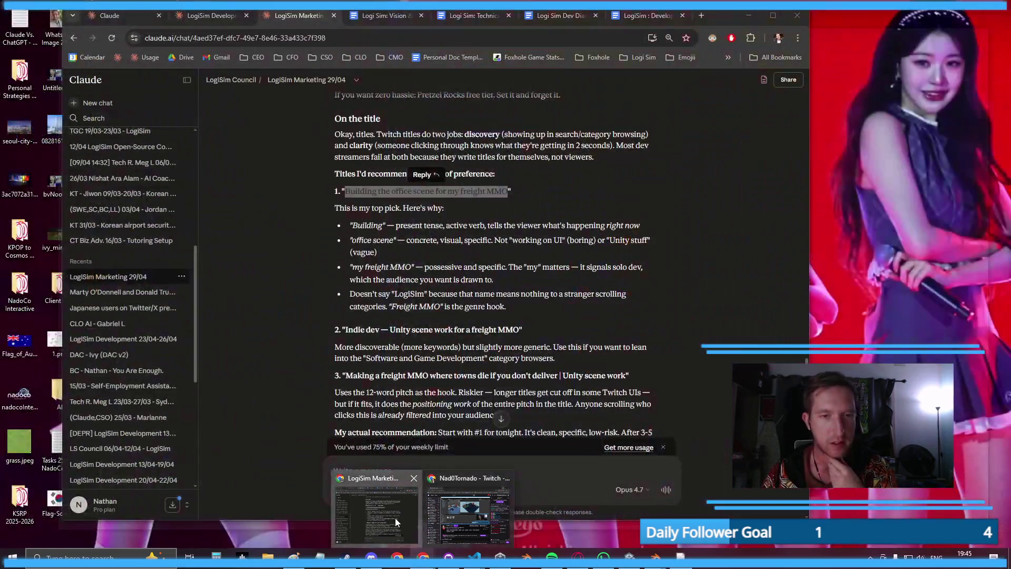
{"action": "left_click", "coordinate": [395, 517]}
{"action": "left_click", "coordinate": [580, 308]}
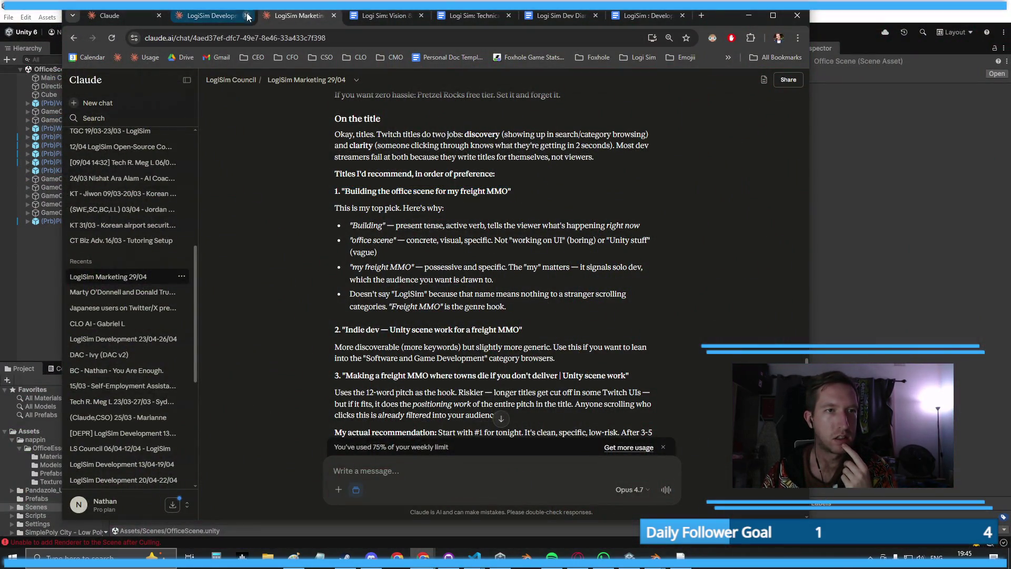
{"action": "left_click", "coordinate": [211, 15]}
{"action": "left_click_drag", "start_coordinate": [721, 15], "coordinate": [760, 22]}
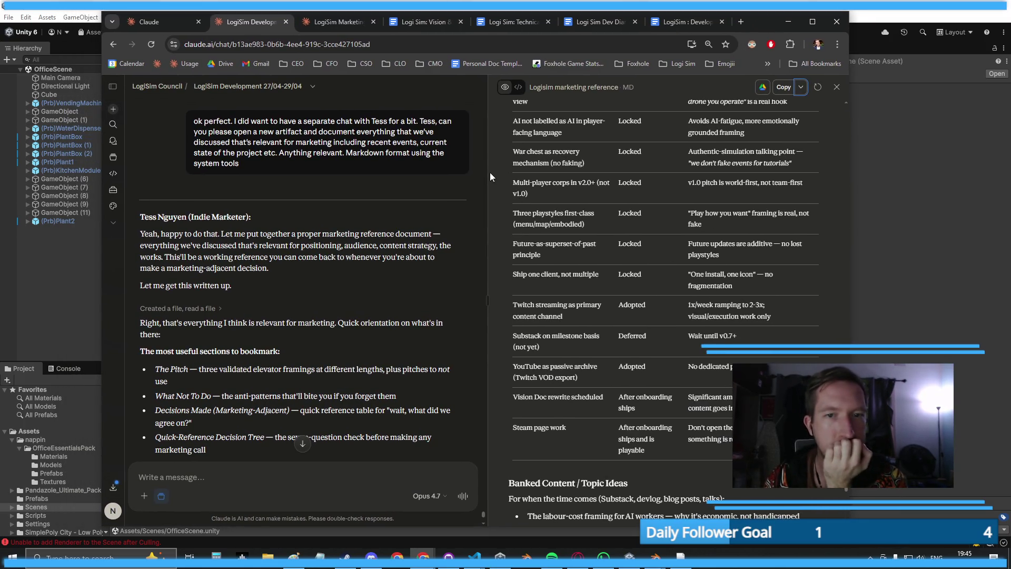
{"action": "left_click_drag", "start_coordinate": [488, 172], "coordinate": [634, 176]}
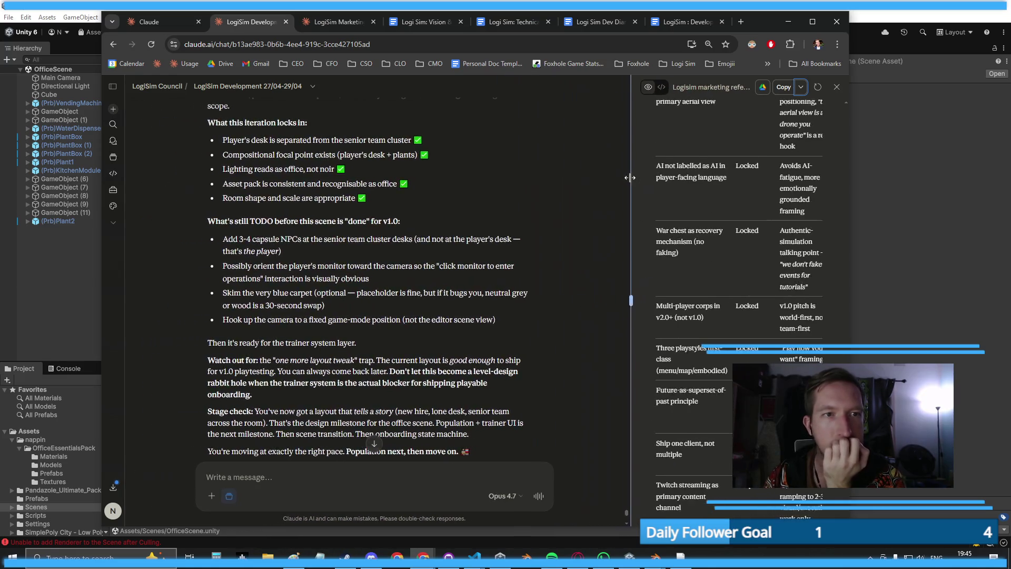
{"action": "scroll", "coordinate": [505, 296], "scroll_direction": "down", "scroll_amount": 5}
{"action": "scroll", "coordinate": [569, 298], "scroll_direction": "down", "scroll_amount": 15}
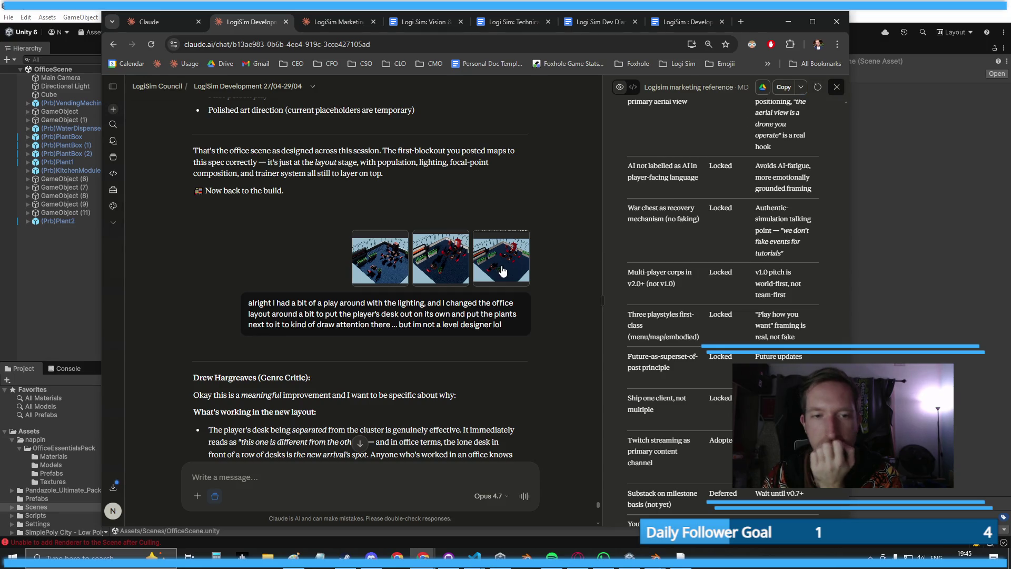
- Close the marketing reference panel, read through the office-layout feedback, then return to Unity
{"action": "left_click", "coordinate": [836, 88]}
{"action": "scroll", "coordinate": [669, 214], "scroll_direction": "down", "scroll_amount": 2}
{"action": "scroll", "coordinate": [653, 223], "scroll_direction": "down", "scroll_amount": 5}
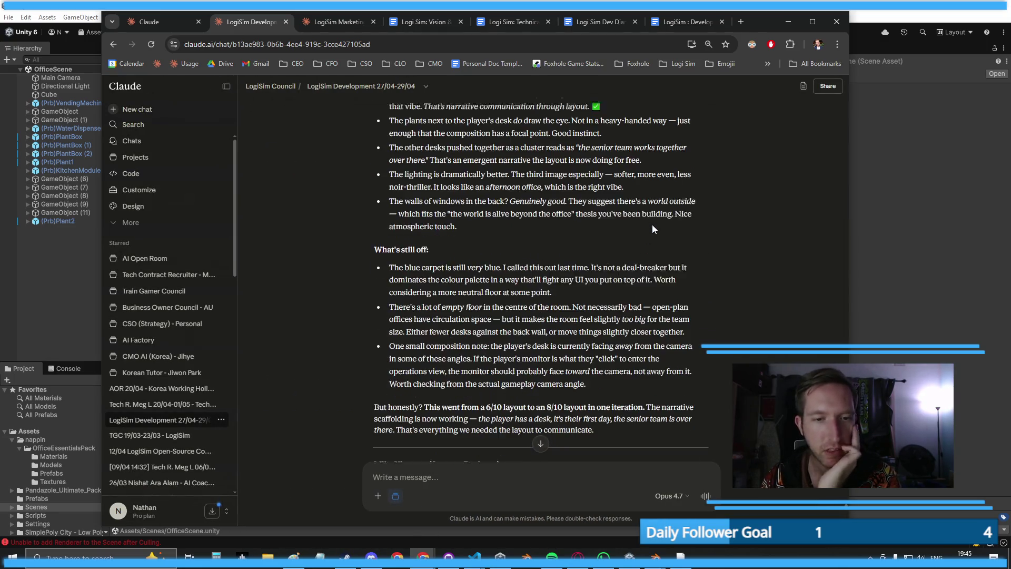
{"action": "scroll", "coordinate": [647, 237], "scroll_direction": "up", "scroll_amount": 3}
{"action": "scroll", "coordinate": [643, 250], "scroll_direction": "down", "scroll_amount": 10}
{"action": "scroll", "coordinate": [632, 248], "scroll_direction": "down", "scroll_amount": 20}
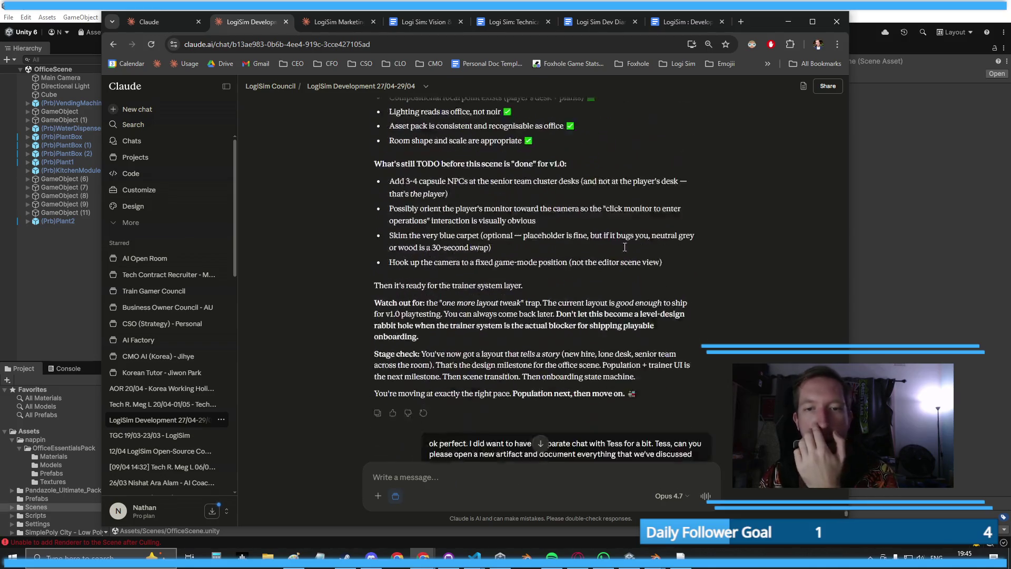
{"action": "scroll", "coordinate": [625, 249], "scroll_direction": "up", "scroll_amount": 4}
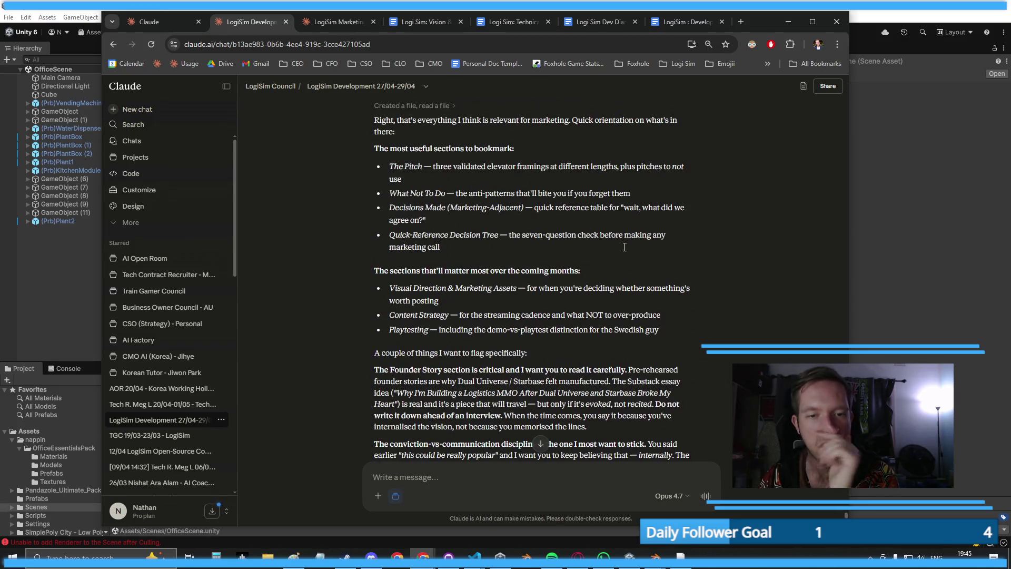
{"action": "scroll", "coordinate": [624, 247], "scroll_direction": "down", "scroll_amount": 3}
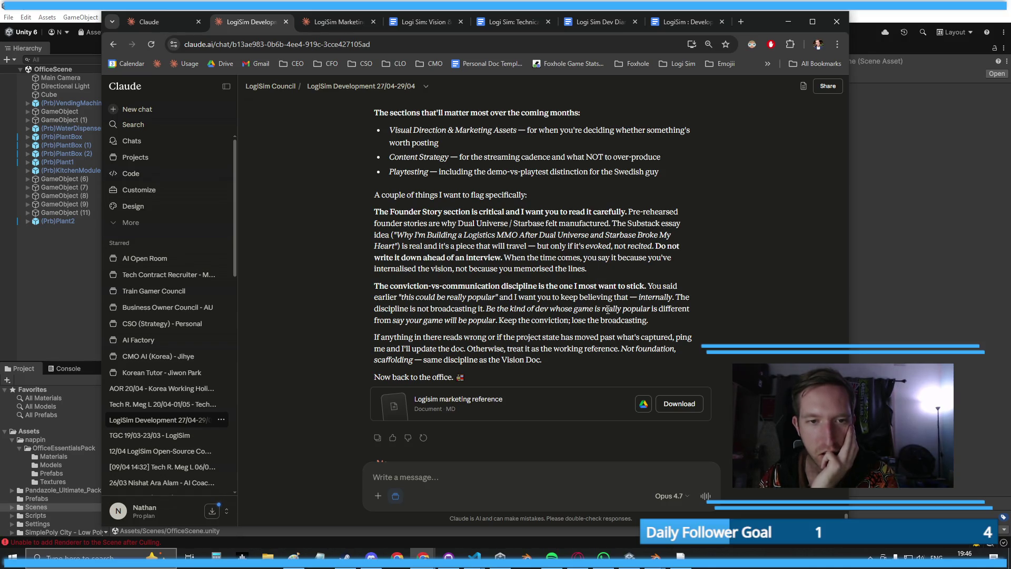
{"action": "scroll", "coordinate": [599, 285], "scroll_direction": "up", "scroll_amount": 10}
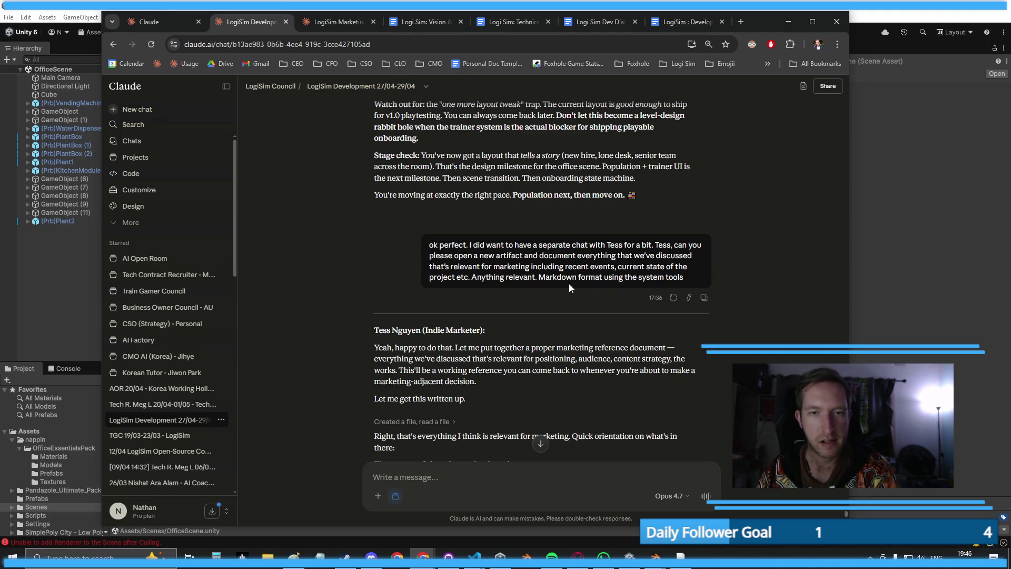
{"action": "scroll", "coordinate": [581, 281], "scroll_direction": "up", "scroll_amount": 5}
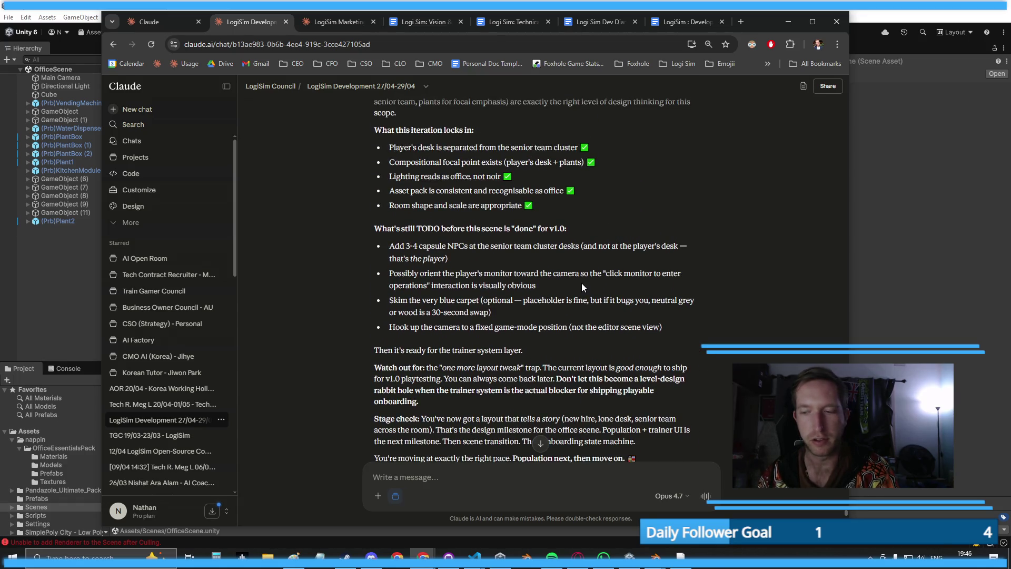
{"action": "scroll", "coordinate": [584, 290], "scroll_direction": "up", "scroll_amount": 4}
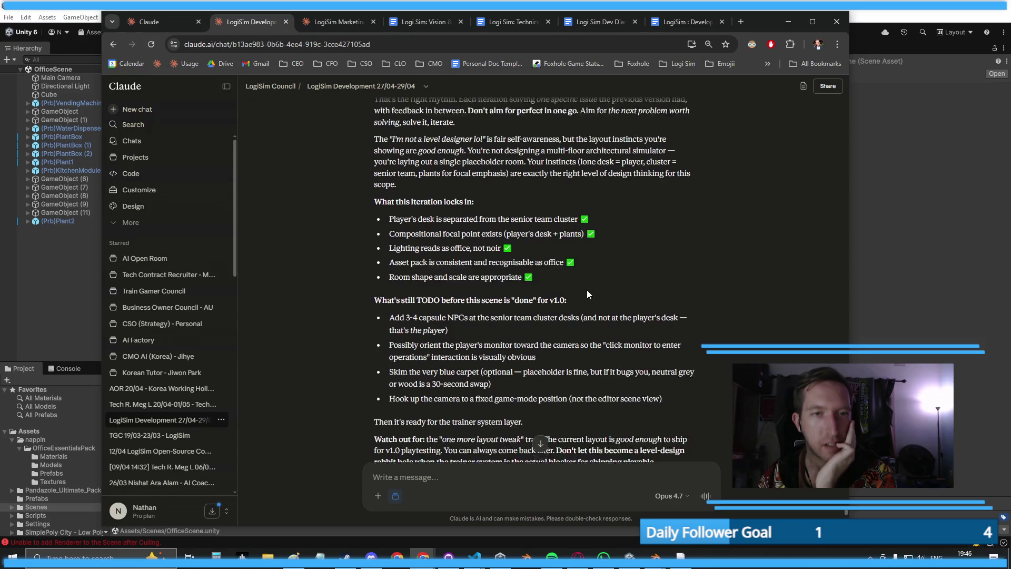
{"action": "scroll", "coordinate": [591, 292], "scroll_direction": "up", "scroll_amount": 2}
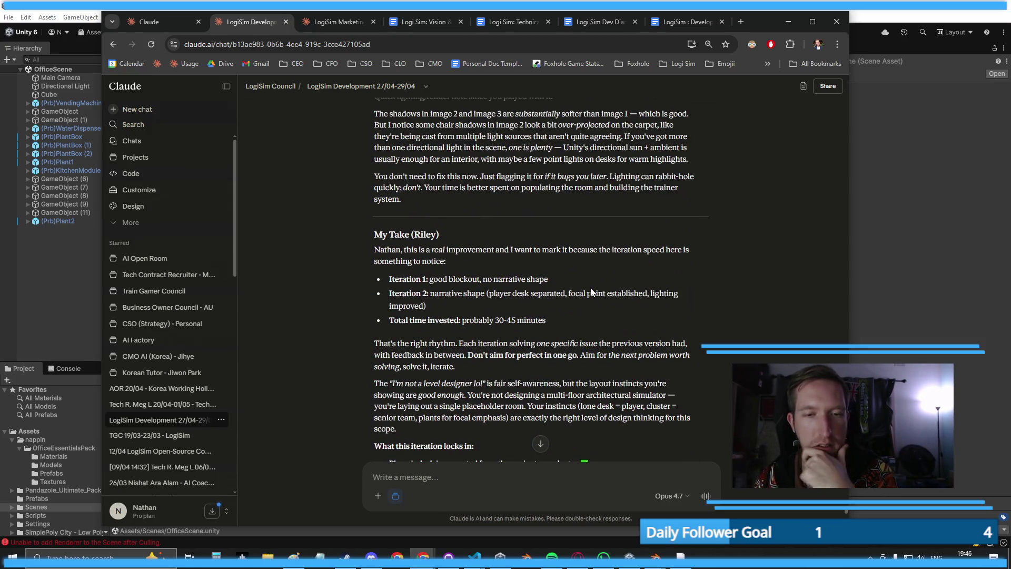
{"action": "scroll", "coordinate": [591, 293], "scroll_direction": "down", "scroll_amount": 2}
{"action": "key", "text": "alt+Tab"}
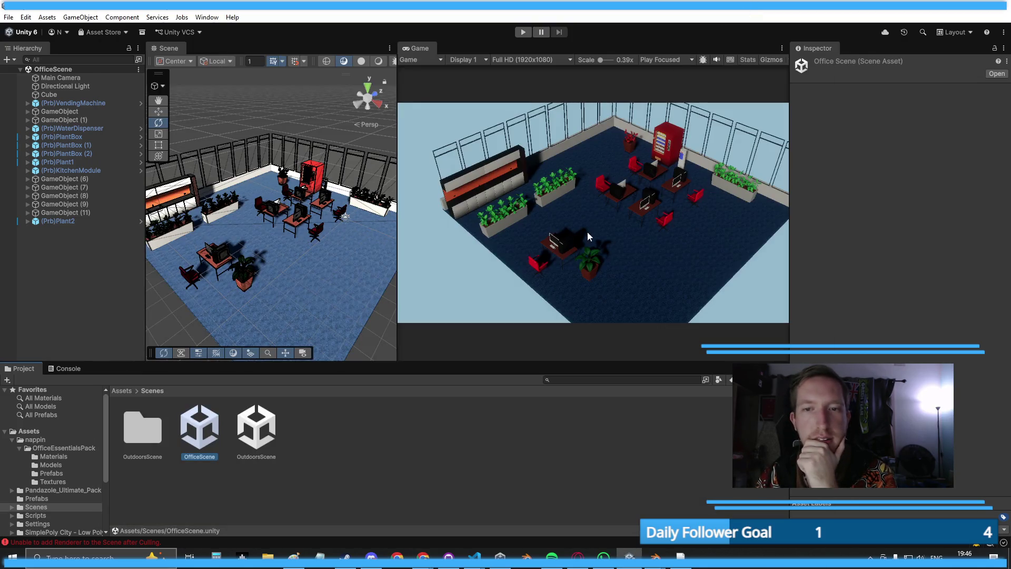
- Orbit the office scene, then search the Claude chat for 'Population'
{"action": "mouse_move", "coordinate": [290, 247]}
{"action": "left_mouse_down"}
{"action": "mouse_move", "coordinate": [315, 279]}
{"action": "mouse_move", "coordinate": [312, 269]}
{"action": "left_mouse_up"}
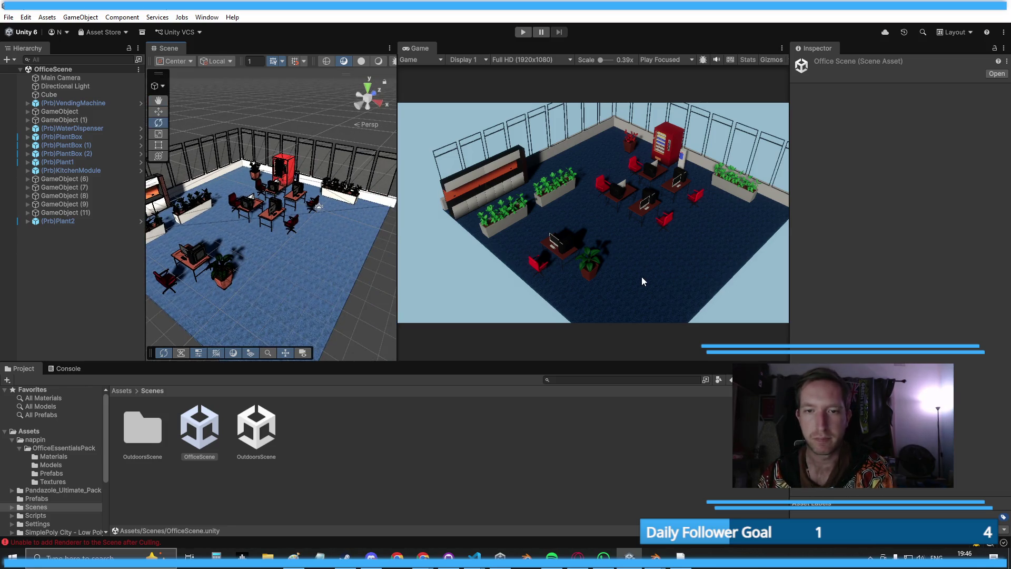
{"action": "key", "text": "alt+Tab"}
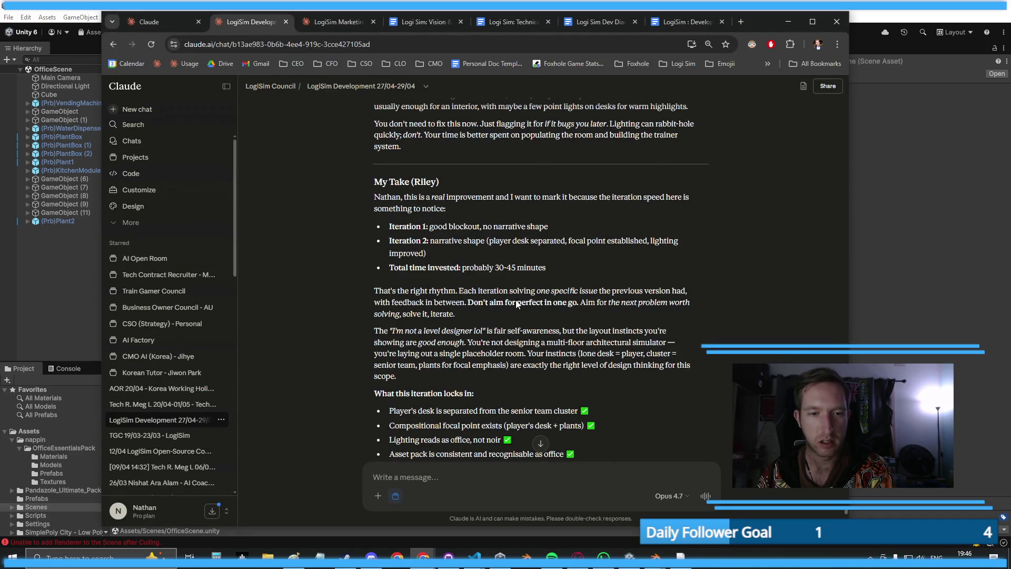
{"action": "scroll", "coordinate": [518, 302], "scroll_direction": "down", "scroll_amount": 10}
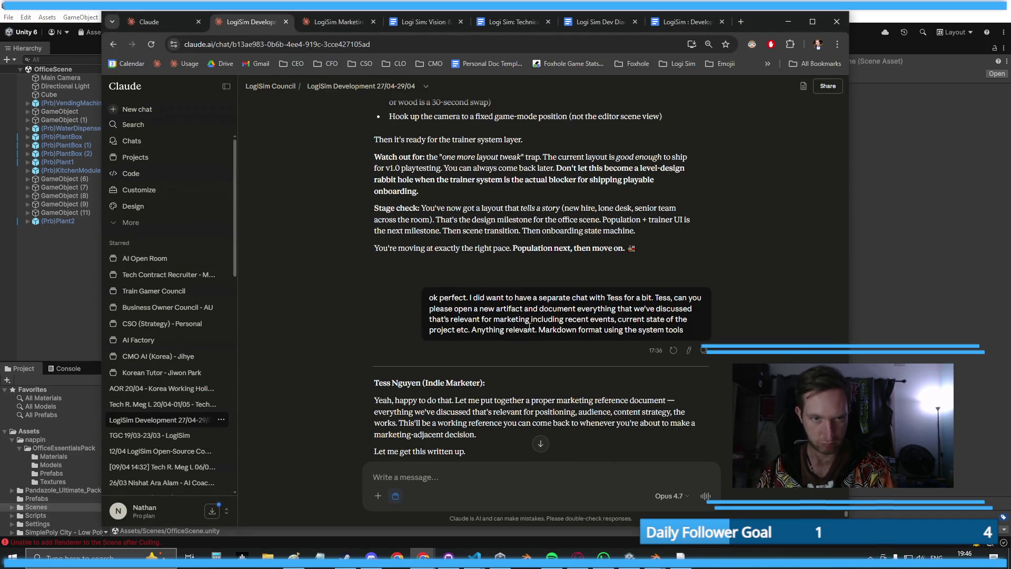
{"action": "scroll", "coordinate": [529, 328], "scroll_direction": "up", "scroll_amount": 1}
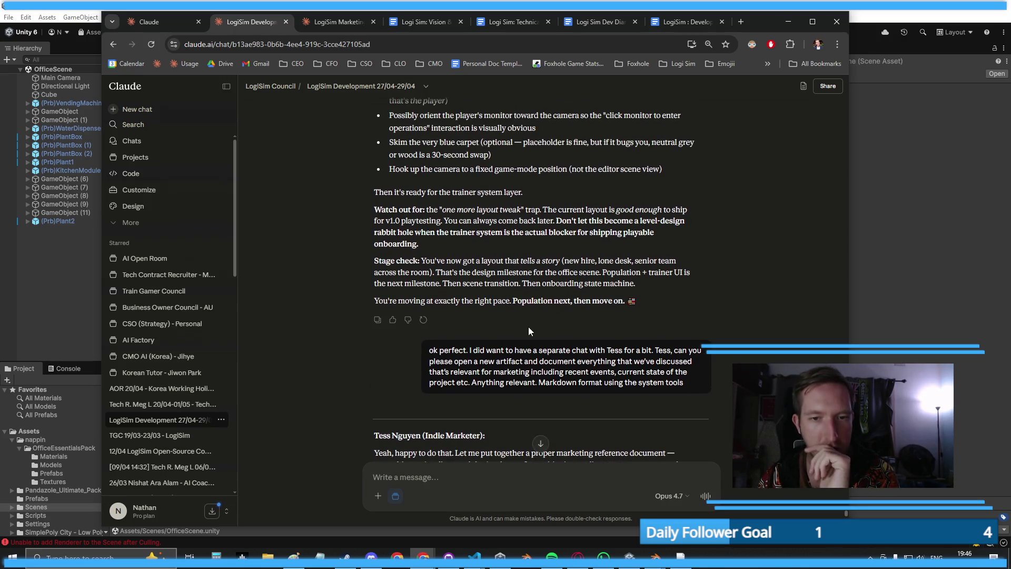
{"action": "double_click", "coordinate": [528, 301]}
{"action": "key", "text": "ctrl+f"}
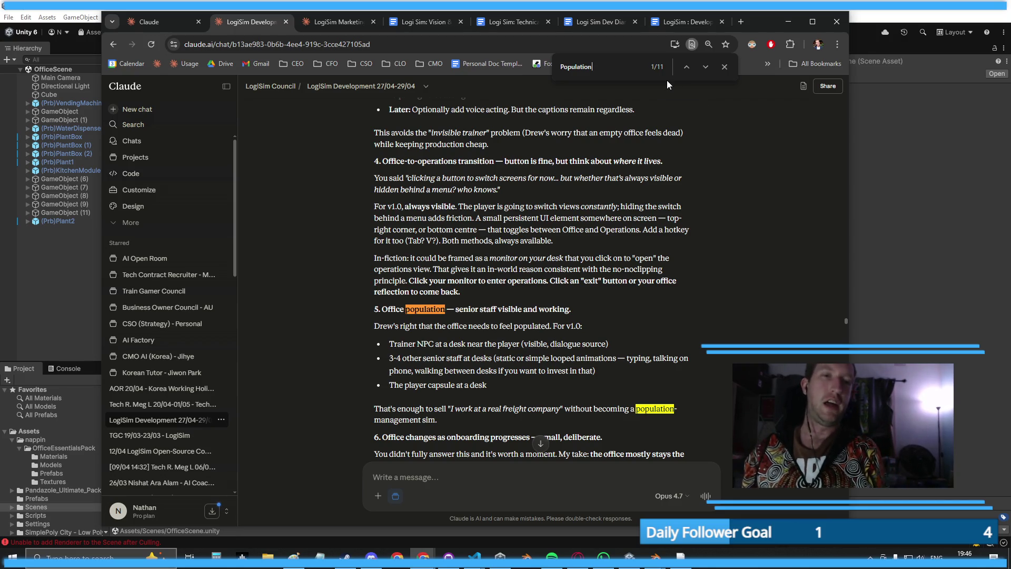
- Step through the Population matches in the chat to the last of 11
{"action": "left_click", "coordinate": [703, 69]}
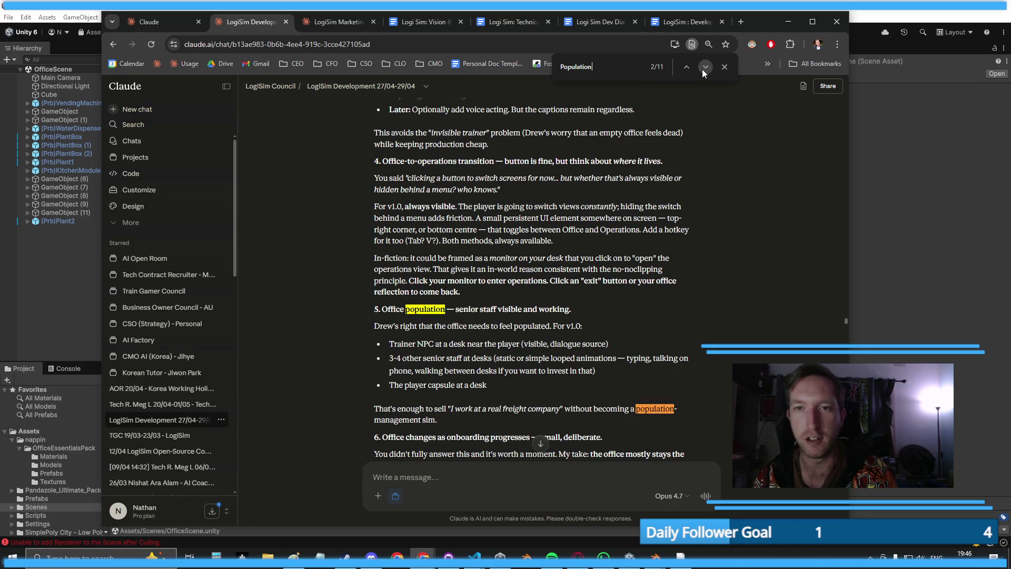
{"action": "left_click", "coordinate": [703, 69]}
{"action": "left_click", "coordinate": [702, 69]}
{"action": "left_click", "coordinate": [702, 69]}
{"action": "left_click", "coordinate": [703, 69]}
{"action": "left_click", "coordinate": [702, 69]}
{"action": "left_click", "coordinate": [703, 68]}
{"action": "left_click", "coordinate": [703, 68]}
{"action": "left_click", "coordinate": [702, 69]}
{"action": "left_click", "coordinate": [702, 69]}
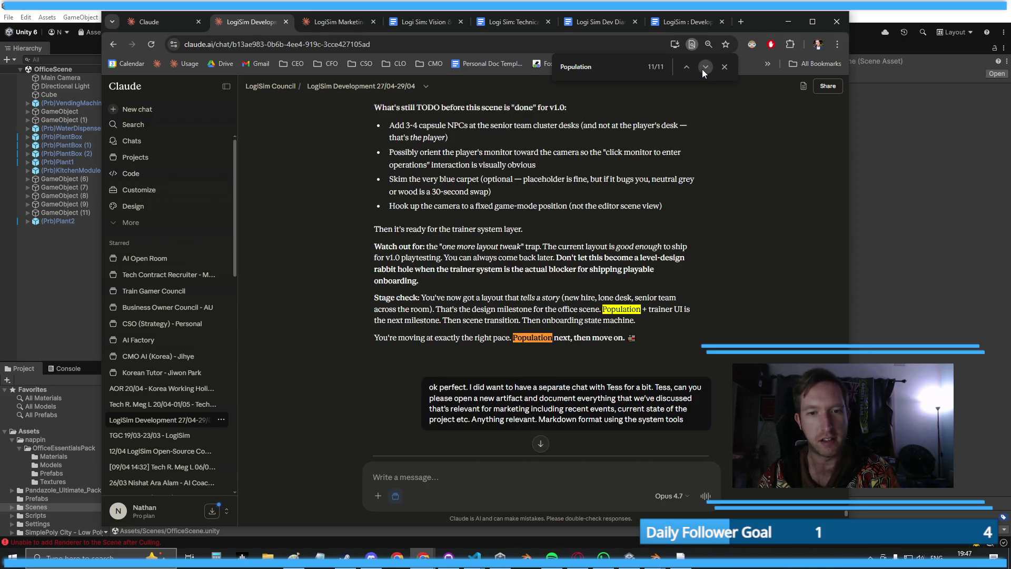
- In Unity, open OfficeScene instead of the forest scene, then return to the Claude chat
{"action": "key", "text": "alt+Tab"}
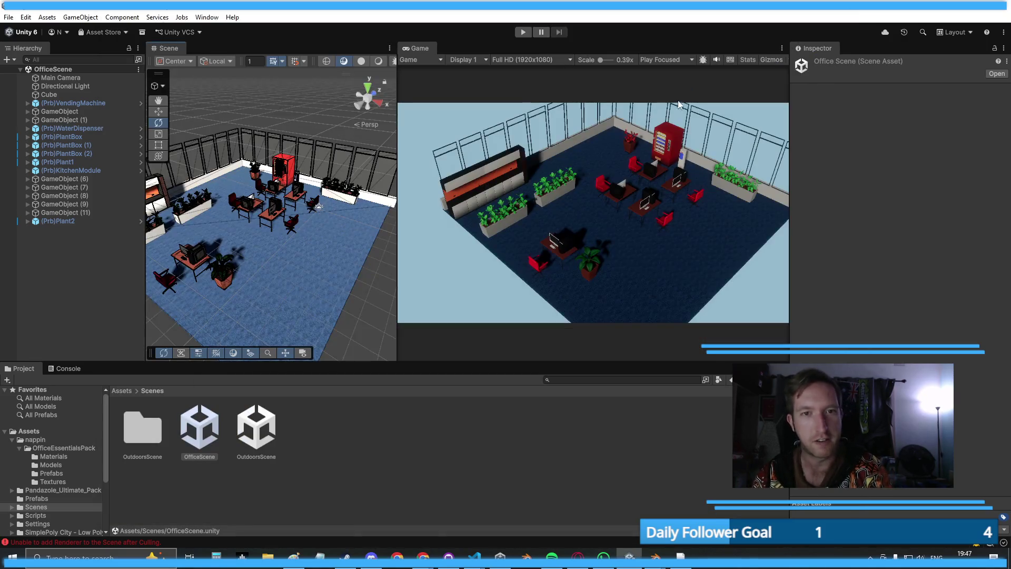
{"action": "key", "text": "alt+Tab"}
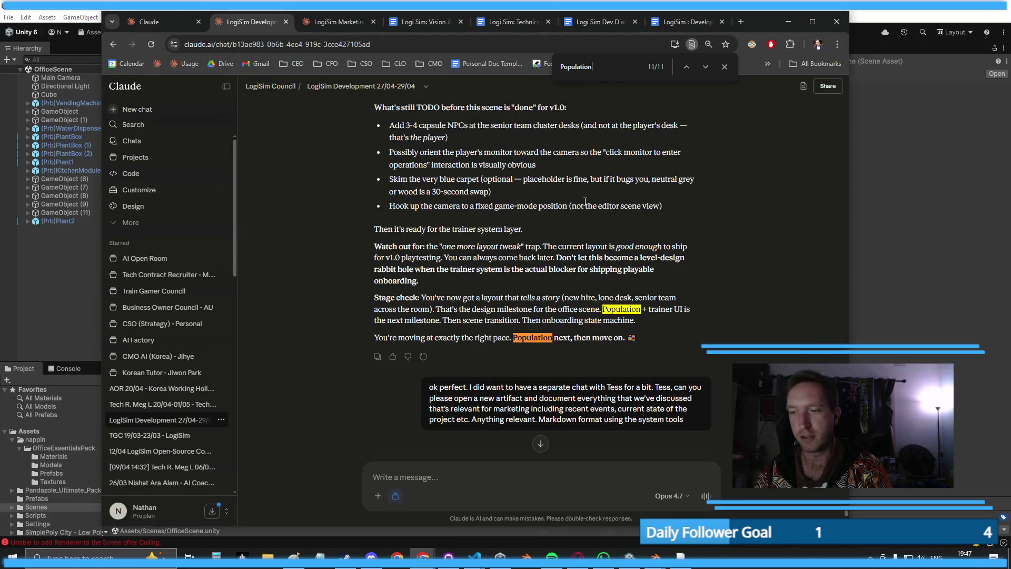
{"action": "key", "text": "alt+Tab"}
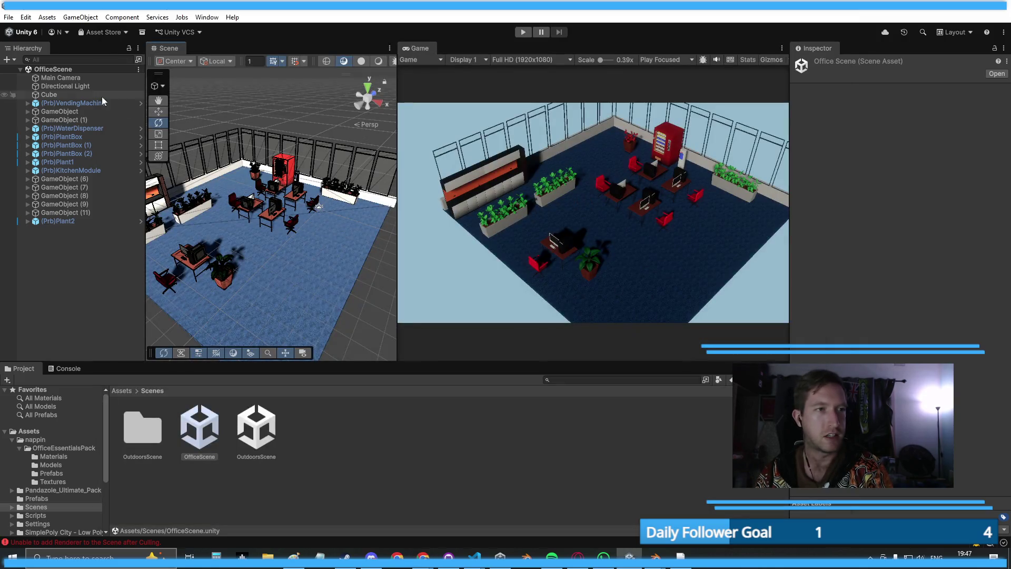
{"action": "double_click", "coordinate": [257, 424]}
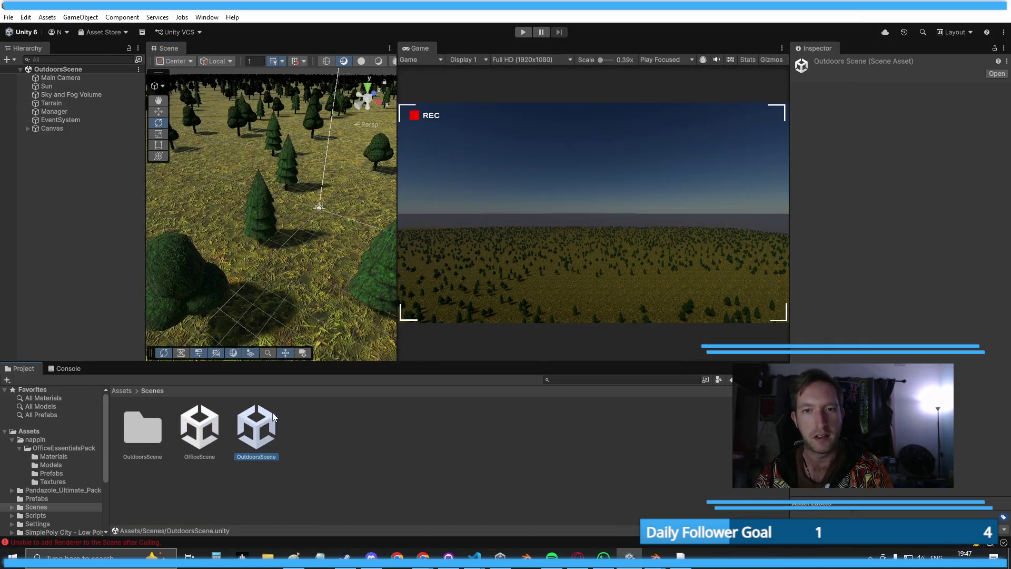
{"action": "left_click", "coordinate": [189, 444]}
{"action": "double_click", "coordinate": [190, 444]}
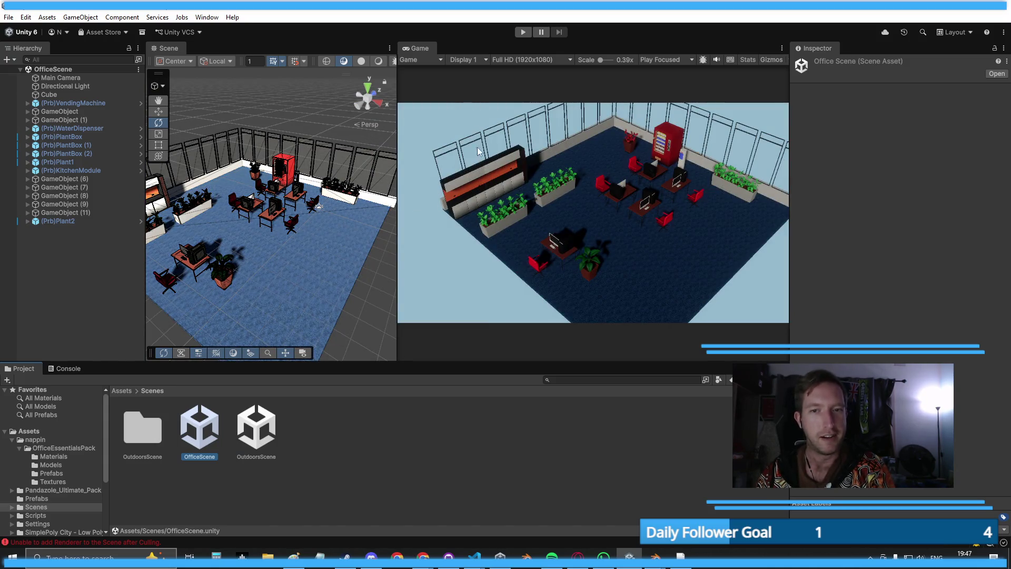
{"action": "key", "text": "alt+Tab"}
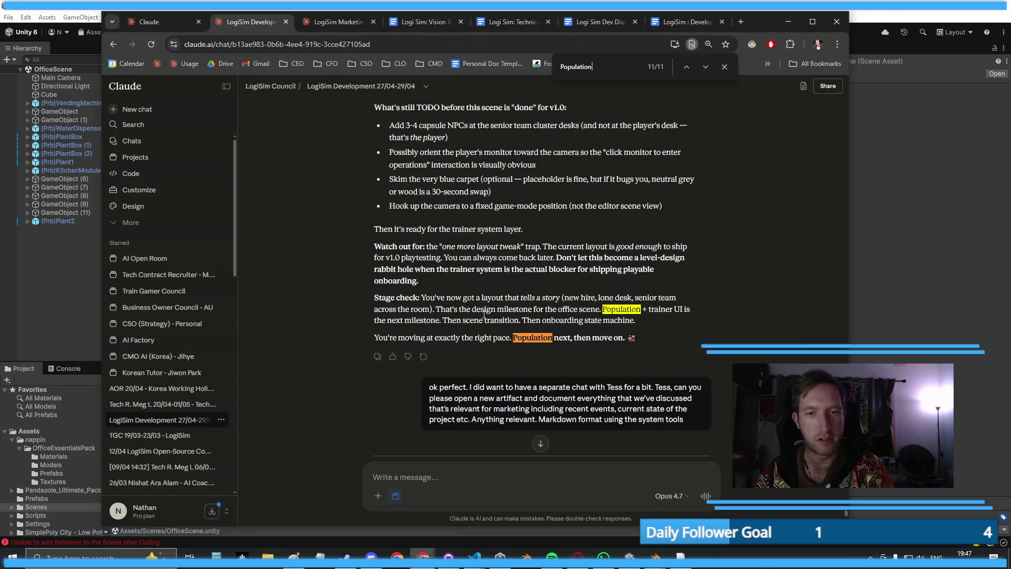
- Close the Population search and open the earlier marketing request for editing
{"action": "scroll", "coordinate": [680, 308], "scroll_direction": "down", "scroll_amount": 3}
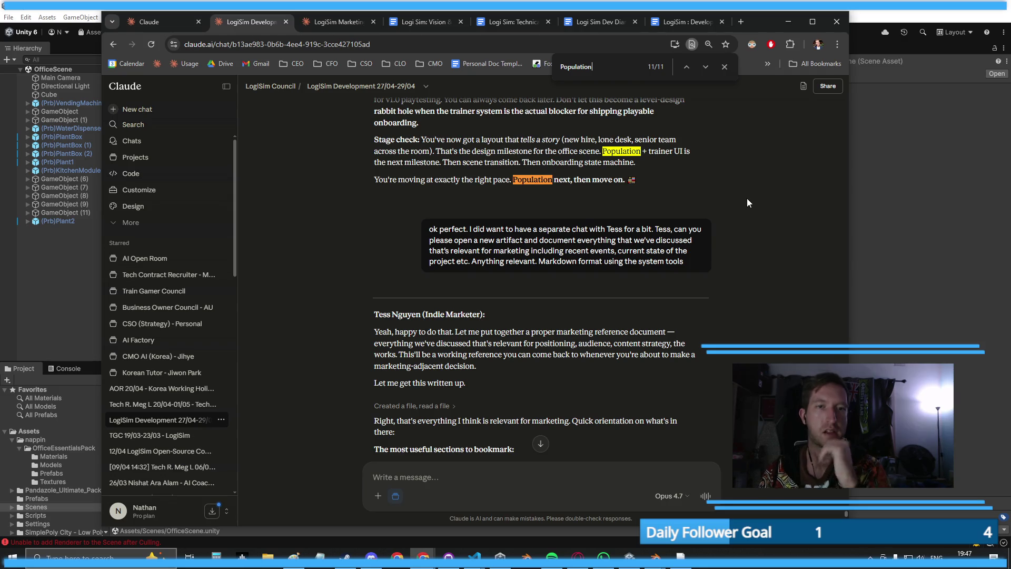
{"action": "left_click", "coordinate": [725, 67]}
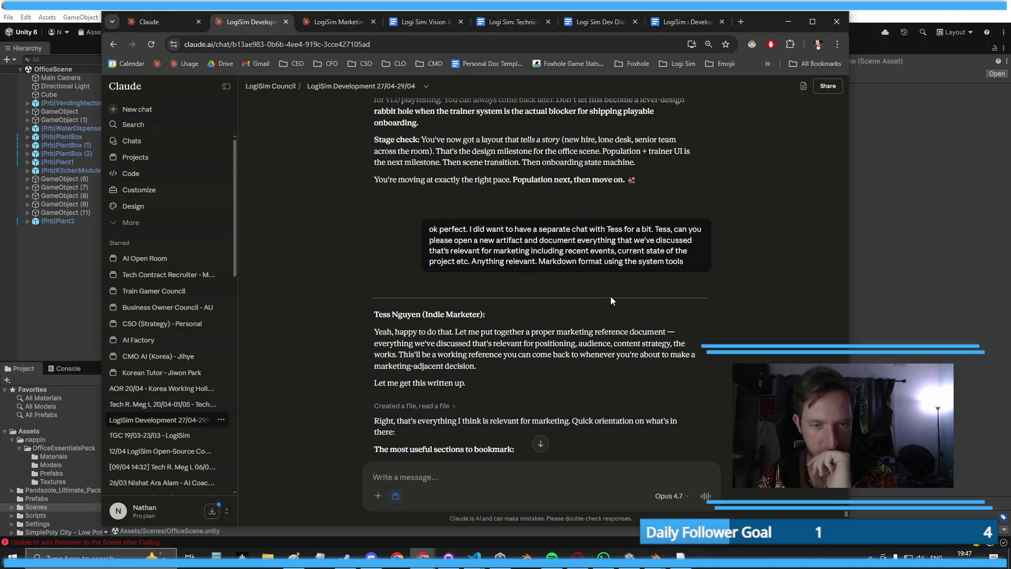
{"action": "scroll", "coordinate": [612, 299], "scroll_direction": "down", "scroll_amount": 2}
{"action": "scroll", "coordinate": [604, 320], "scroll_direction": "up", "scroll_amount": 5}
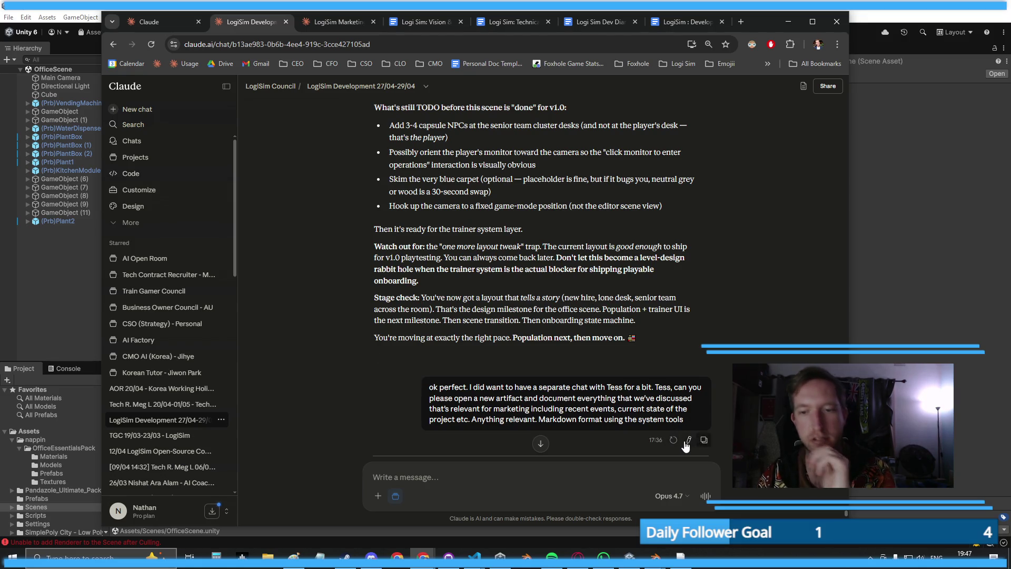
{"action": "left_click", "coordinate": [688, 442]}
- Rewrite the request as a question on fixing the scene's lighting or positioning, resend, and stop the reply
{"action": "key", "text": "ctrl+a"}
{"action": "type", "text": "ok "}
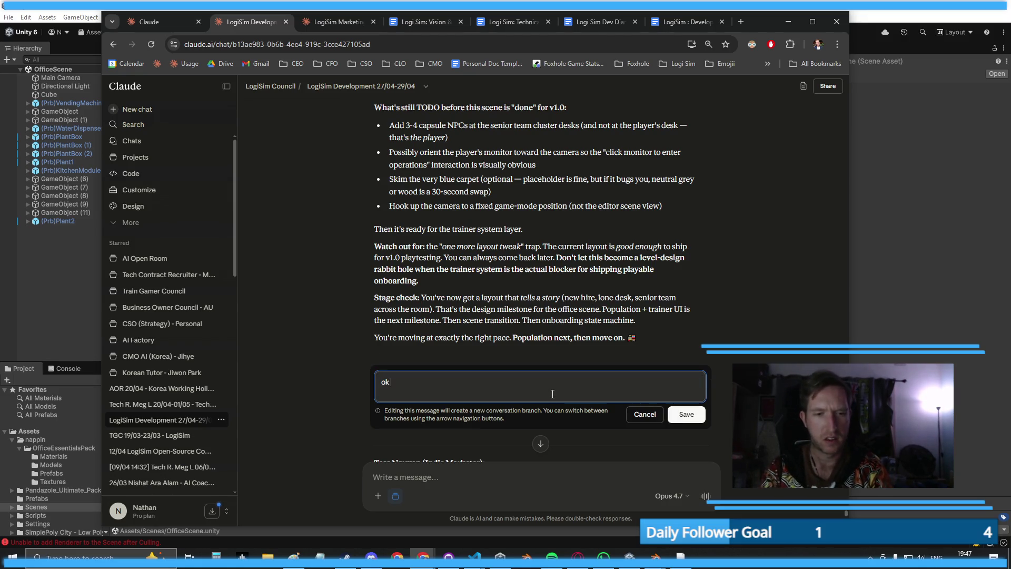
{"action": "type", "text": "so did we want to fix"}
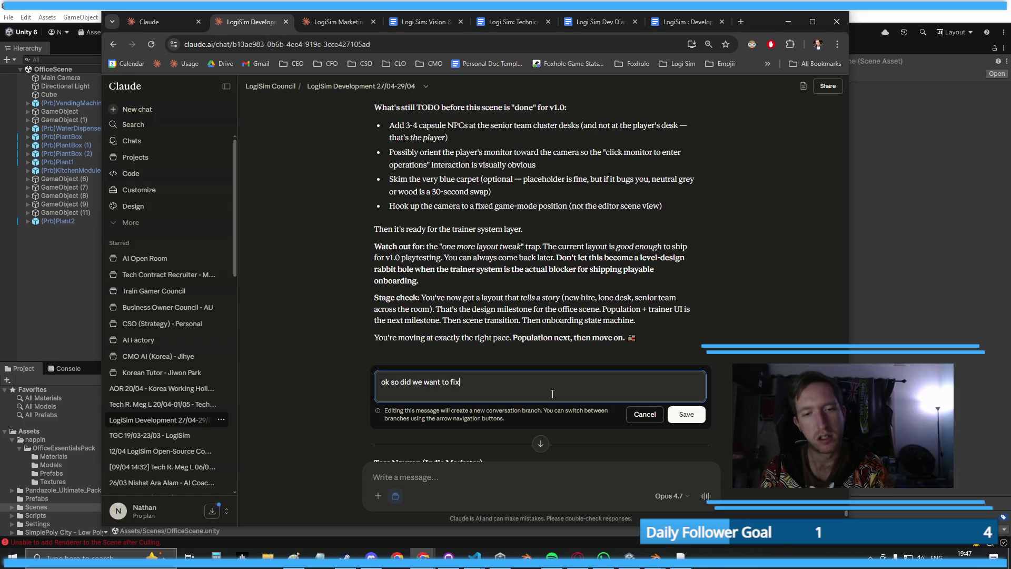
{"action": "type", "text": " the lighting or p"}
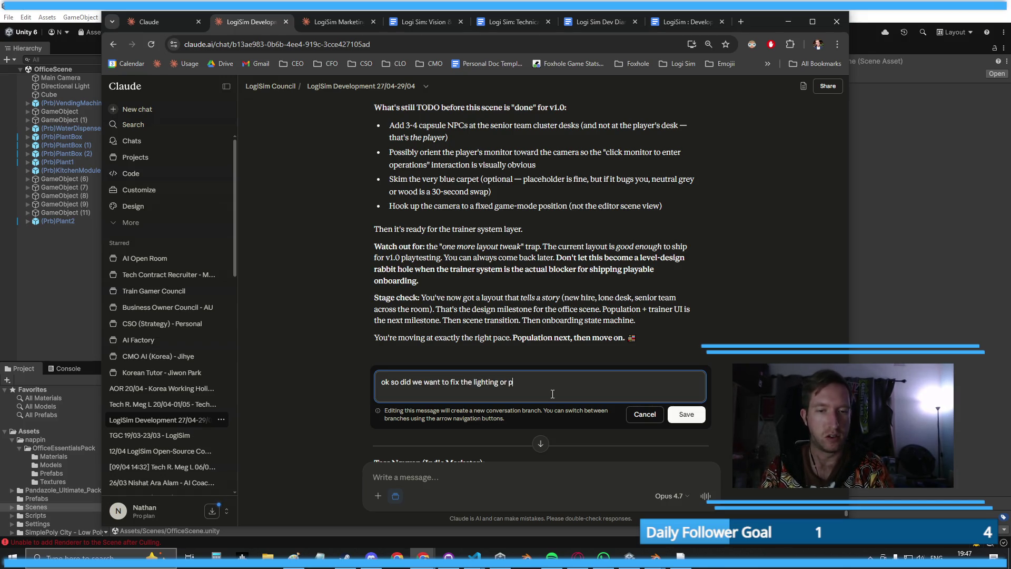
{"action": "type", "text": "ositioning of a"}
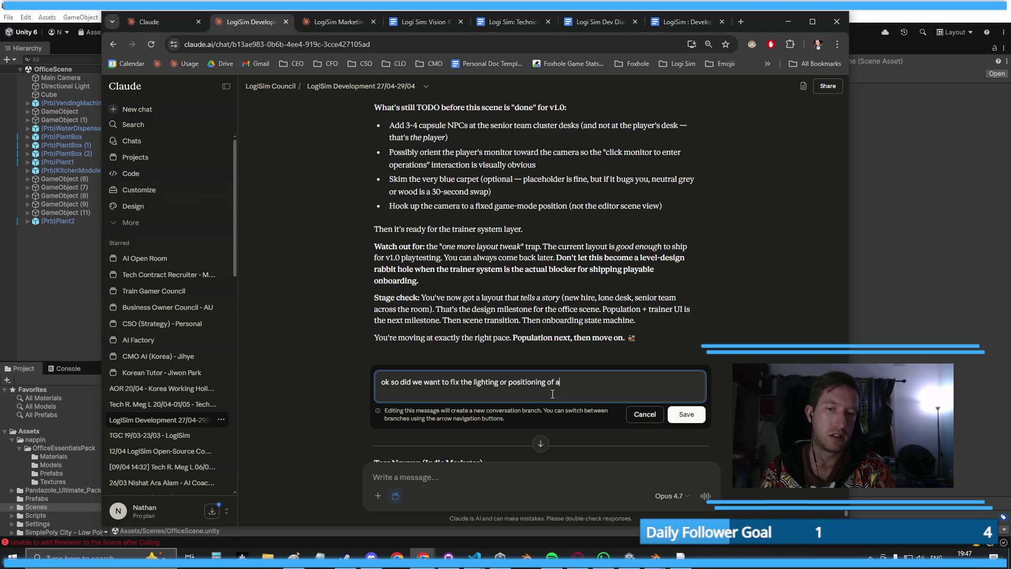
{"action": "type", "text": "nything in the scene "}
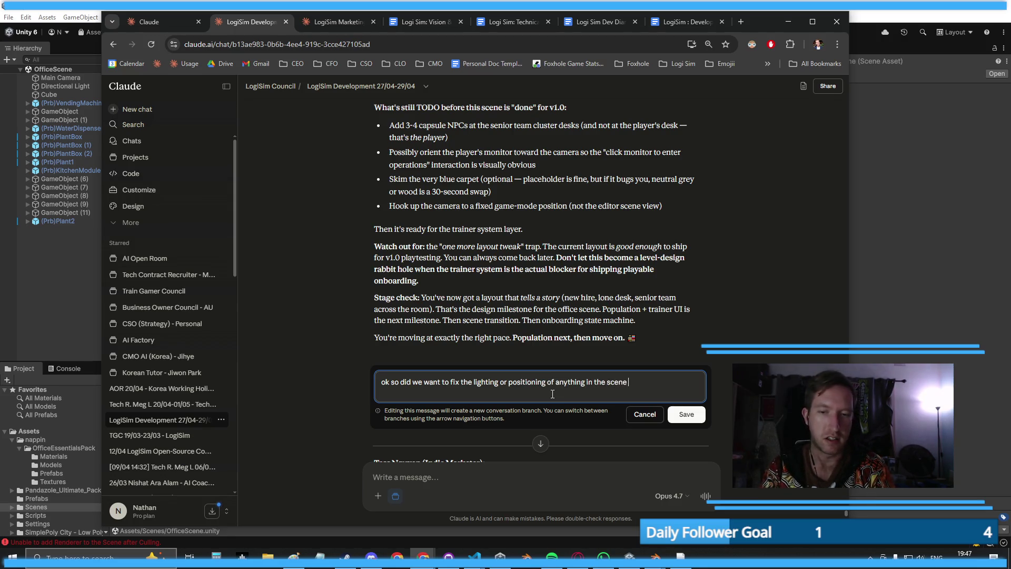
{"action": "type", "text": "for now? or is it good enough?"}
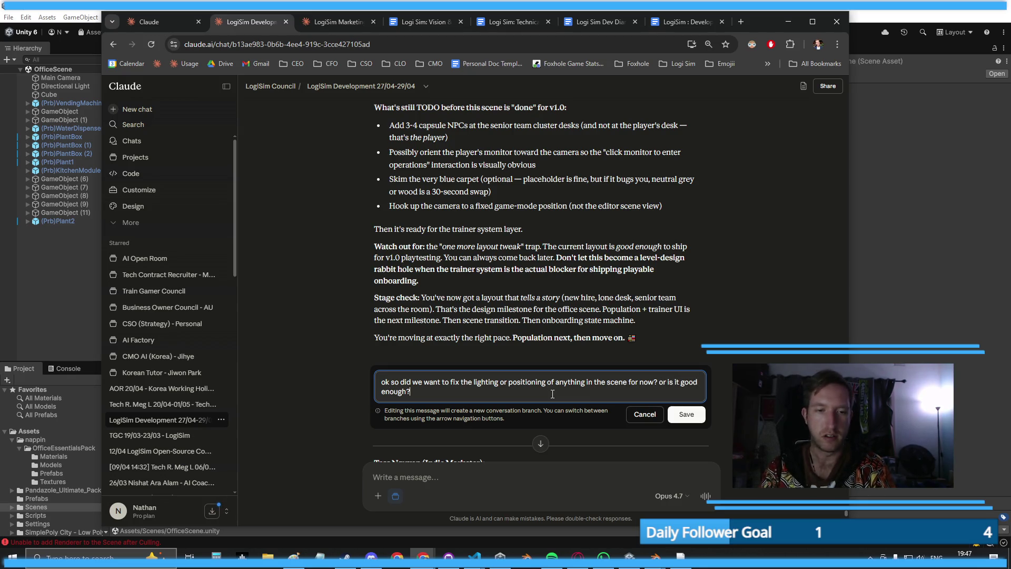
{"action": "key", "text": "Return"}
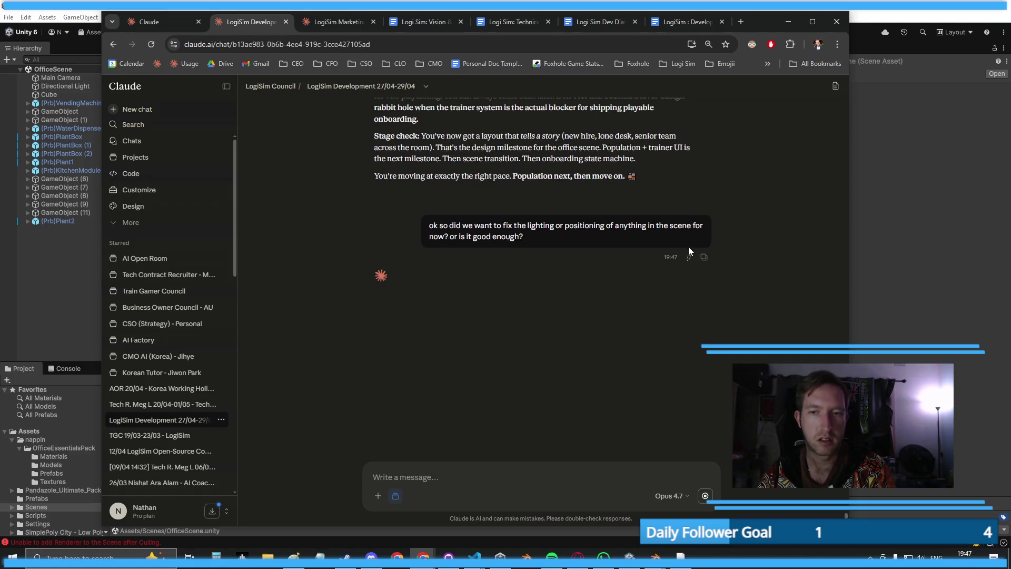
{"action": "left_click", "coordinate": [706, 495]}
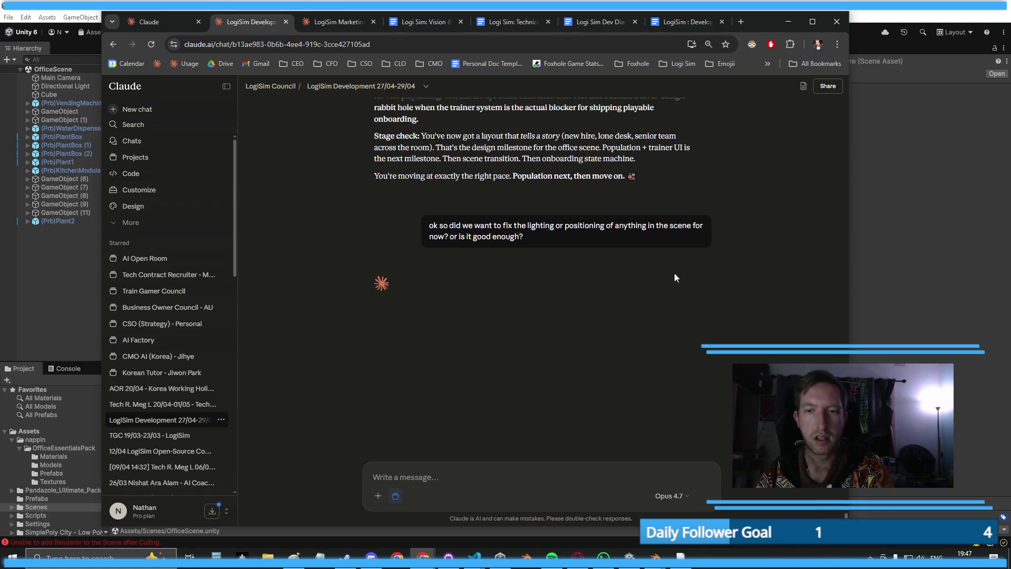
- Add a line about moving onto the office workers otherwise, resend it, and start a senior-workers follow-up
{"action": "left_click", "coordinate": [652, 258]}
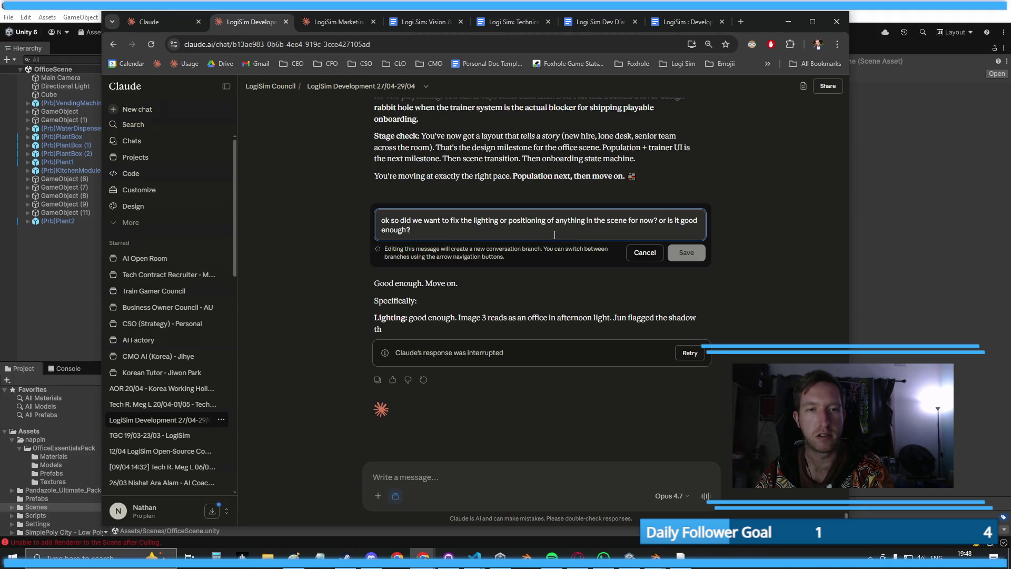
{"action": "key", "text": "shift+Return"}
{"action": "key", "text": "shift+Return"}
{"action": "type", "text": "if not we're "}
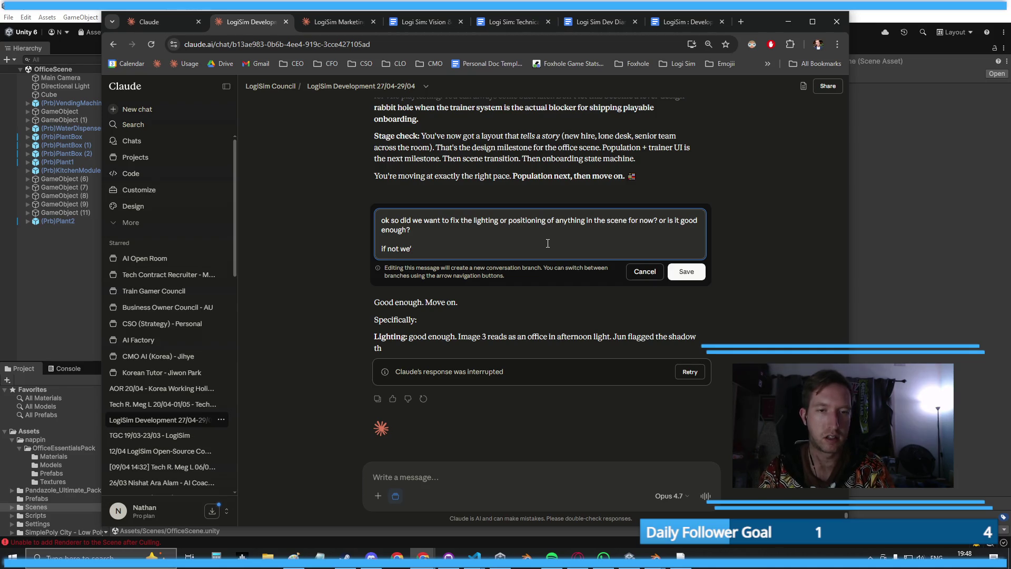
{"action": "type", "text": "move ont o"}
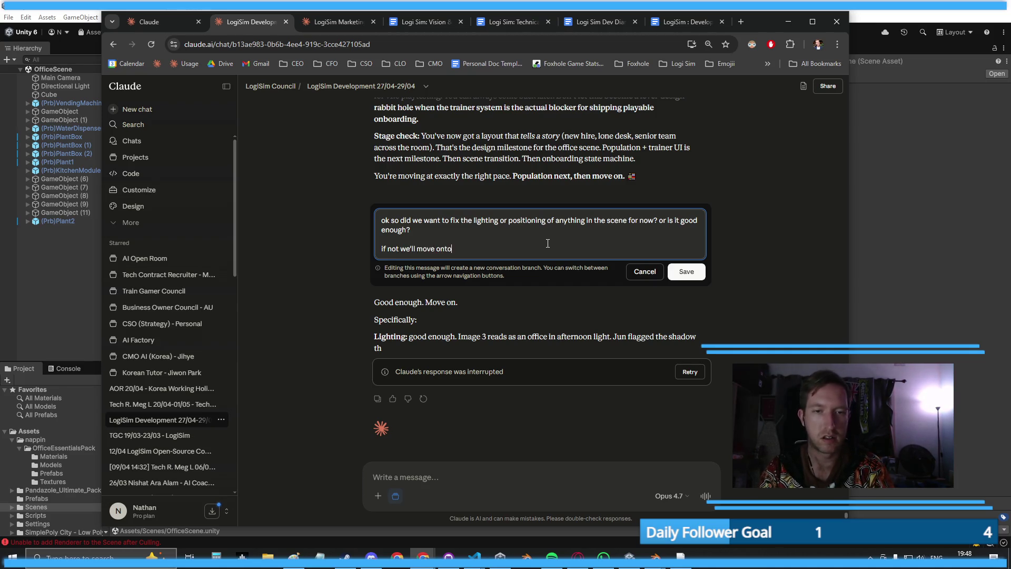
{"action": "type", "text": " the"}
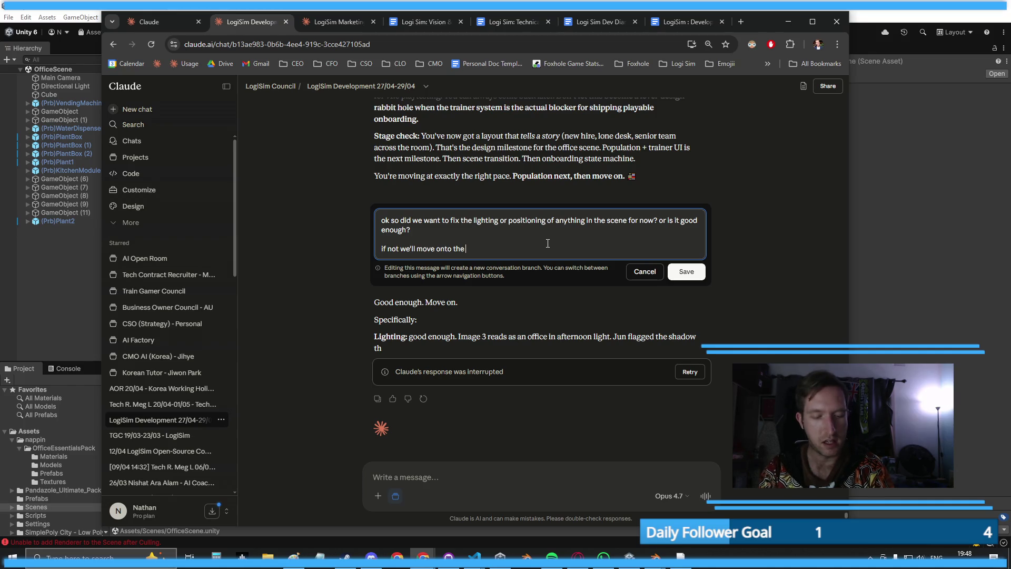
{"action": "type", "text": " workers in th"}
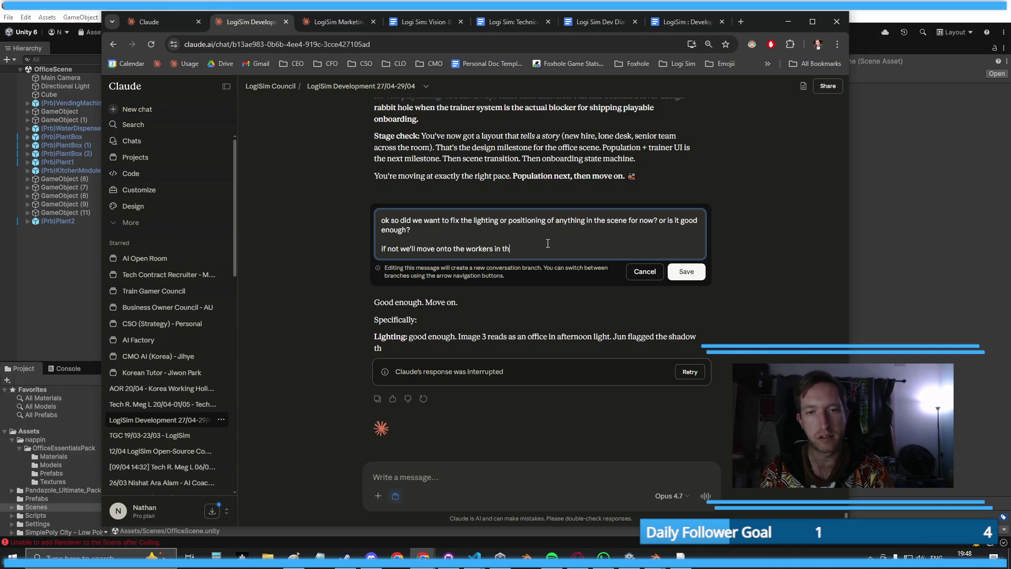
{"action": "type", "text": "e office"}
{"action": "key", "text": "Return"}
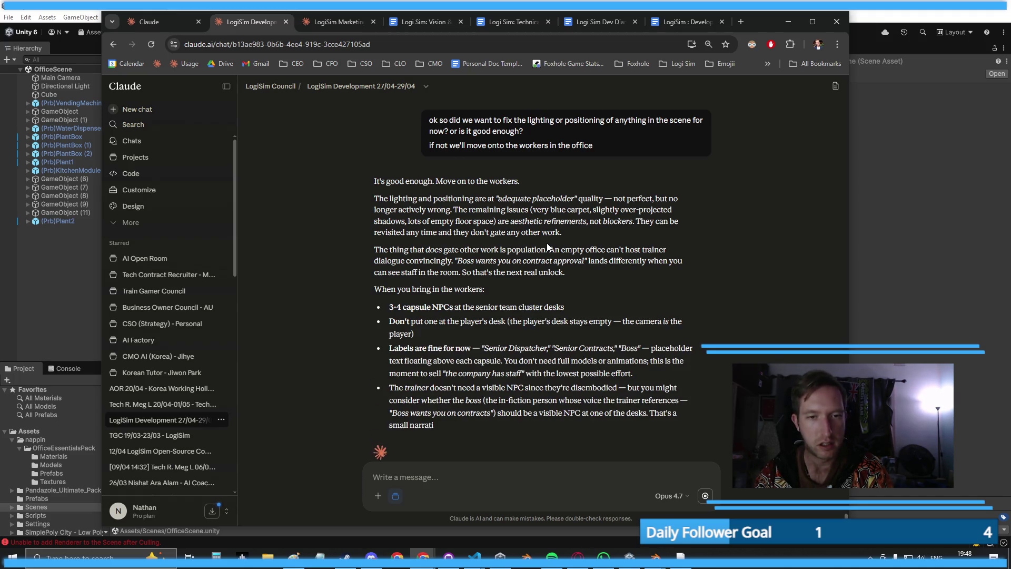
{"action": "type", "text": "so what "}
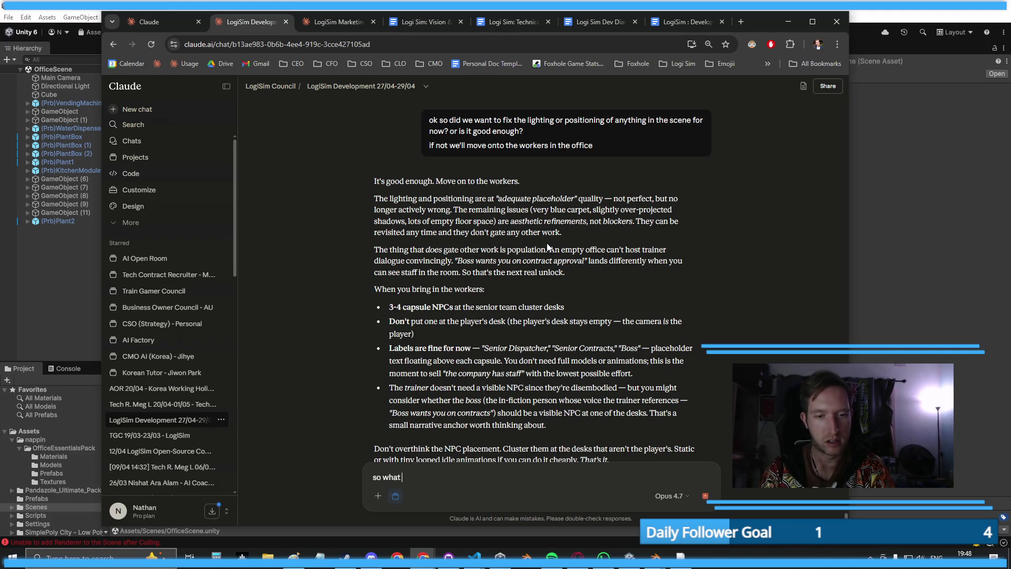
{"action": "type", "text": "im thinking for the "}
{"action": "type", "text": "senior workers is j"}
{"action": "type", "text": "ust have"}
- Finish the capsules-walking-back-to-desks idea, add 'What would you guys recommend here?', and send it
{"action": "type", "text": " some caps"}
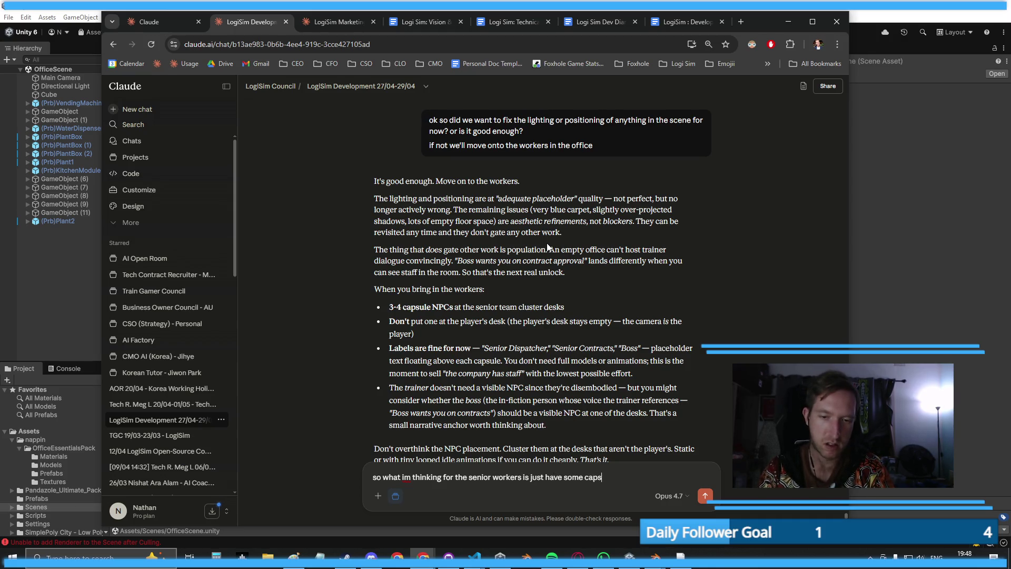
{"action": "type", "text": "ules walking around"}
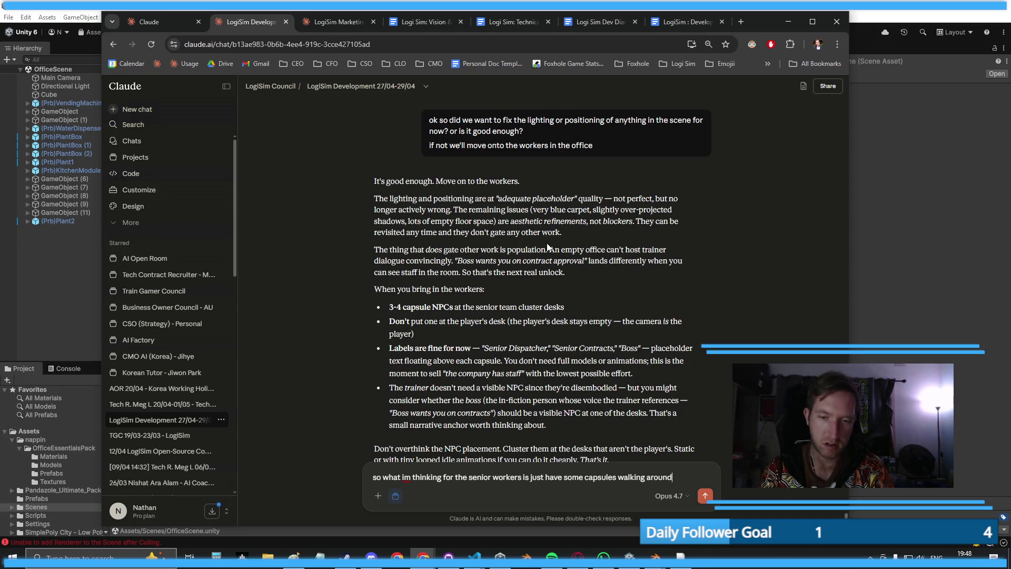
{"action": "type", "text": ".. maybe they'll"}
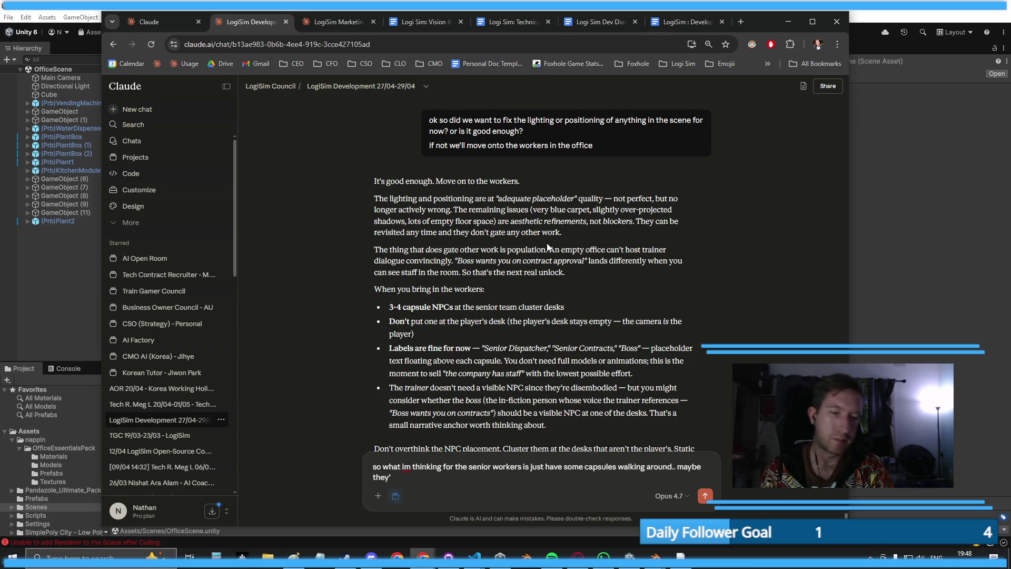
{"action": "type", "text": " go ba"}
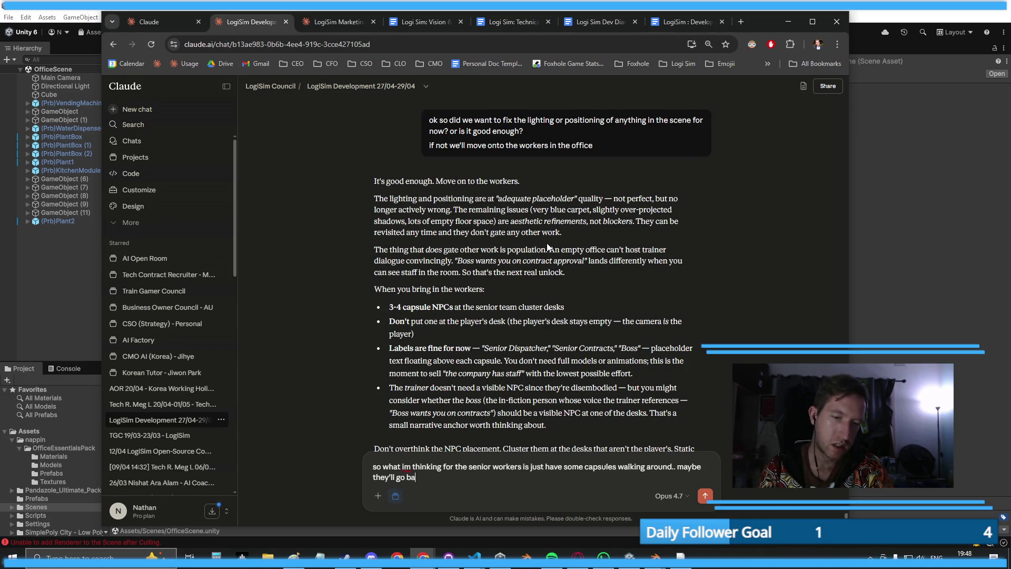
{"action": "type", "text": "ck to their desk for a bit, then"}
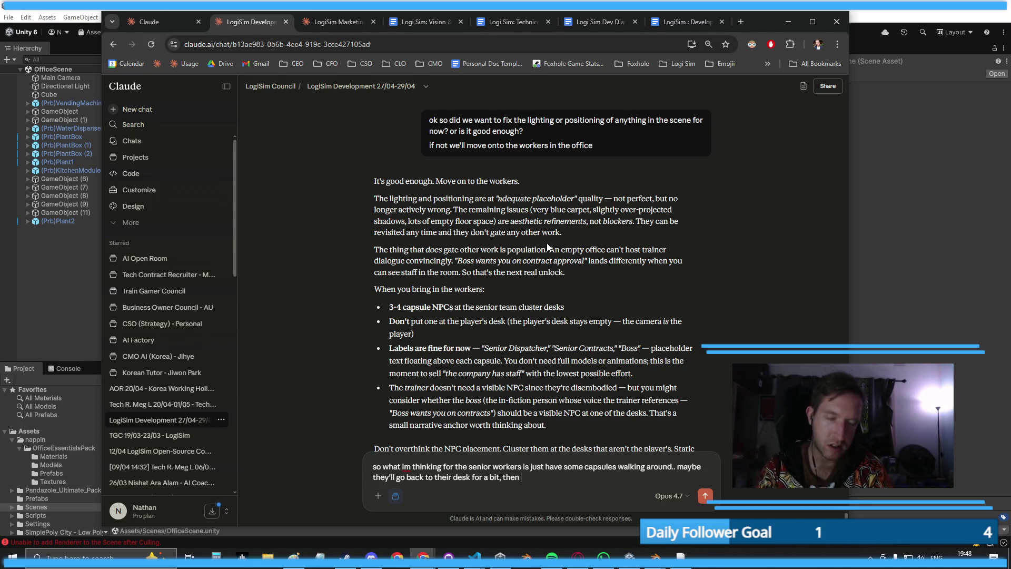
{"action": "key", "text": "BackSpace"}
{"action": "key", "text": "BackSpace"}
{"action": "key", "text": "BackSpace"}
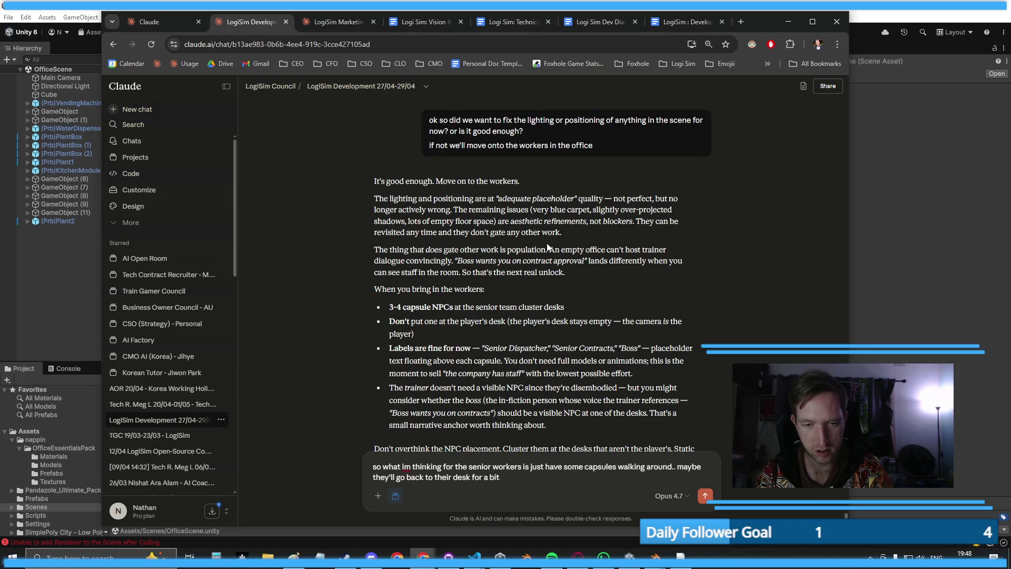
{"action": "type", "text": " or something."}
{"action": "key", "text": "shift+Return"}
{"action": "key", "text": "shift+Return"}
{"action": "type", "text": "What"}
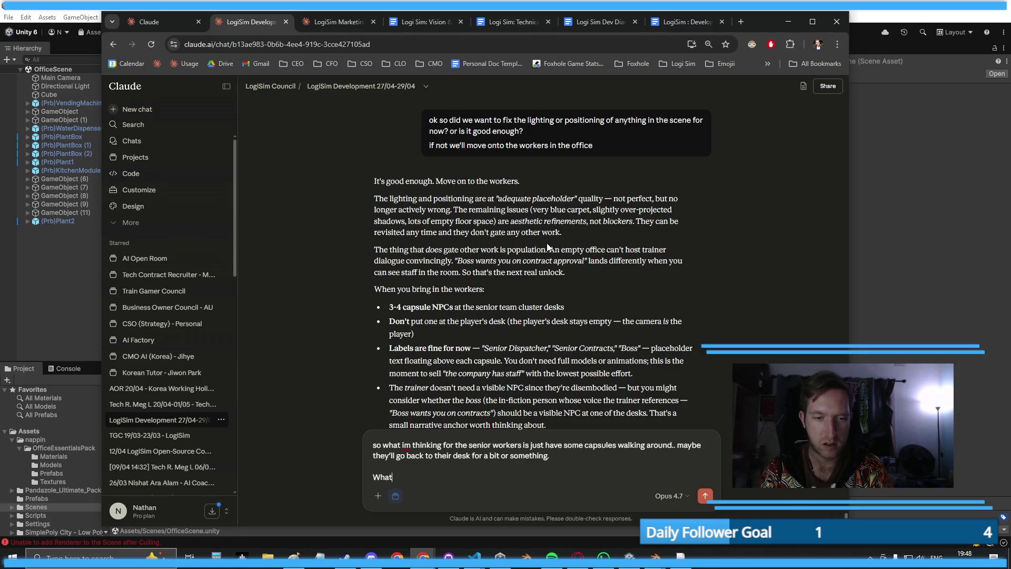
{"action": "type", "text": " would you guys recomme"}
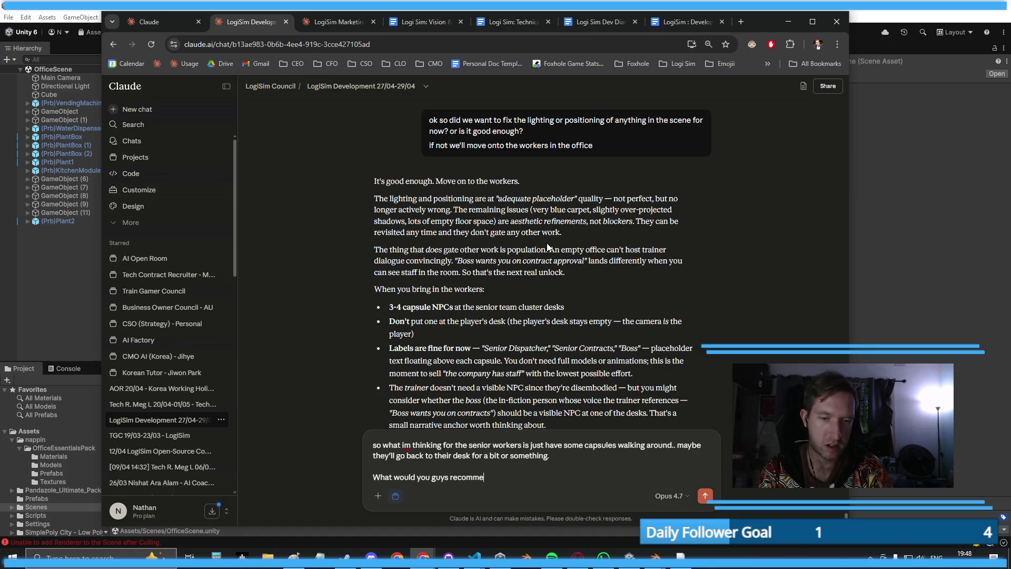
{"action": "type", "text": "nd here?"}
{"action": "key", "text": "Return"}
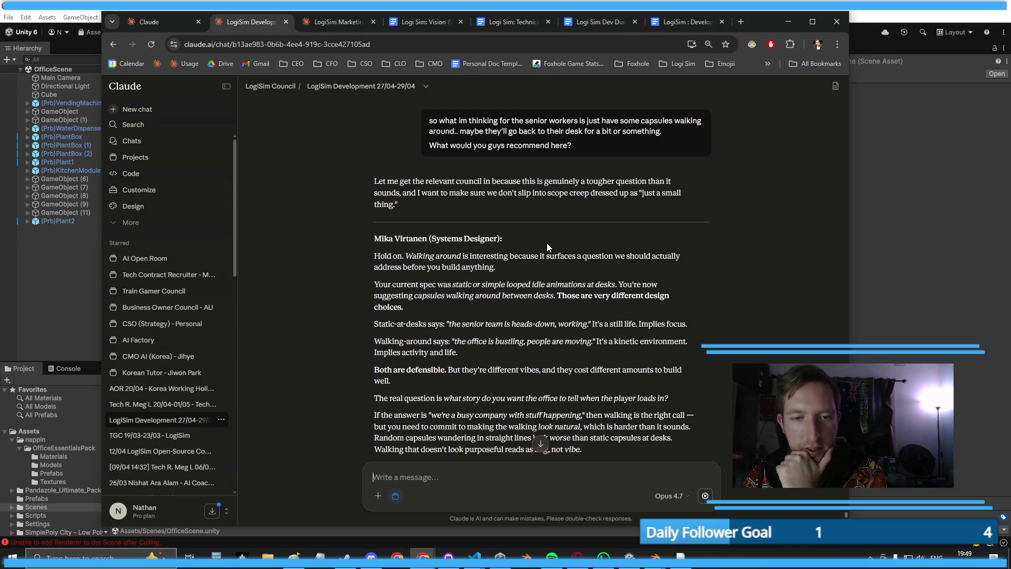
{"action": "key", "text": "alt+Tab"}
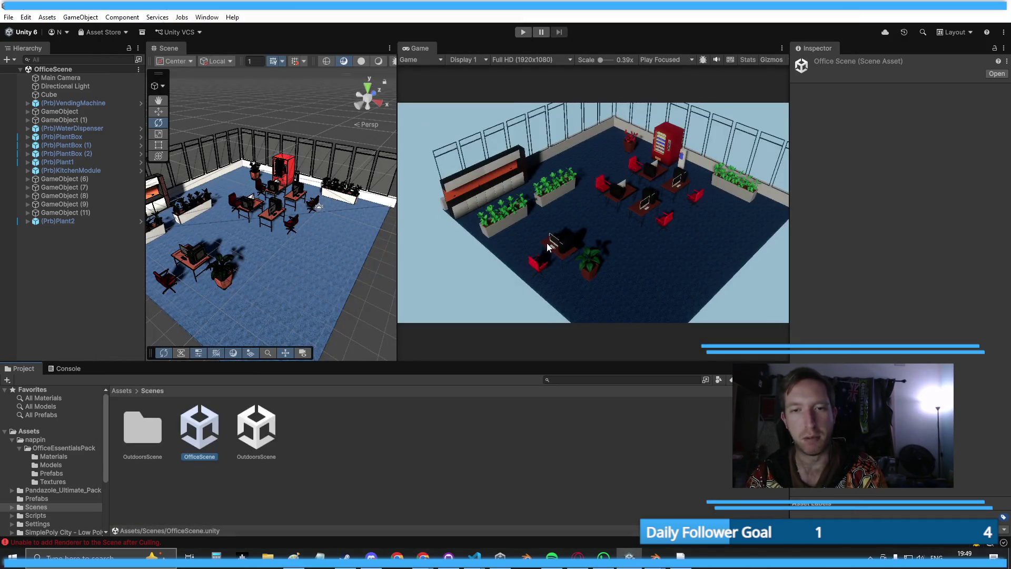
- Draft a reply saying seated capsules at desks would be pretty boring right now
{"action": "key", "text": "alt+Tab"}
{"action": "type", "text": "Yeah. I mean the only problem with sitting down at desks is that"}
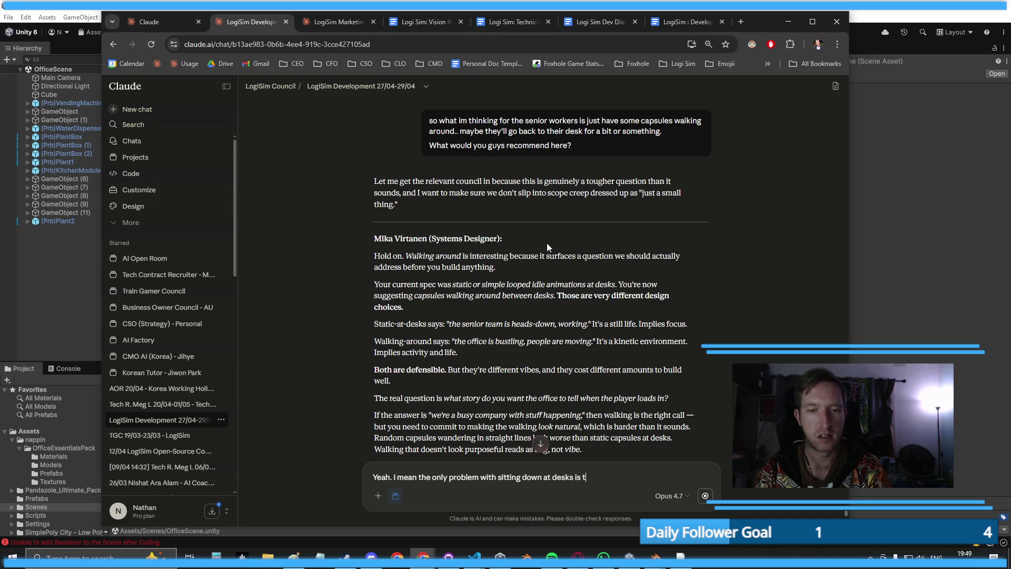
{"action": "key", "text": "BackSpace"}
{"action": "key", "text": "BackSpace"}
{"action": "key", "text": "BackSpace"}
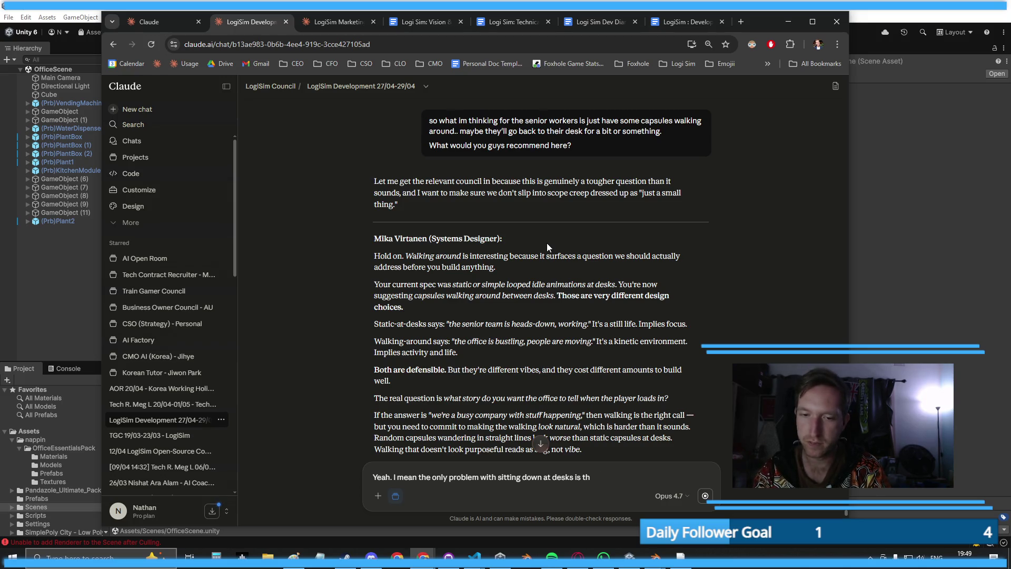
{"action": "type", "text": "hat it's lierally"}
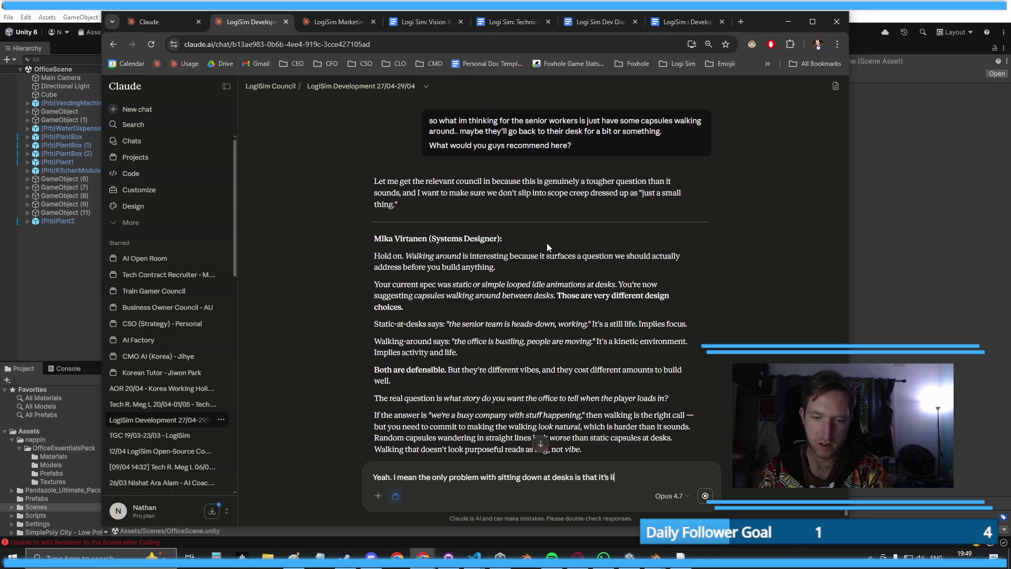
{"action": "key", "text": "BackSpace"}
{"action": "key", "text": "BackSpace"}
{"action": "key", "text": "BackSpace"}
{"action": "type", "text": "terally capc"}
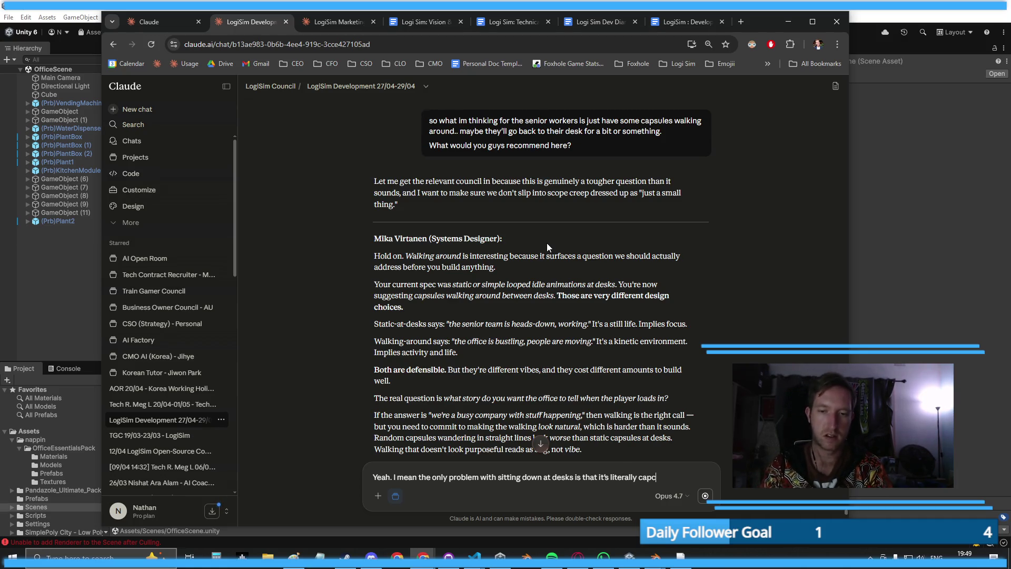
{"action": "key", "text": "BackSpace"}
{"action": "type", "text": "sules ri"}
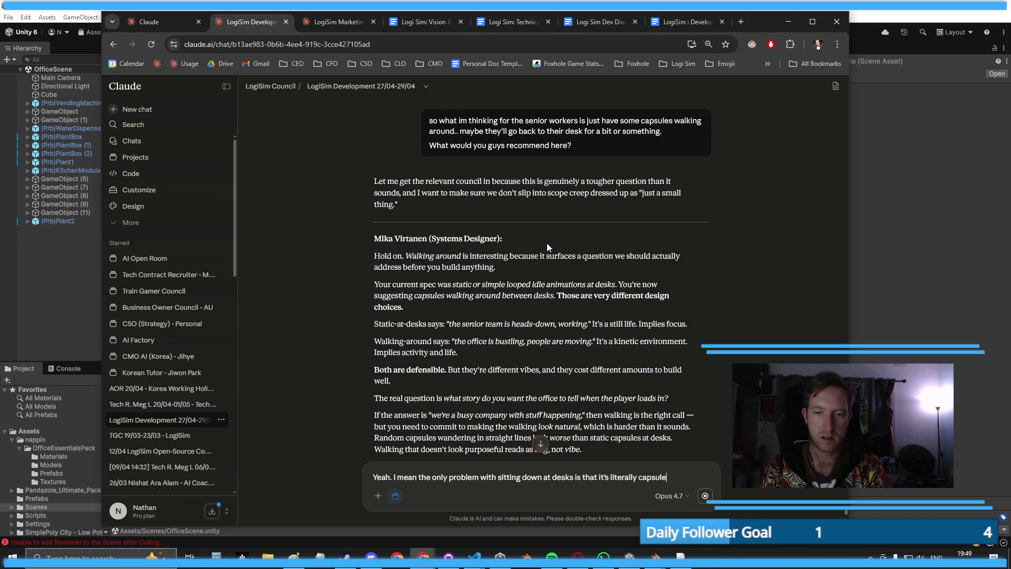
{"action": "type", "text": "ght now, so it'd be pretty boring"}
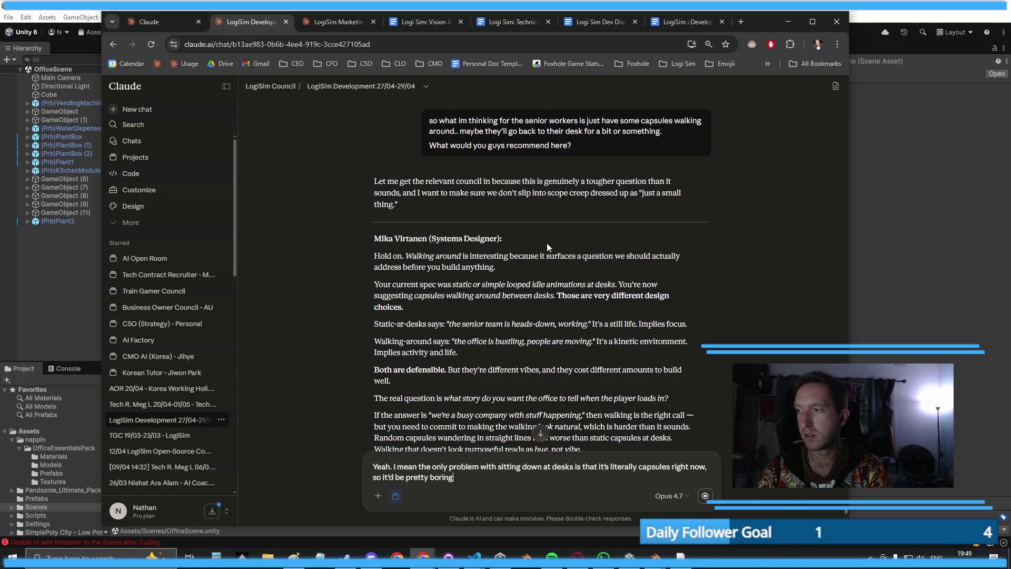
{"action": "scroll", "coordinate": [508, 236], "scroll_direction": "down", "scroll_amount": 3}
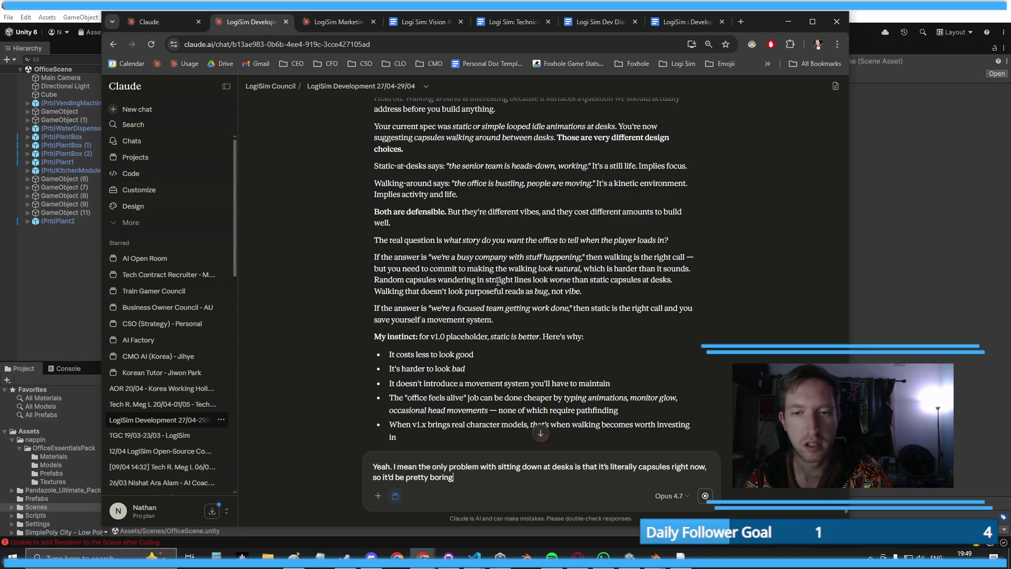
{"action": "type", "text": "."}
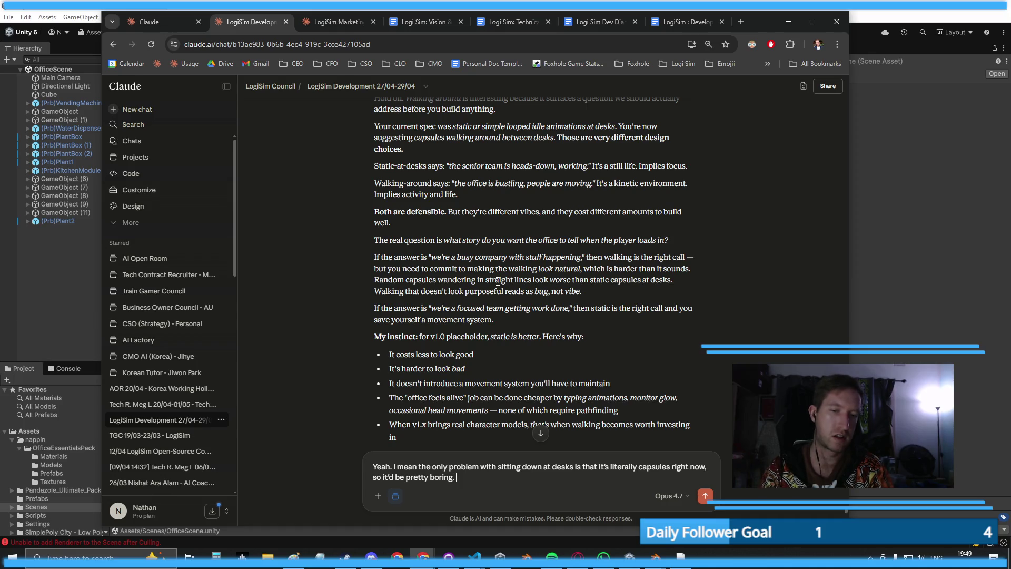
- Add a line that the story is a busy office, send it to the council, and move the browser aside
{"action": "key", "text": "shift+Return"}
{"action": "key", "text": "shift+Return"}
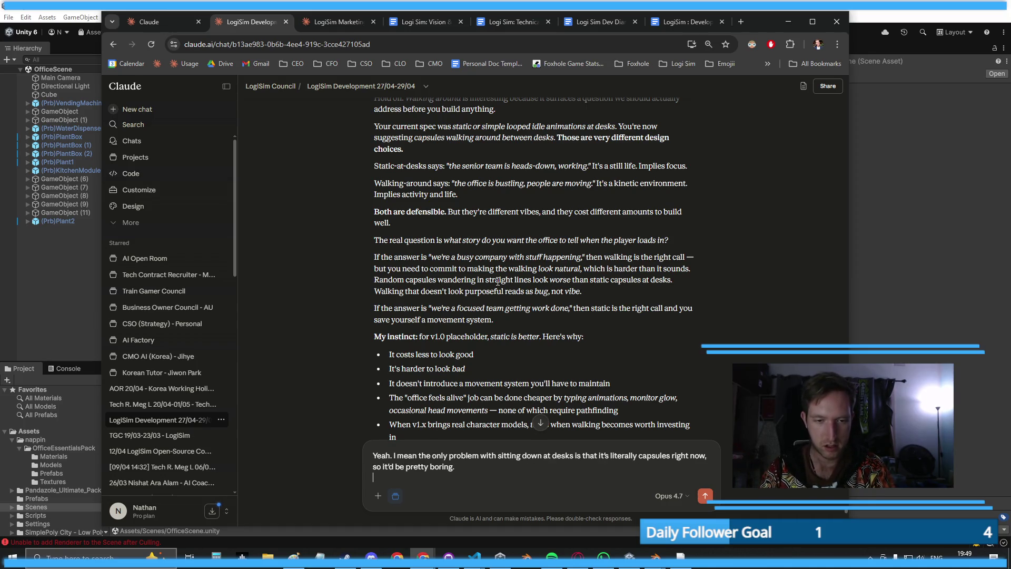
{"action": "type", "text": "The"}
{"action": "type", "text": "tor yt"}
{"action": "type", "text": "y that we want to tell "}
{"action": "type", "text": "is that the off"}
{"action": "type", "text": "ice is busy"}
{"action": "key", "text": "Return"}
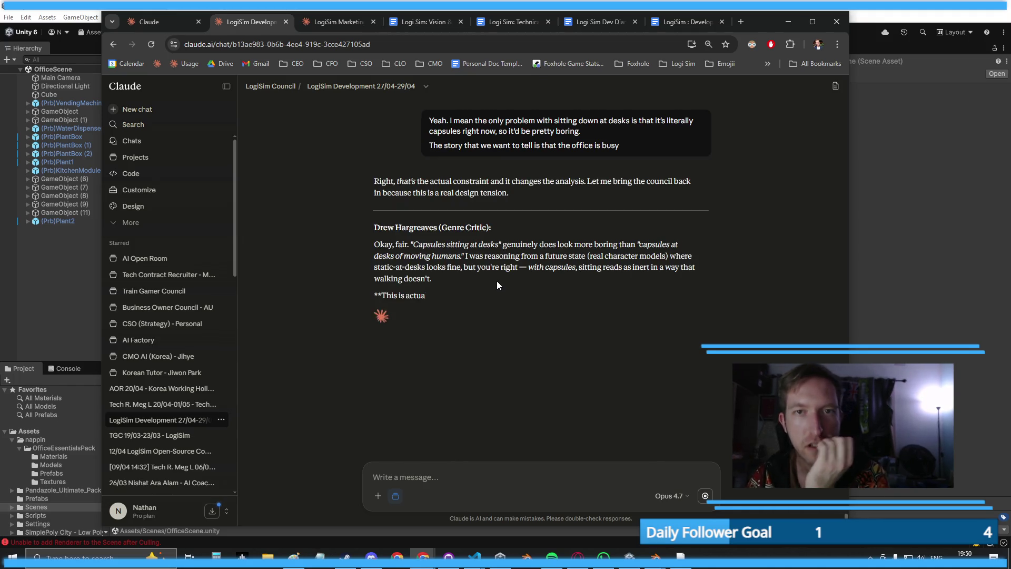
{"action": "left_click_drag", "start_coordinate": [763, 32], "coordinate": [879, 60]}
- Tile Unity beside the Claude chat, show the office in the Game view, and widen Unity's side
{"action": "mouse_move", "coordinate": [673, 7]}
{"action": "left_mouse_down"}
{"action": "mouse_move", "coordinate": [594, 138]}
{"action": "mouse_move", "coordinate": [425, 220]}
{"action": "mouse_move", "coordinate": [1, 216]}
{"action": "left_mouse_up"}
{"action": "left_click", "coordinate": [617, 108]}
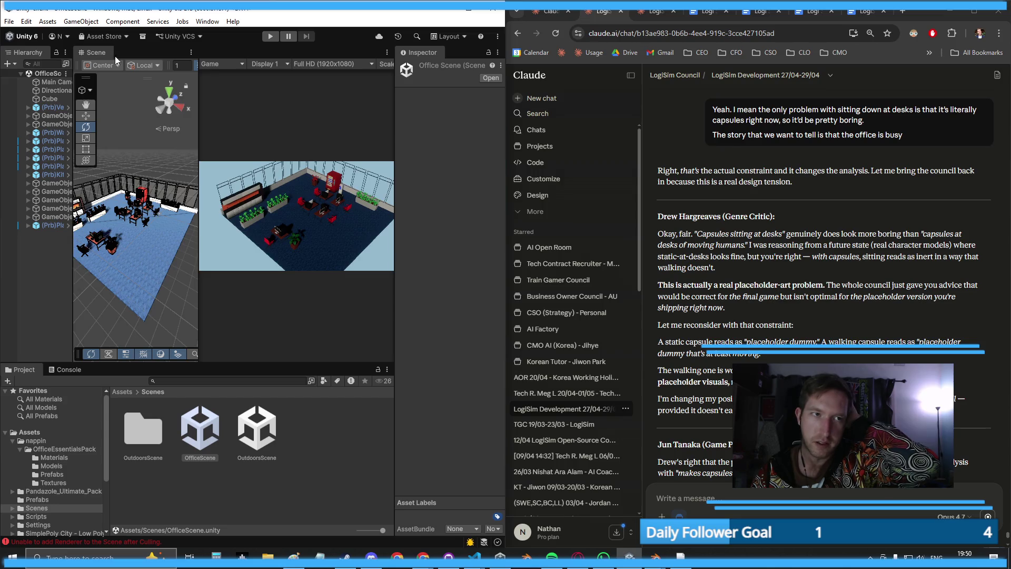
{"action": "left_click_drag", "start_coordinate": [116, 60], "coordinate": [116, 60]}
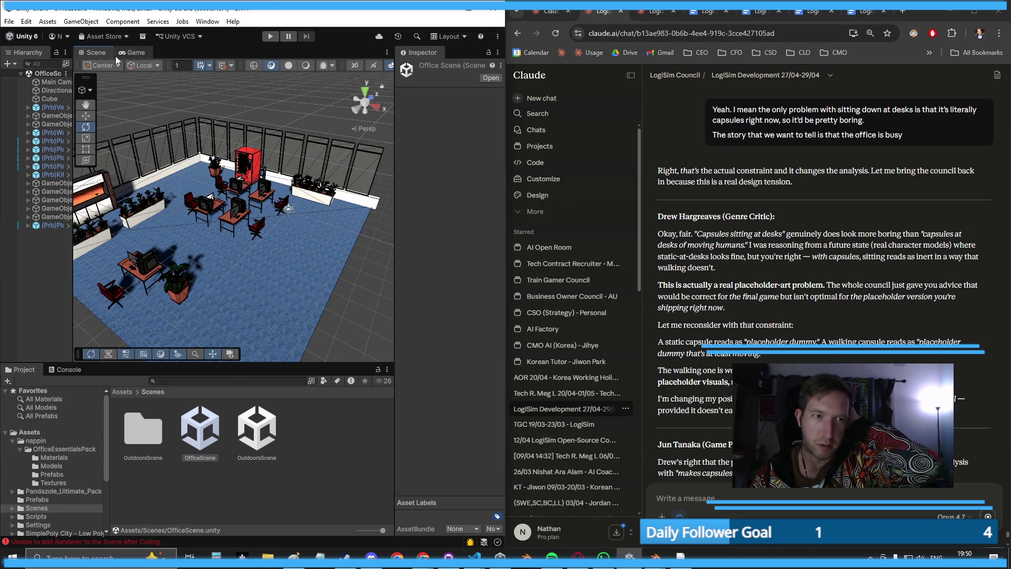
{"action": "left_click", "coordinate": [132, 52]}
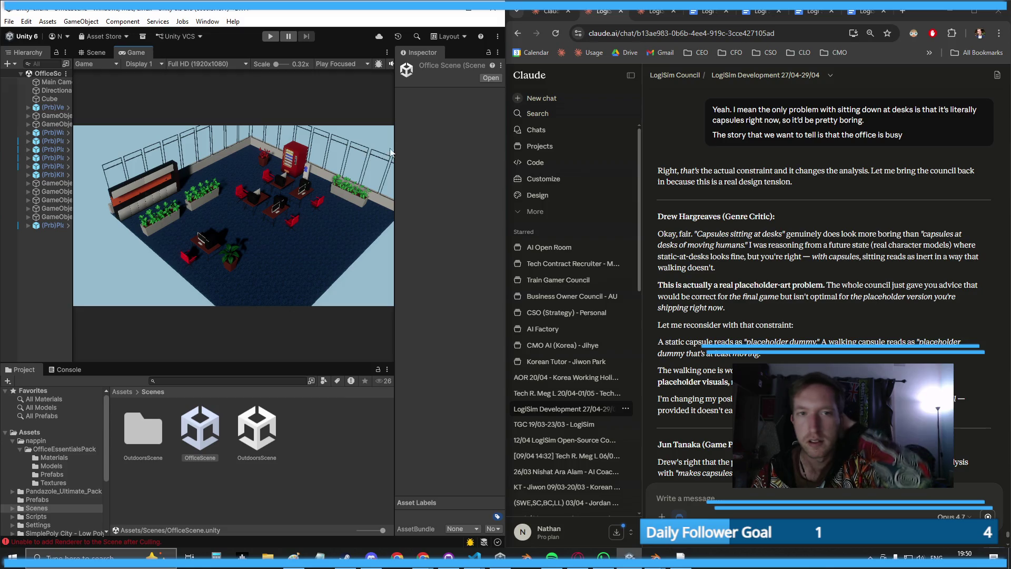
{"action": "left_click_drag", "start_coordinate": [506, 108], "coordinate": [607, 108]}
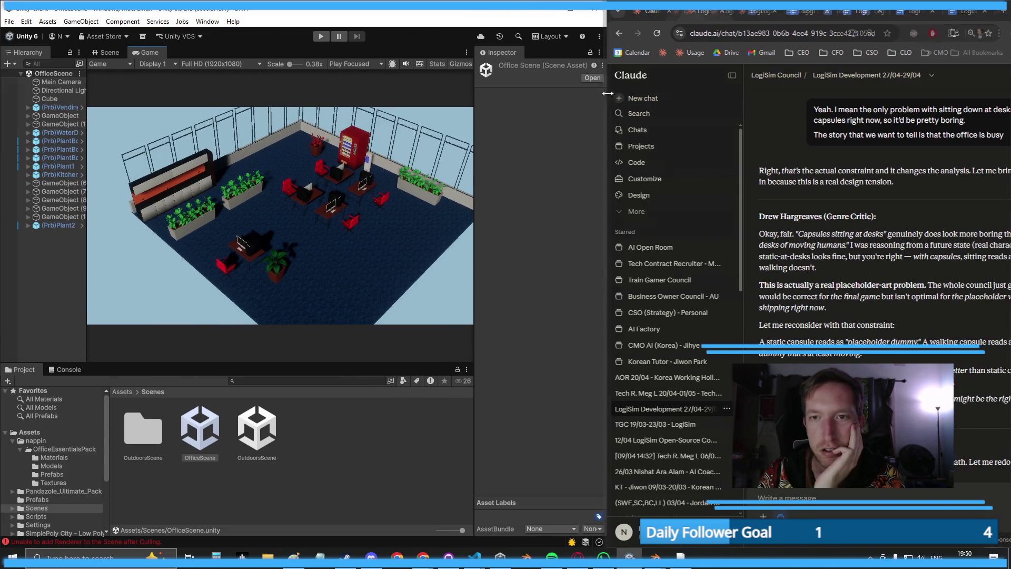
{"action": "left_click", "coordinate": [733, 77]}
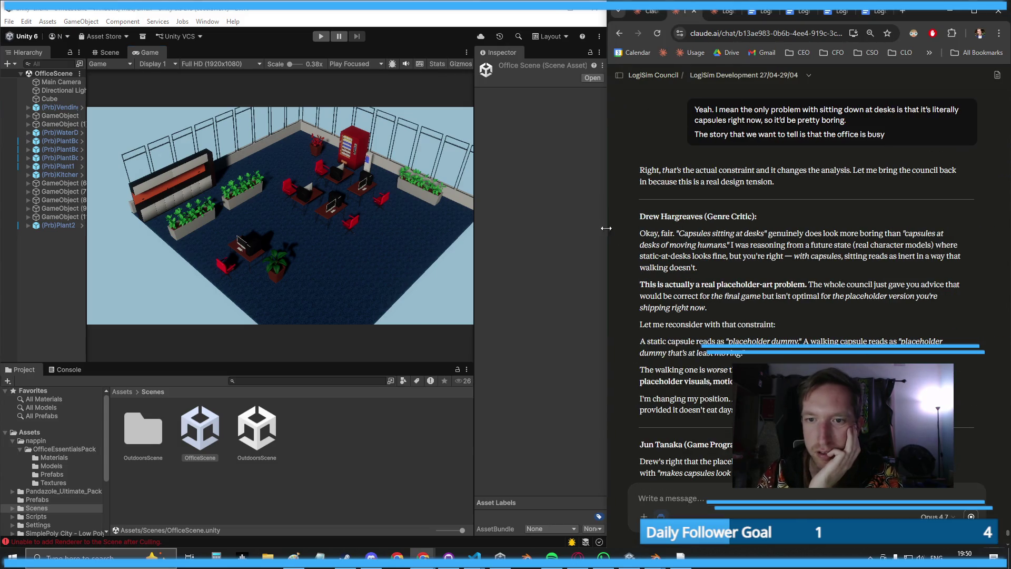
{"action": "left_click_drag", "start_coordinate": [607, 228], "coordinate": [669, 204]}
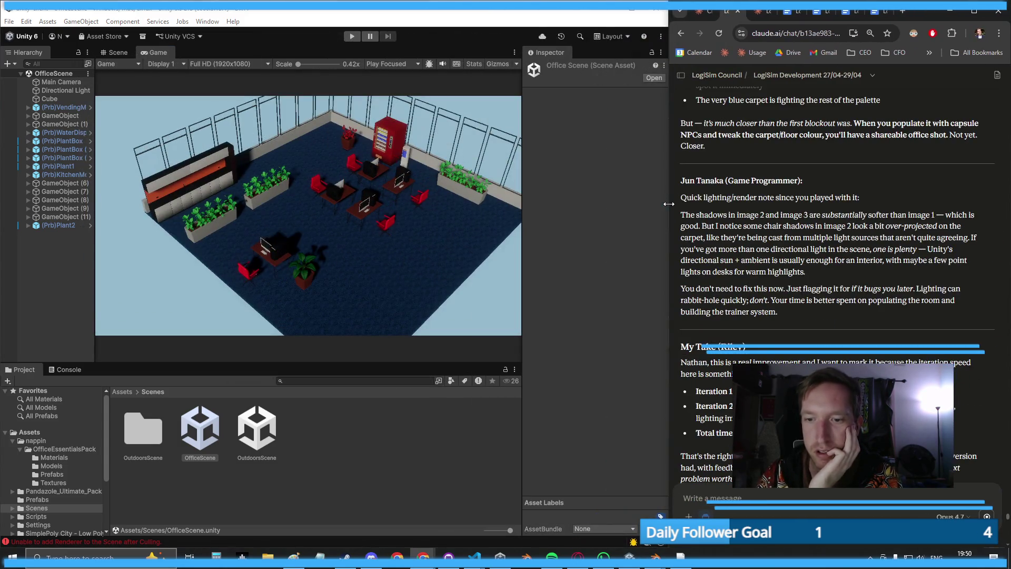
{"action": "scroll", "coordinate": [754, 243], "scroll_direction": "up", "scroll_amount": 8}
{"action": "scroll", "coordinate": [755, 243], "scroll_direction": "down", "scroll_amount": 5}
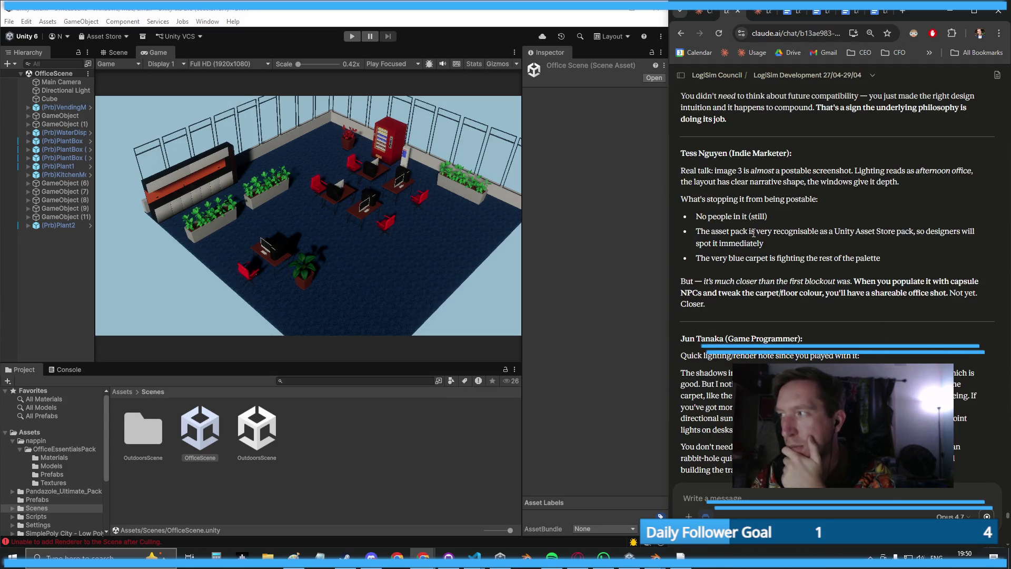
{"action": "scroll", "coordinate": [754, 233], "scroll_direction": "down", "scroll_amount": 15}
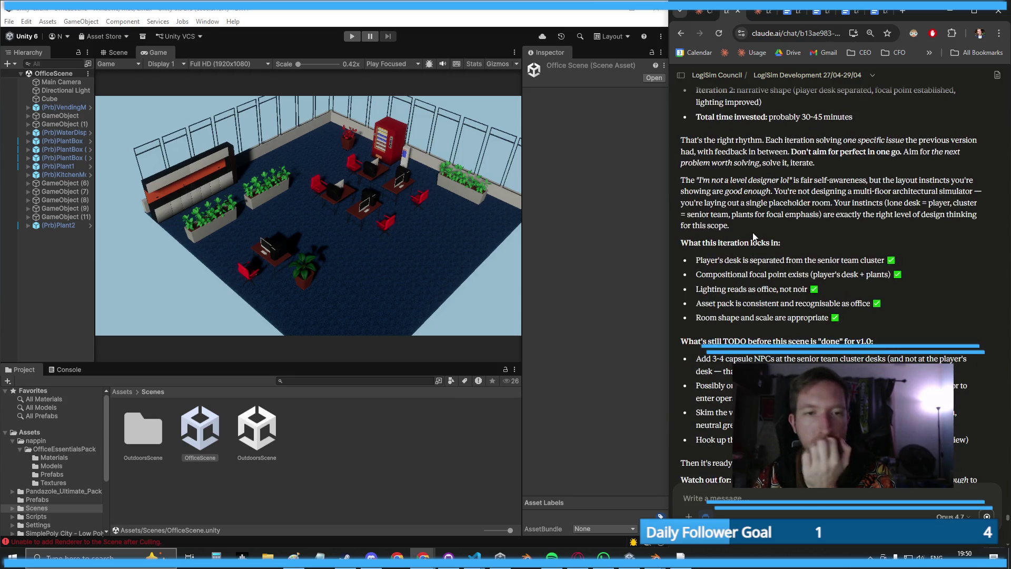
{"action": "scroll", "coordinate": [711, 295], "scroll_direction": "down", "scroll_amount": 15}
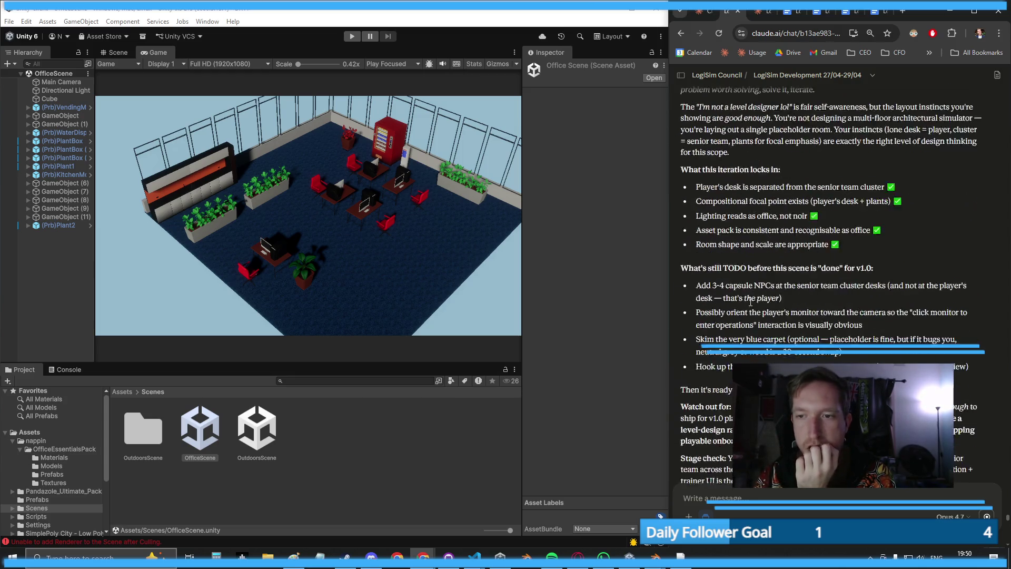
{"action": "scroll", "coordinate": [739, 289], "scroll_direction": "down", "scroll_amount": 20}
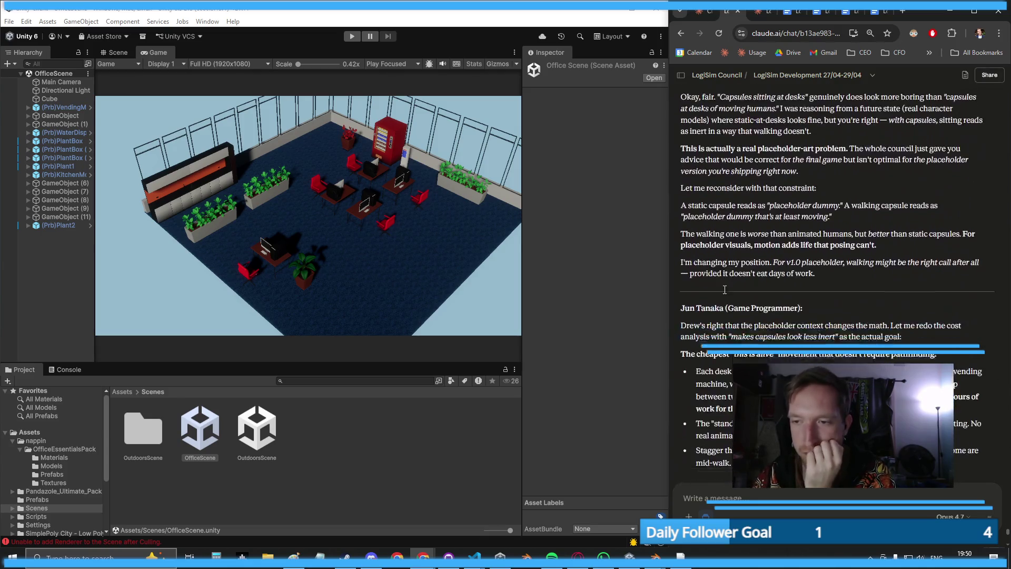
{"action": "scroll", "coordinate": [711, 296], "scroll_direction": "up", "scroll_amount": 15}
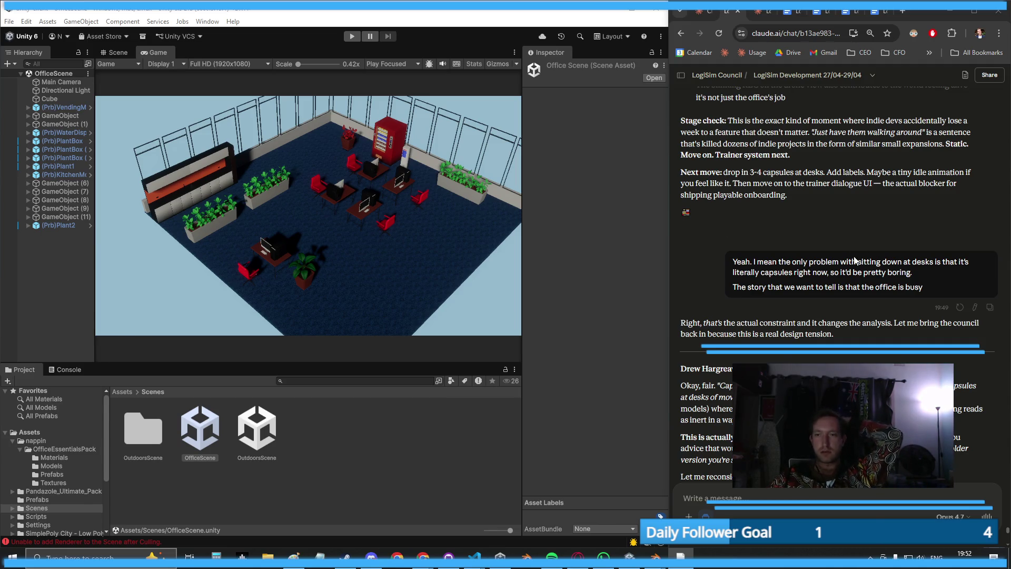
{"action": "scroll", "coordinate": [853, 258], "scroll_direction": "down", "scroll_amount": 2}
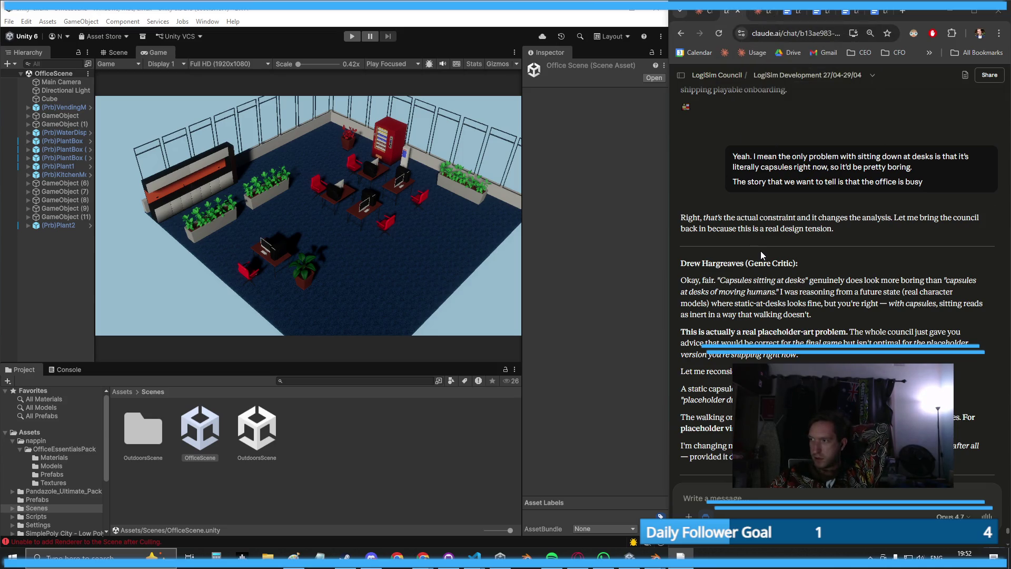
- Snap the chat to the left half with Unity filling the right, and narrow the chat
{"action": "mouse_move", "coordinate": [922, 13]}
{"action": "left_mouse_down"}
{"action": "mouse_move", "coordinate": [479, 11]}
{"action": "mouse_move", "coordinate": [92, 120]}
{"action": "mouse_move", "coordinate": [11, 85]}
{"action": "mouse_move", "coordinate": [38, 71]}
{"action": "mouse_move", "coordinate": [1, 71]}
{"action": "left_mouse_up"}
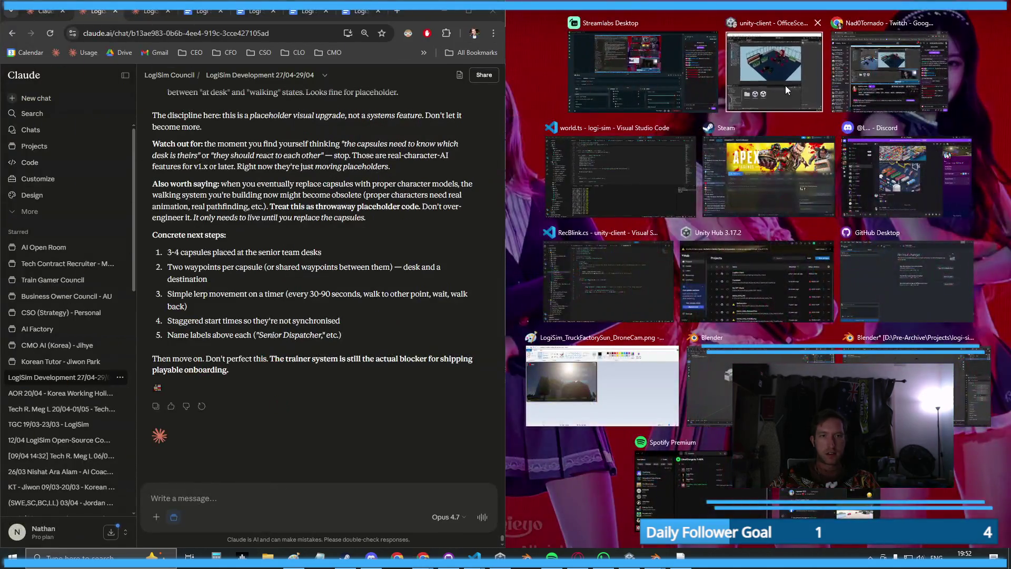
{"action": "left_click", "coordinate": [785, 86]}
{"action": "mouse_move", "coordinate": [505, 232]}
{"action": "left_mouse_down"}
{"action": "mouse_move", "coordinate": [197, 235]}
{"action": "mouse_move", "coordinate": [318, 235]}
{"action": "left_mouse_up"}
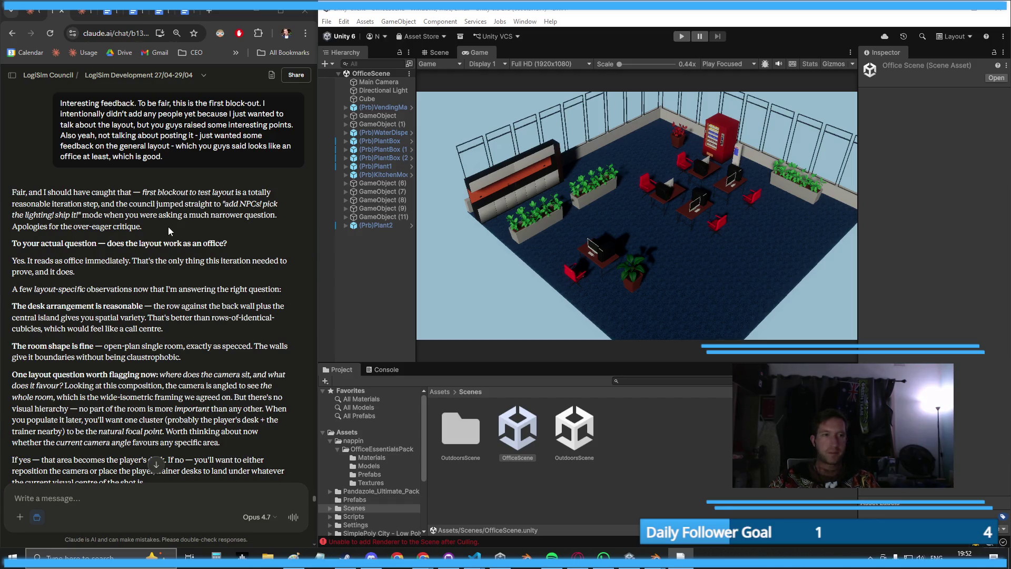
- Scroll through the chat, then detach the Claude chat tab into its own window
{"action": "scroll", "coordinate": [169, 227], "scroll_direction": "down", "scroll_amount": 4}
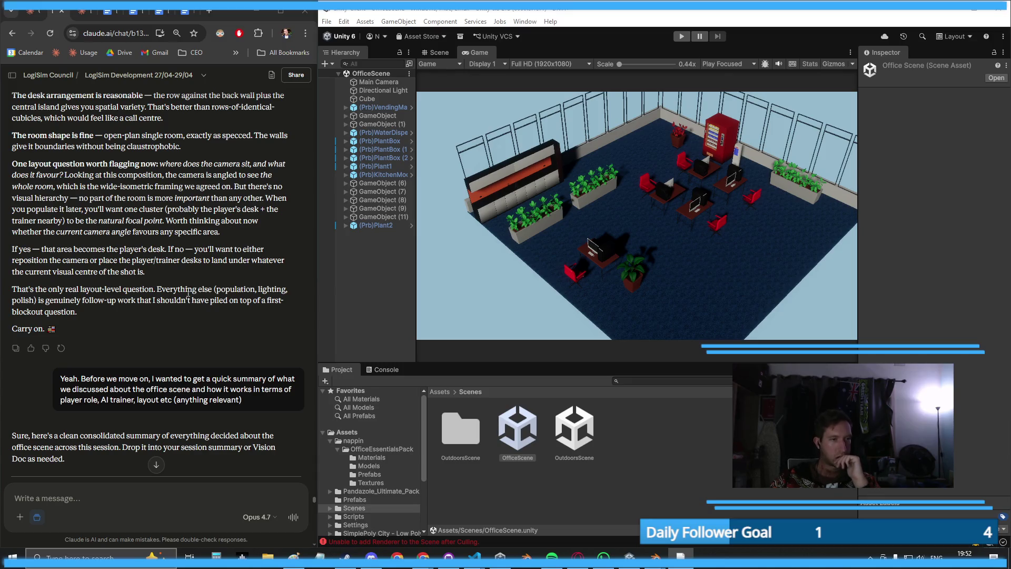
{"action": "scroll", "coordinate": [179, 295], "scroll_direction": "down", "scroll_amount": 10}
{"action": "scroll", "coordinate": [178, 286], "scroll_direction": "down", "scroll_amount": 15}
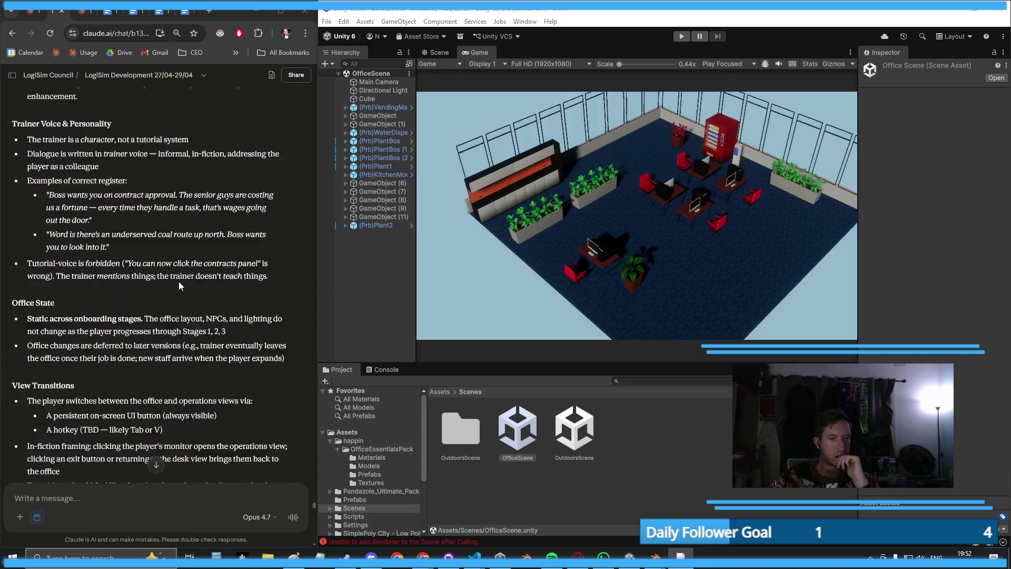
{"action": "left_click_drag", "start_coordinate": [314, 510], "coordinate": [311, 539]}
{"action": "scroll", "coordinate": [218, 369], "scroll_direction": "up", "scroll_amount": 5}
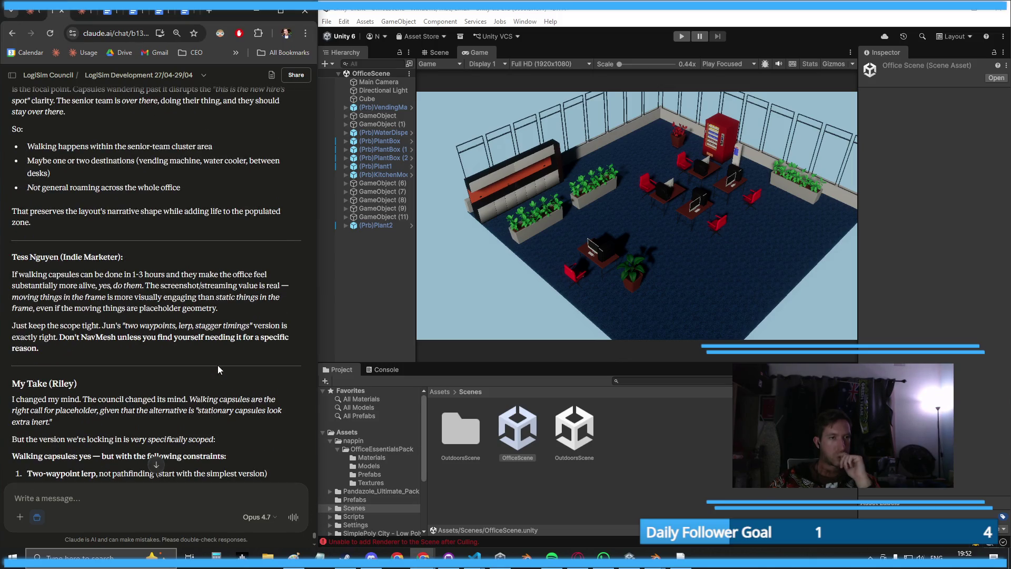
{"action": "scroll", "coordinate": [218, 368], "scroll_direction": "up", "scroll_amount": 5}
{"action": "scroll", "coordinate": [218, 369], "scroll_direction": "up", "scroll_amount": 10}
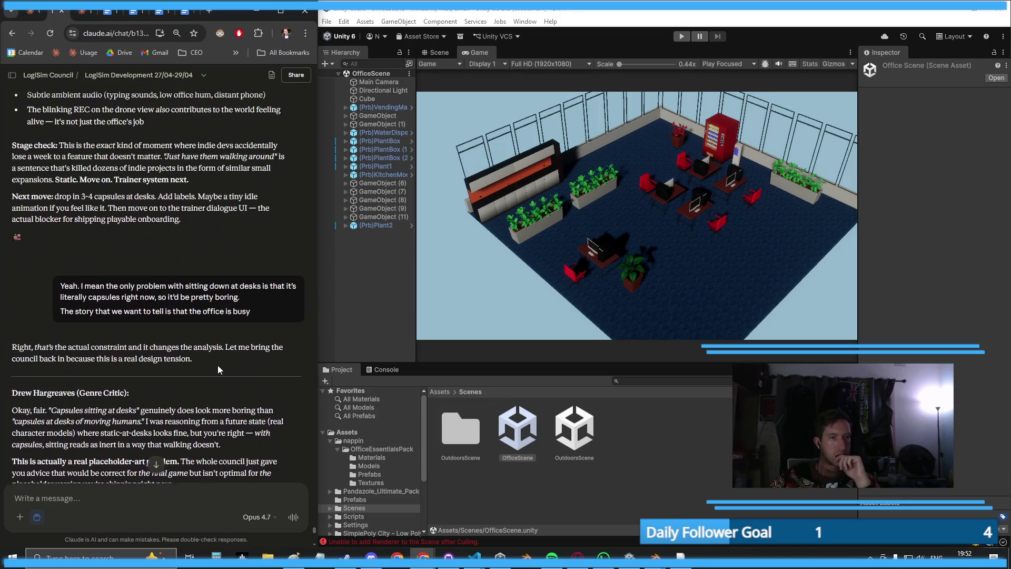
{"action": "scroll", "coordinate": [218, 365], "scroll_direction": "down", "scroll_amount": 2}
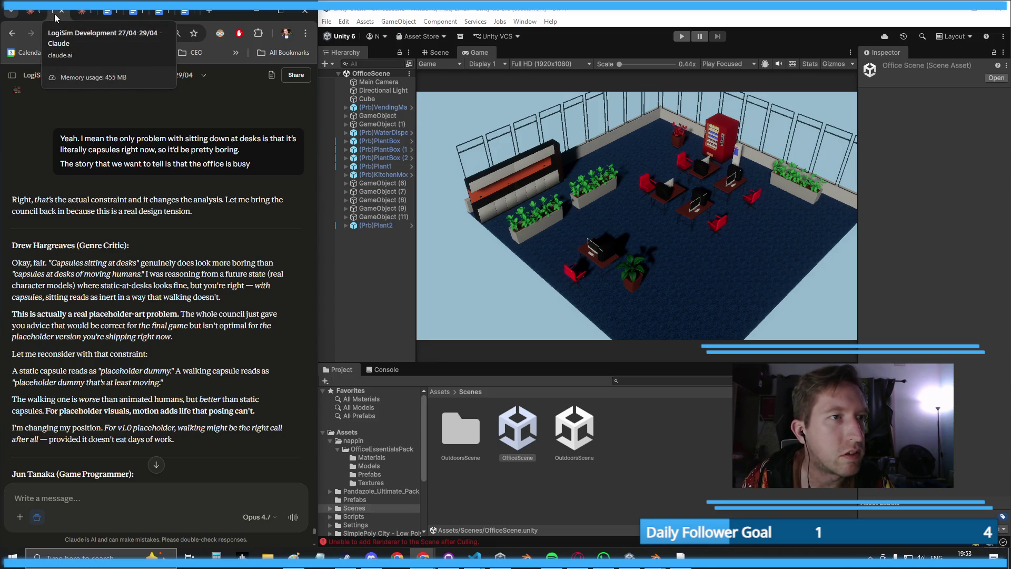
{"action": "left_click_drag", "start_coordinate": [55, 17], "coordinate": [531, 132]}
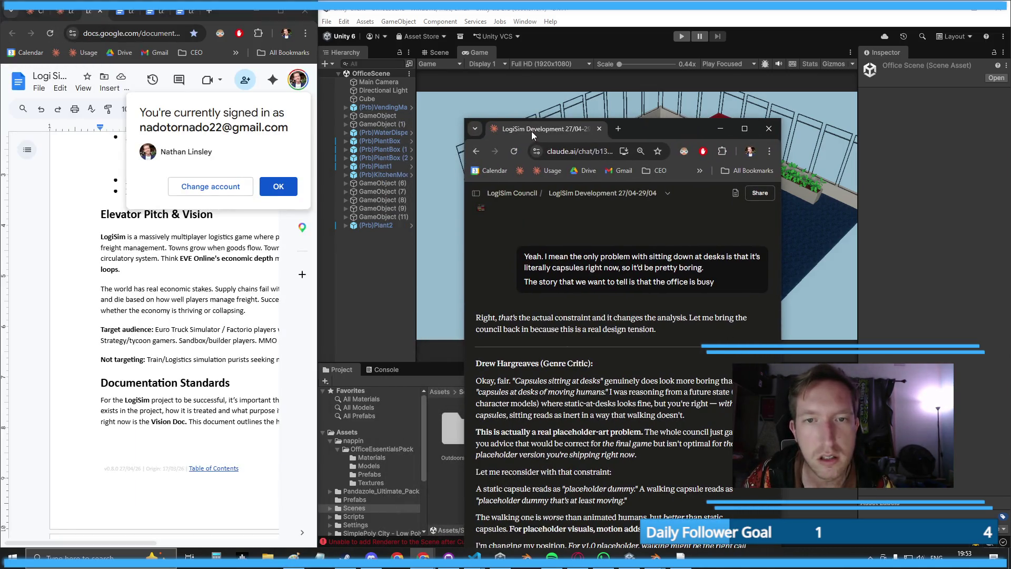
- Move the LogiSim Marketing chat and usage settings tabs into the Claude window
{"action": "mouse_move", "coordinate": [66, 11]}
{"action": "left_mouse_down"}
{"action": "mouse_move", "coordinate": [564, 167]}
{"action": "mouse_move", "coordinate": [631, 144]}
{"action": "left_mouse_up"}
{"action": "left_click", "coordinate": [33, 12]}
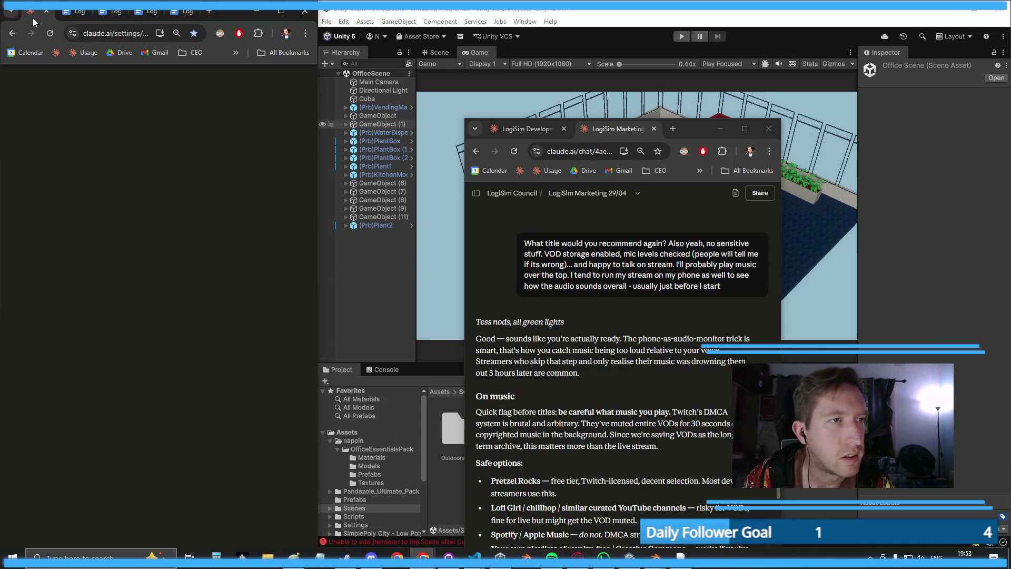
{"action": "mouse_move", "coordinate": [34, 12]}
{"action": "left_mouse_down"}
{"action": "mouse_move", "coordinate": [520, 141]}
{"action": "mouse_move", "coordinate": [494, 131]}
{"action": "left_mouse_up"}
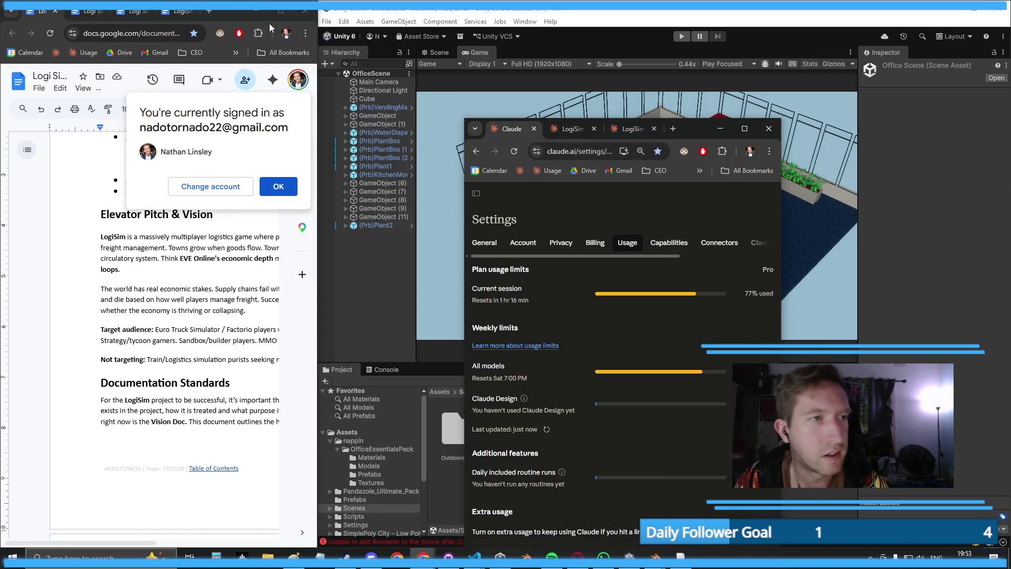
{"action": "left_click", "coordinate": [278, 185]}
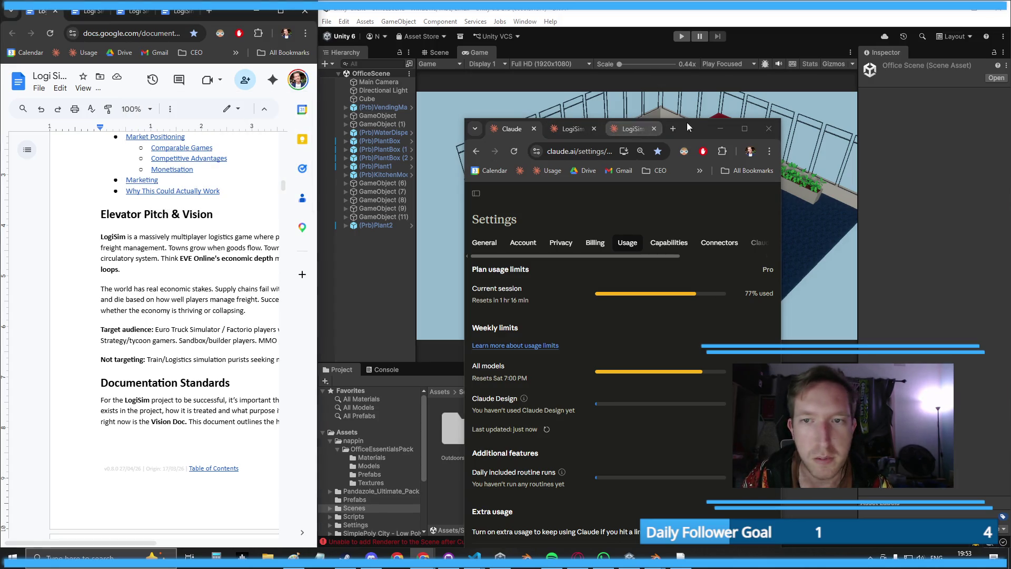
- Snap Claude left beside Google Docs, narrow it, and select the LogiSim Development chat
{"action": "mouse_move", "coordinate": [224, 14]}
{"action": "left_mouse_down"}
{"action": "mouse_move", "coordinate": [785, 71]}
{"action": "mouse_move", "coordinate": [966, 182]}
{"action": "left_mouse_up"}
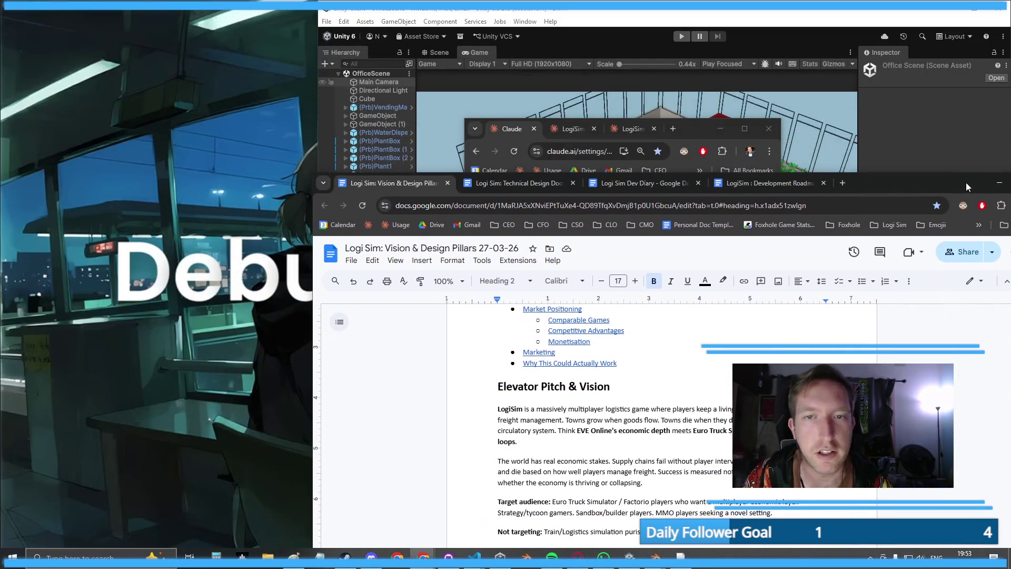
{"action": "mouse_move", "coordinate": [710, 131]}
{"action": "left_mouse_down"}
{"action": "mouse_move", "coordinate": [345, 227]}
{"action": "mouse_move", "coordinate": [221, 7]}
{"action": "mouse_move", "coordinate": [1, 210]}
{"action": "left_mouse_up"}
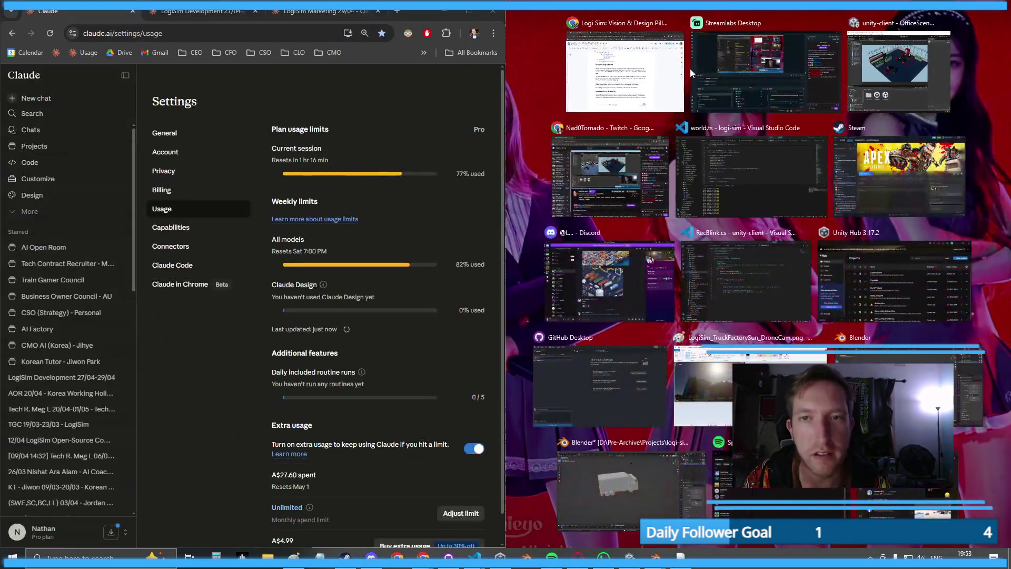
{"action": "left_click", "coordinate": [690, 68]}
{"action": "left_click_drag", "start_coordinate": [503, 140], "coordinate": [266, 139]}
{"action": "left_click", "coordinate": [84, 12]}
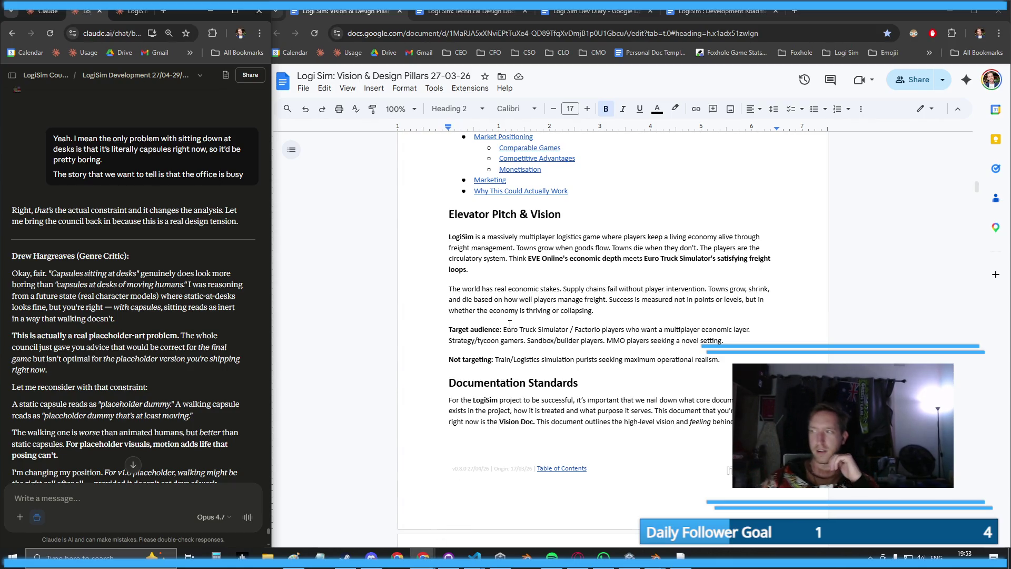
{"action": "scroll", "coordinate": [426, 251], "scroll_direction": "up", "scroll_amount": 1}
{"action": "scroll", "coordinate": [448, 269], "scroll_direction": "down", "scroll_amount": 3}
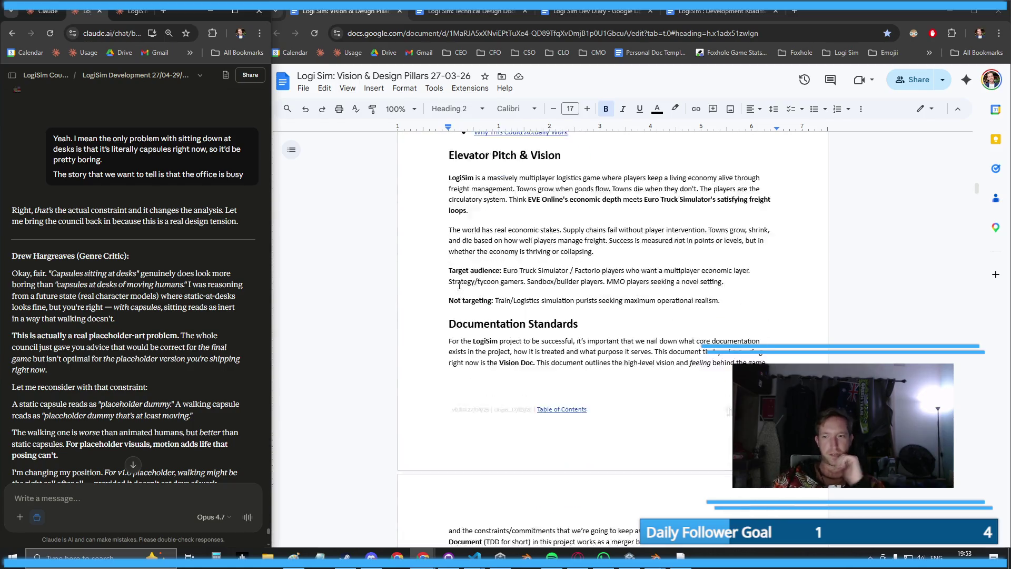
{"action": "key", "text": "ctrl+plus"}
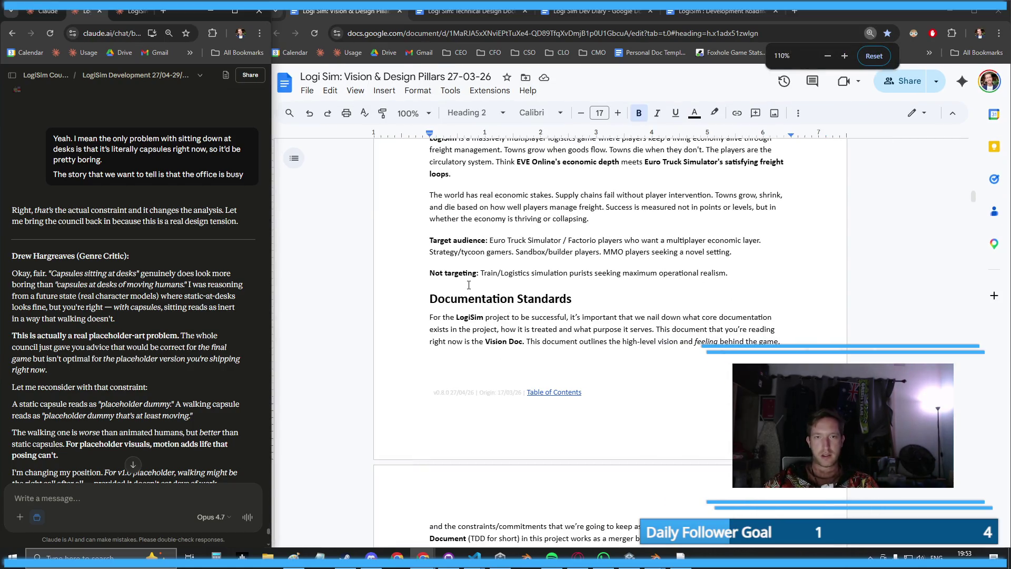
{"action": "key", "text": "ctrl+minus"}
{"action": "key", "text": "ctrl+plus"}
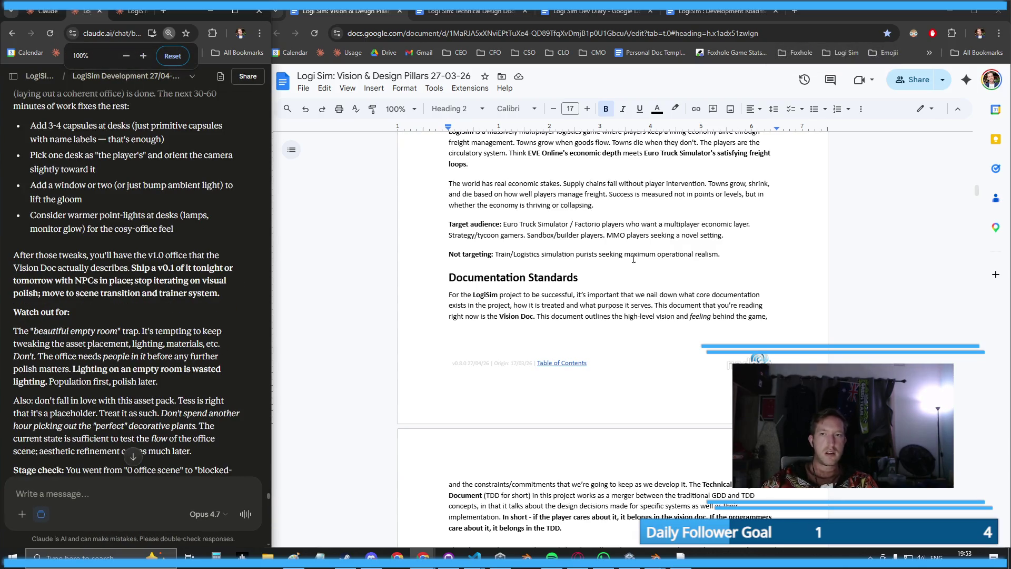
{"action": "left_click", "coordinate": [727, 255]}
{"action": "key", "text": "ctrl+plus"}
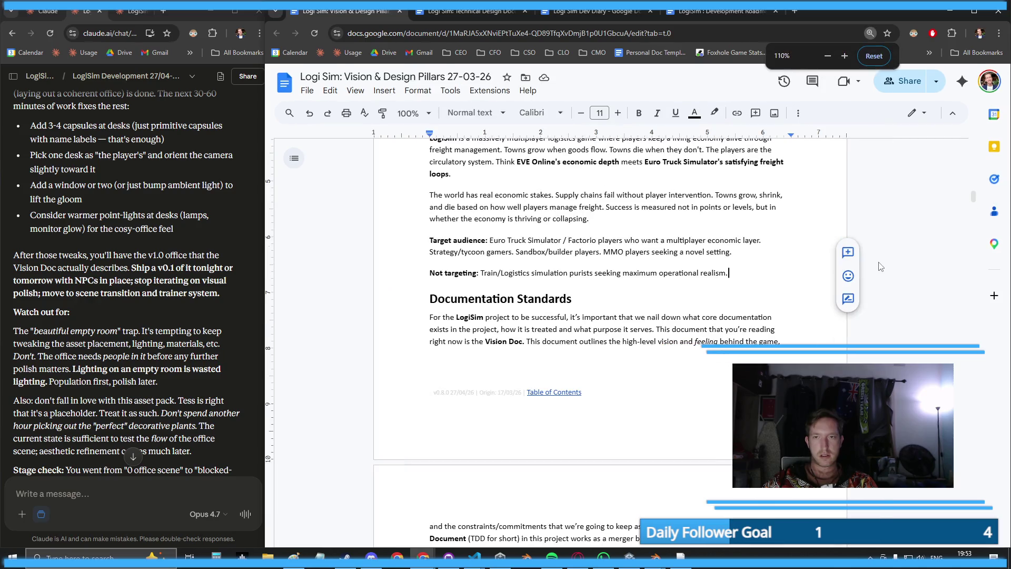
{"action": "key", "text": "ctrl+minus"}
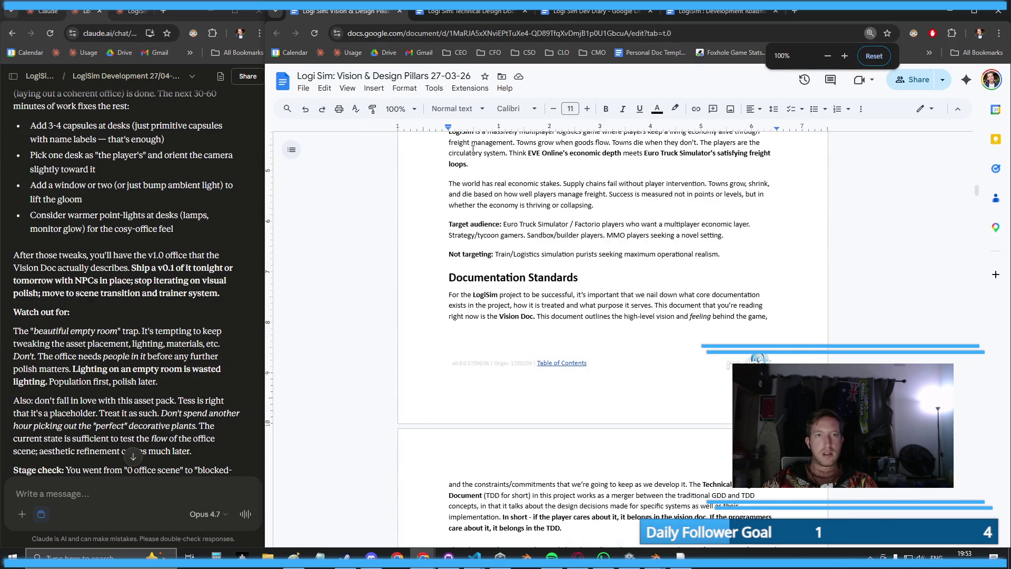
{"action": "left_click", "coordinate": [347, 89]}
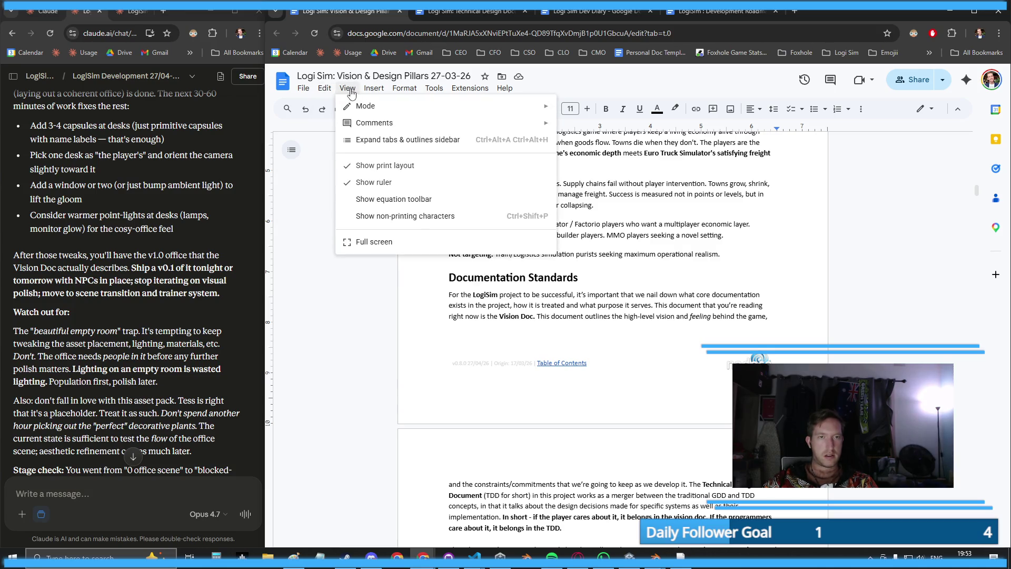
{"action": "left_click", "coordinate": [351, 92]}
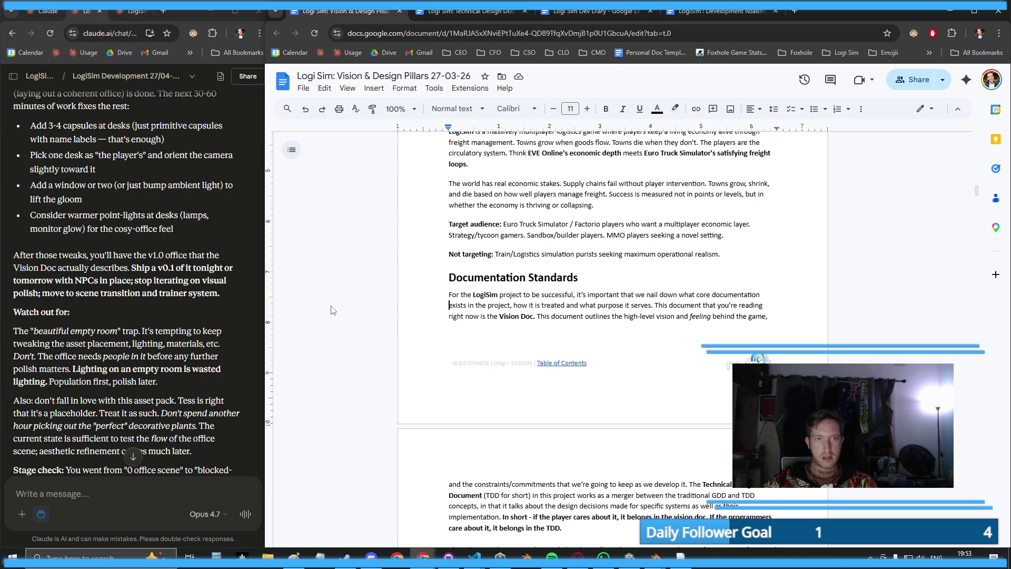
{"action": "scroll", "coordinate": [333, 311], "scroll_direction": "down", "scroll_amount": 6}
{"action": "scroll", "coordinate": [333, 311], "scroll_direction": "up", "scroll_amount": 5, "text": "ctrl"}
{"action": "scroll", "coordinate": [405, 309], "scroll_direction": "down", "scroll_amount": 4, "text": "ctrl"}
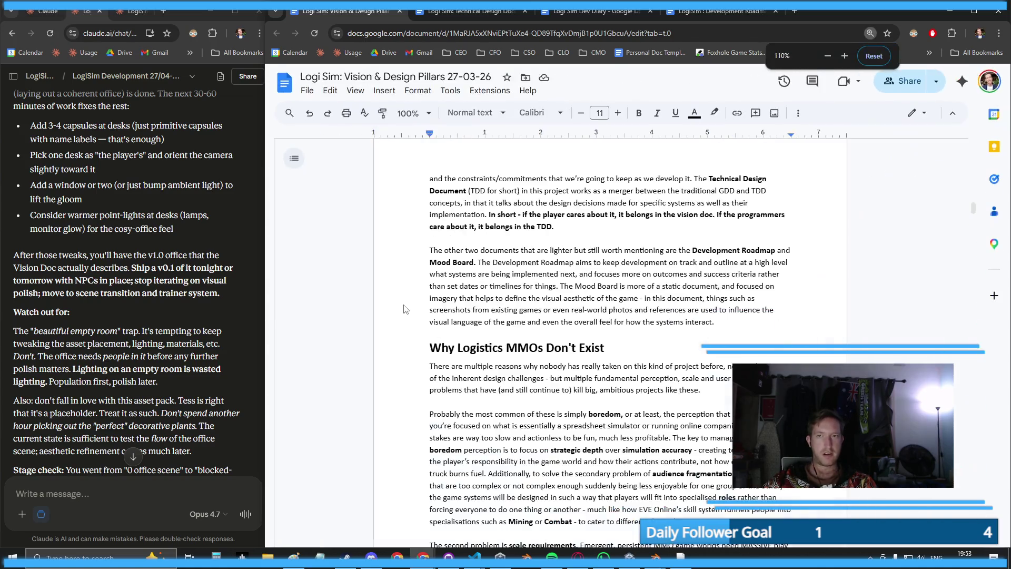
{"action": "scroll", "coordinate": [405, 310], "scroll_direction": "down", "scroll_amount": 1, "text": "ctrl"}
{"action": "left_click", "coordinate": [347, 89]}
{"action": "mouse_move", "coordinate": [328, 90]}
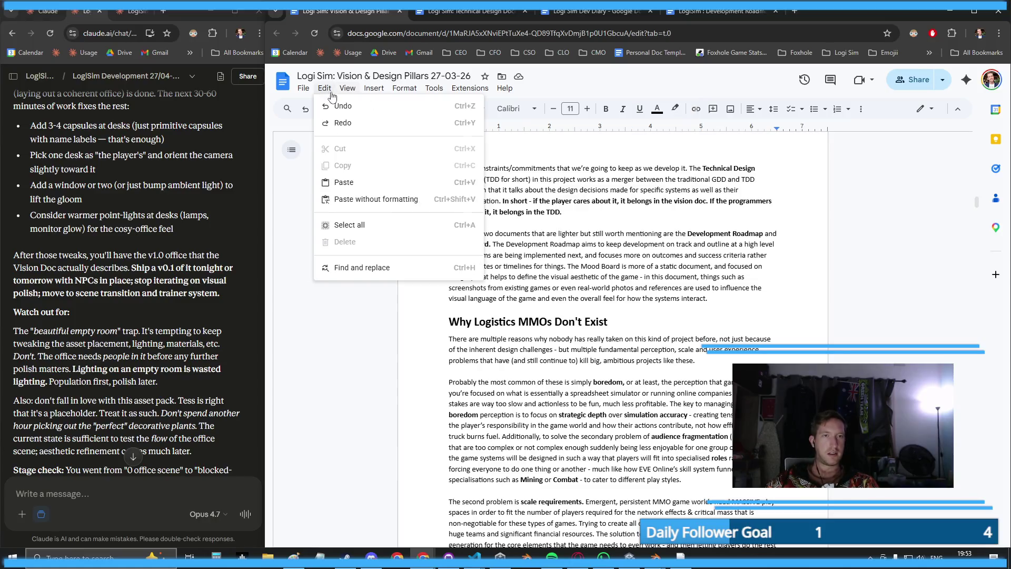
{"action": "left_click", "coordinate": [302, 91]}
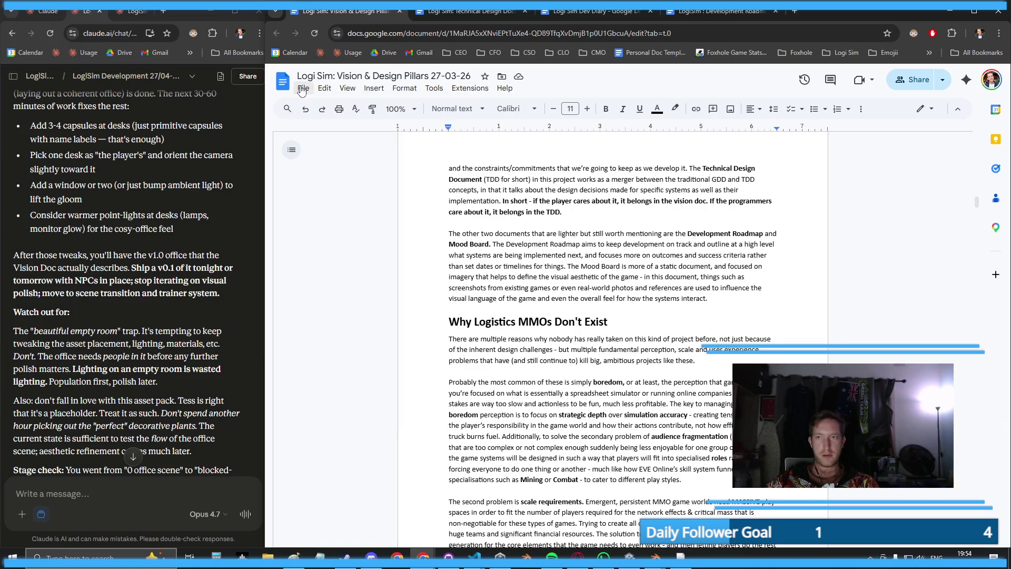
{"action": "scroll", "coordinate": [632, 263], "scroll_direction": "down", "scroll_amount": 5}
{"action": "scroll", "coordinate": [843, 395], "scroll_direction": "up", "scroll_amount": 5}
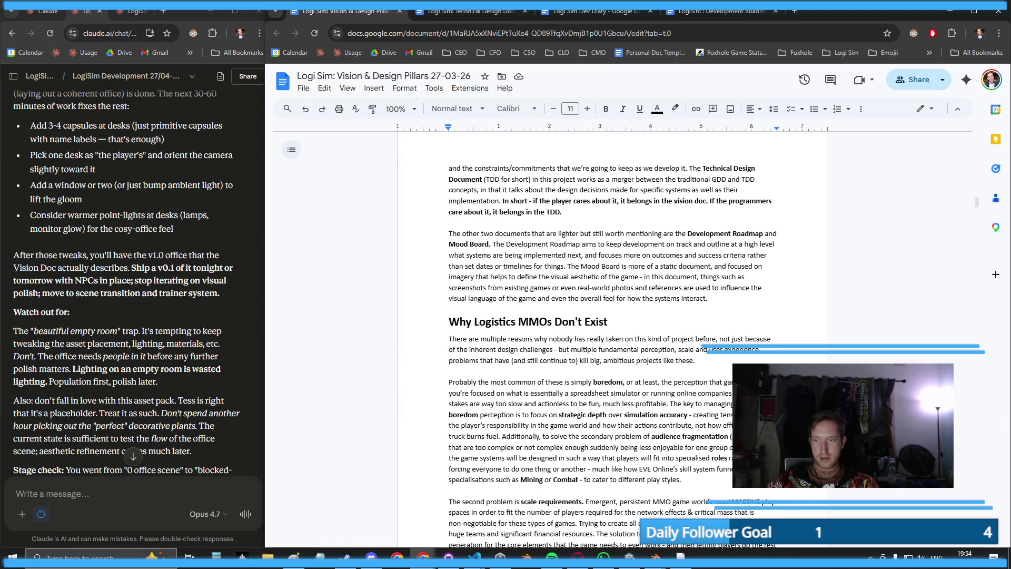
- Hide the Google Docs side panel and zoom the document to 150%
{"action": "left_click", "coordinate": [1000, 540]}
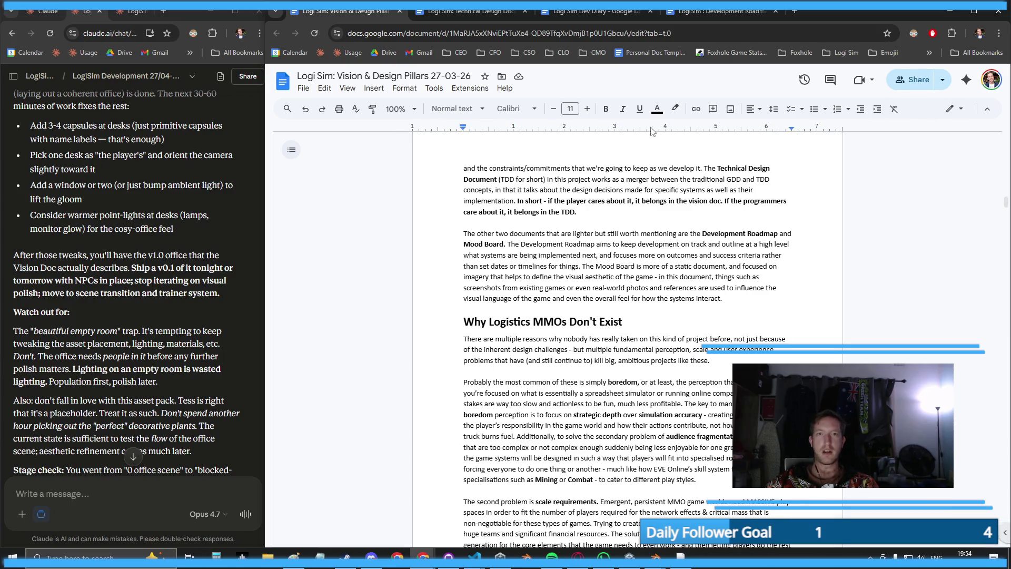
{"action": "left_click", "coordinate": [402, 109]}
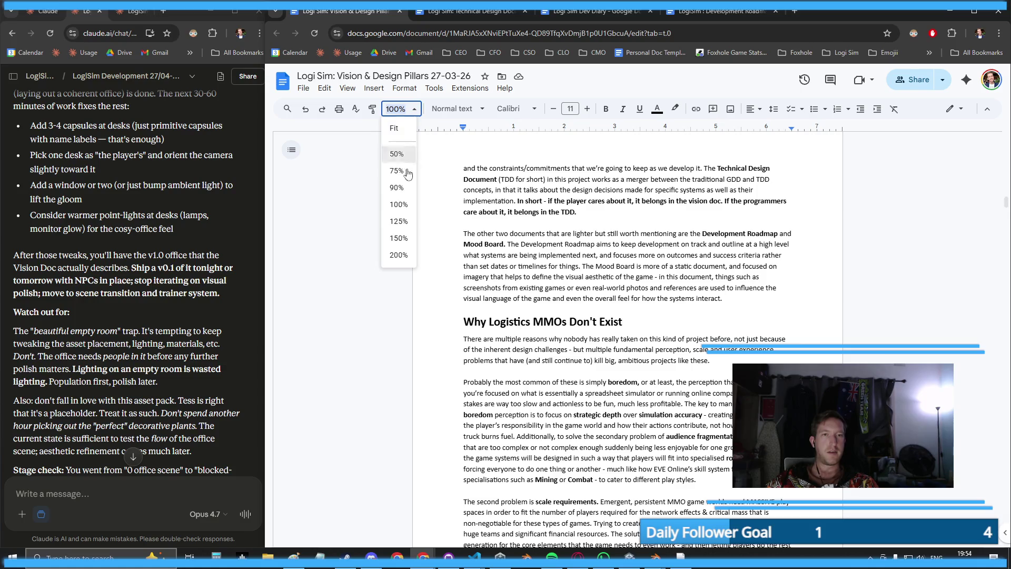
{"action": "left_click", "coordinate": [402, 239]}
- Scroll the table of contents from Elevator Pitch & Vision to Player-Created Content, then narrow the window
{"action": "scroll", "coordinate": [553, 282], "scroll_direction": "up", "scroll_amount": 3}
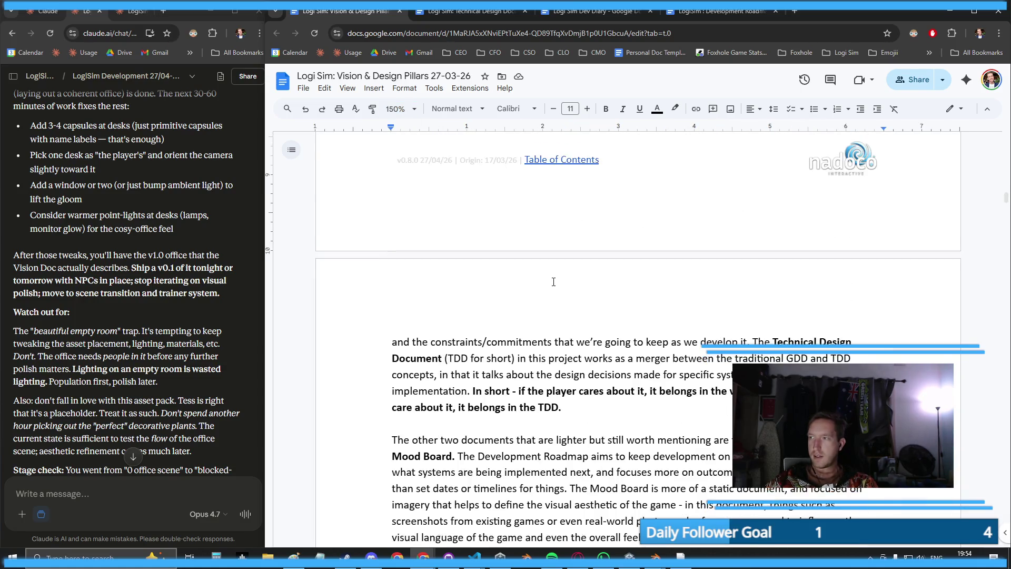
{"action": "scroll", "coordinate": [550, 281], "scroll_direction": "down", "scroll_amount": 5}
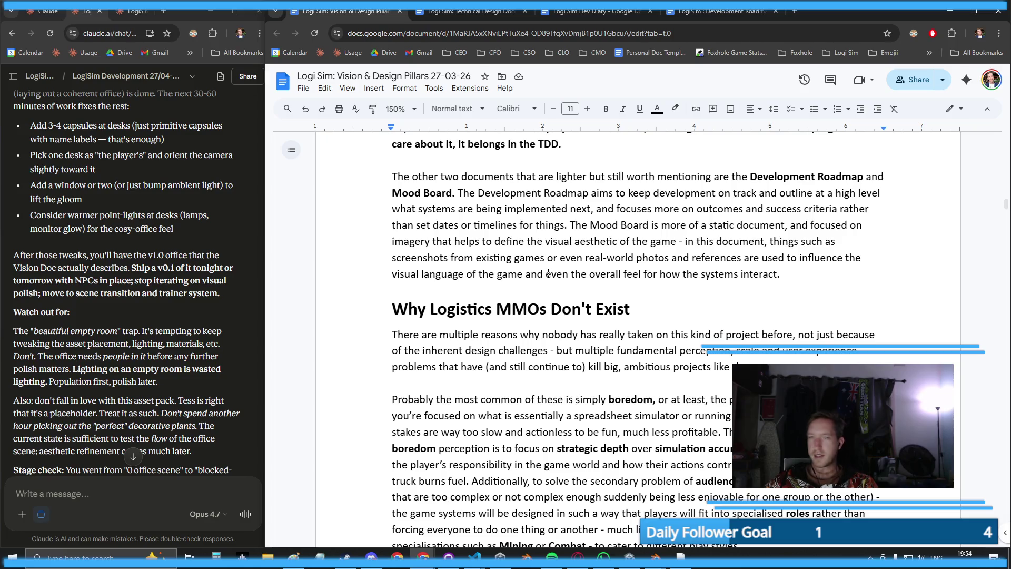
{"action": "scroll", "coordinate": [548, 273], "scroll_direction": "up", "scroll_amount": 15}
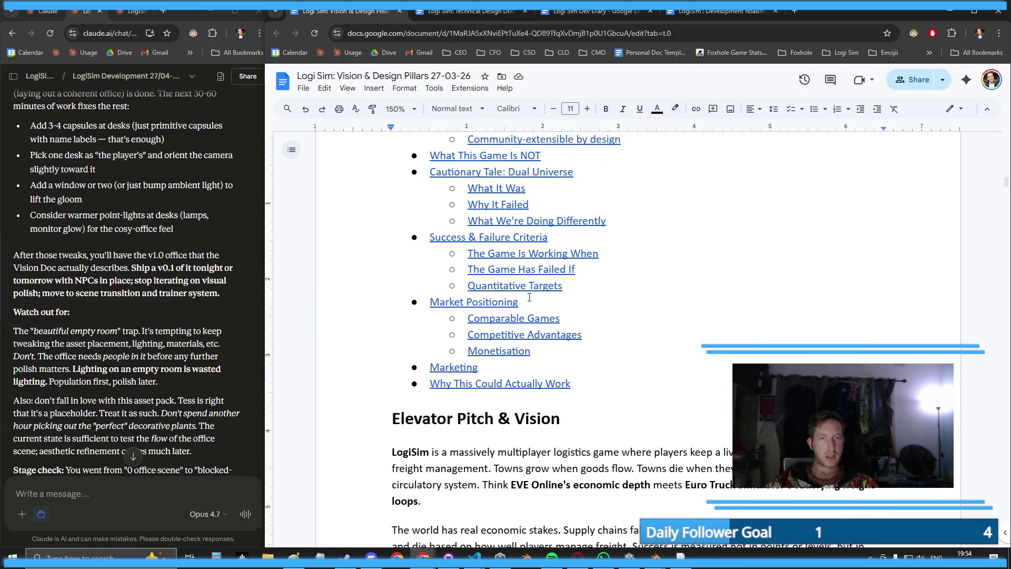
{"action": "scroll", "coordinate": [529, 298], "scroll_direction": "up", "scroll_amount": 10}
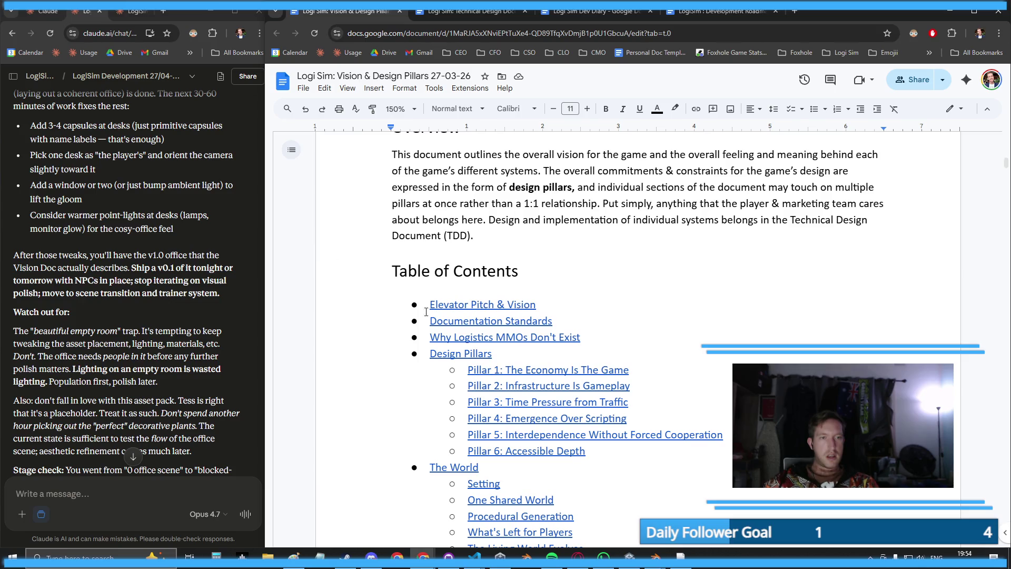
{"action": "scroll", "coordinate": [474, 305], "scroll_direction": "down", "scroll_amount": 3}
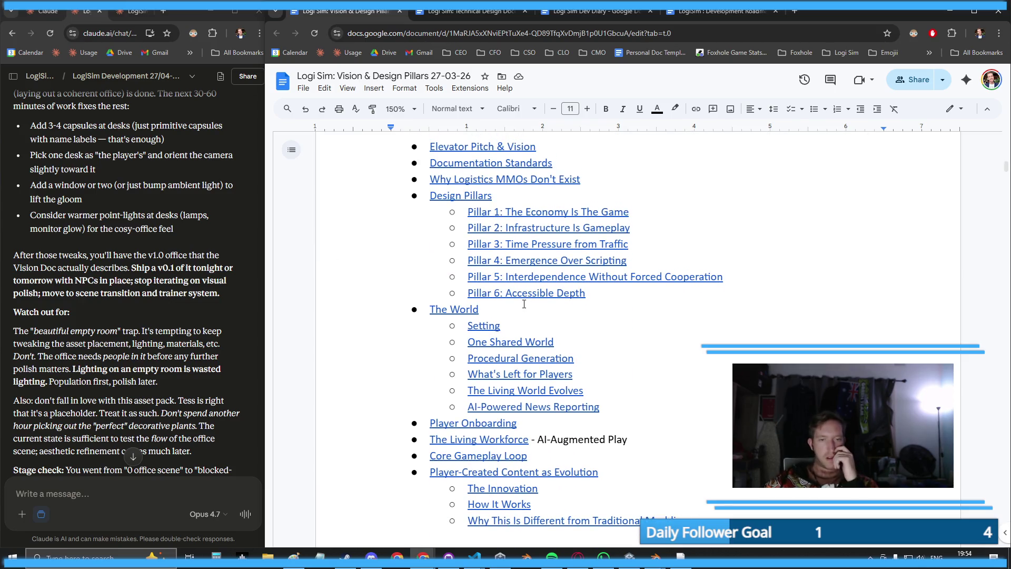
{"action": "scroll", "coordinate": [524, 304], "scroll_direction": "down", "scroll_amount": 3}
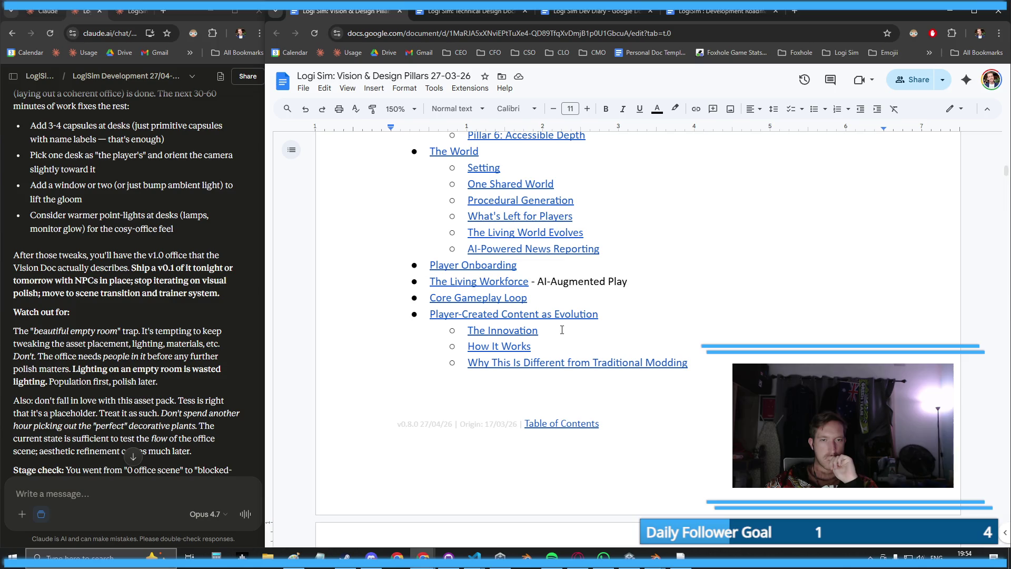
{"action": "scroll", "coordinate": [567, 336], "scroll_direction": "down", "scroll_amount": 7}
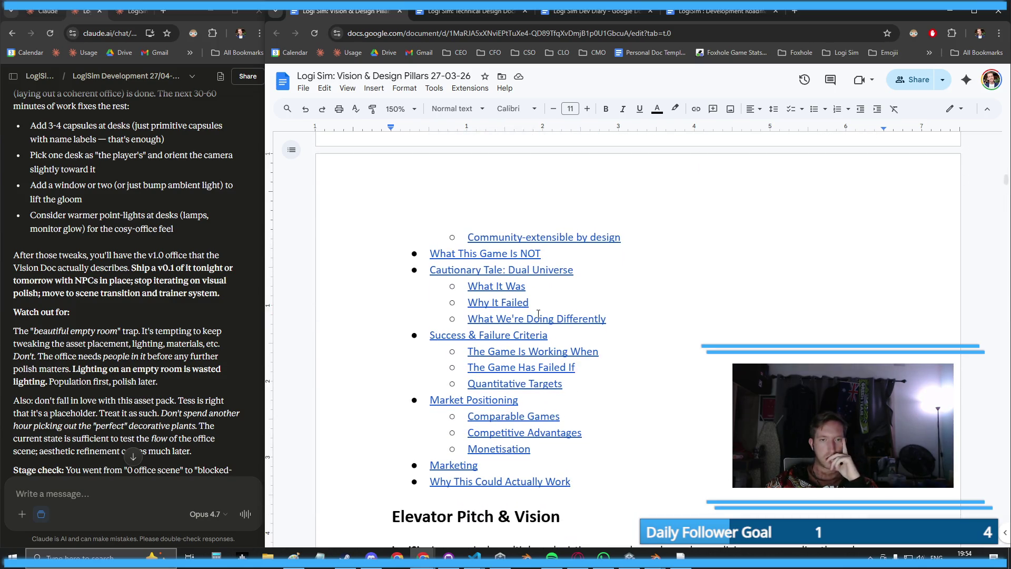
{"action": "scroll", "coordinate": [539, 313], "scroll_direction": "up", "scroll_amount": 4}
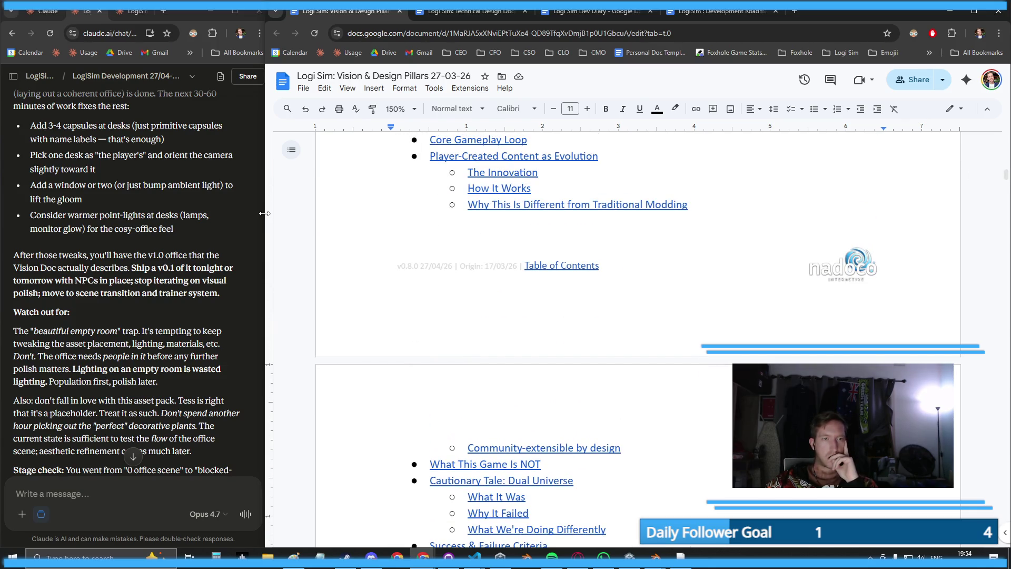
{"action": "mouse_move", "coordinate": [264, 213]}
{"action": "left_mouse_down"}
{"action": "mouse_move", "coordinate": [376, 218]}
{"action": "mouse_move", "coordinate": [319, 223]}
{"action": "mouse_move", "coordinate": [307, 212]}
{"action": "mouse_move", "coordinate": [319, 210]}
{"action": "left_mouse_up"}
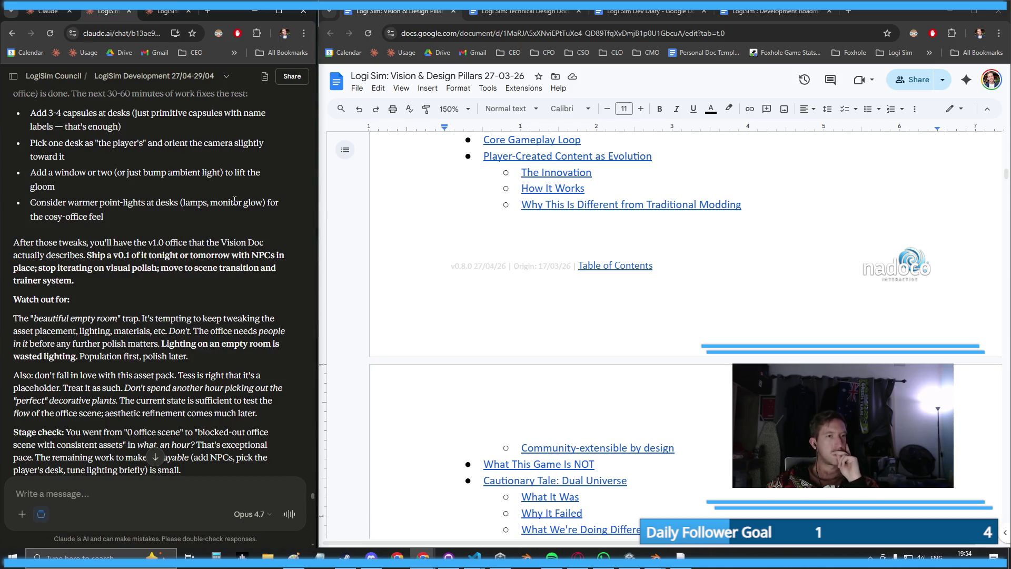
{"action": "scroll", "coordinate": [234, 222], "scroll_direction": "up", "scroll_amount": 5}
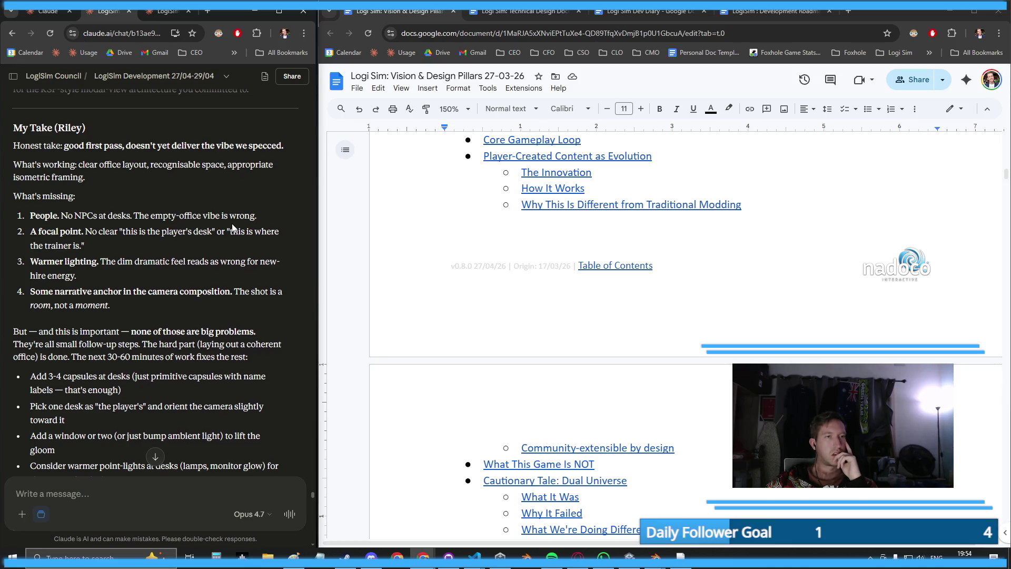
{"action": "scroll", "coordinate": [232, 228], "scroll_direction": "up", "scroll_amount": 6}
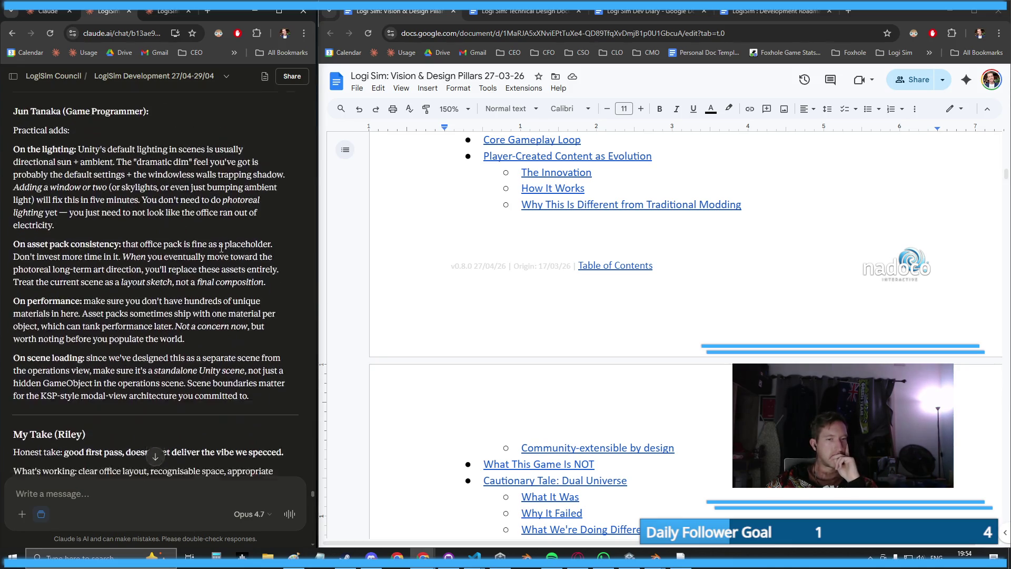
{"action": "scroll", "coordinate": [221, 247], "scroll_direction": "down", "scroll_amount": 20}
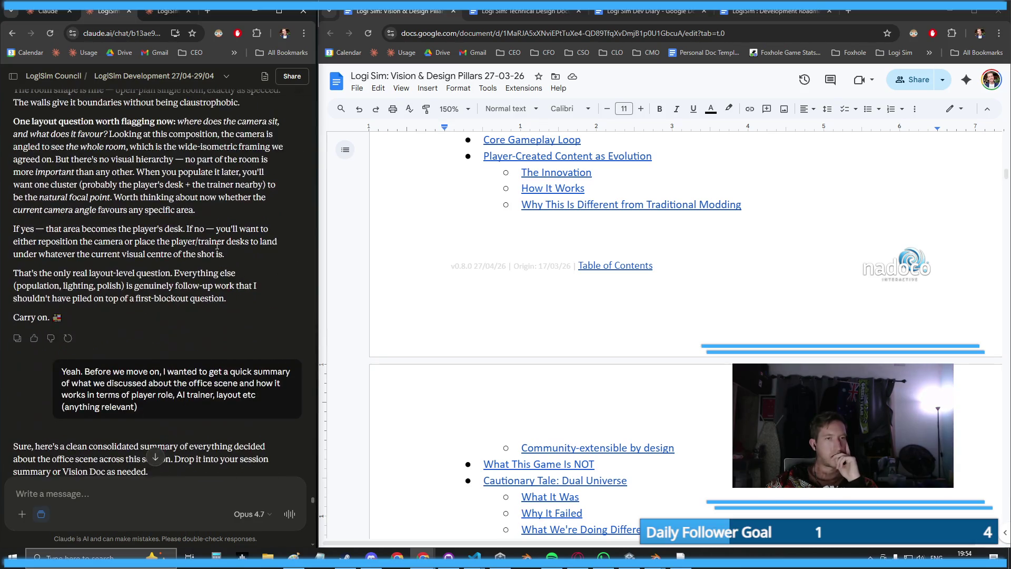
{"action": "scroll", "coordinate": [217, 245], "scroll_direction": "down", "scroll_amount": 15}
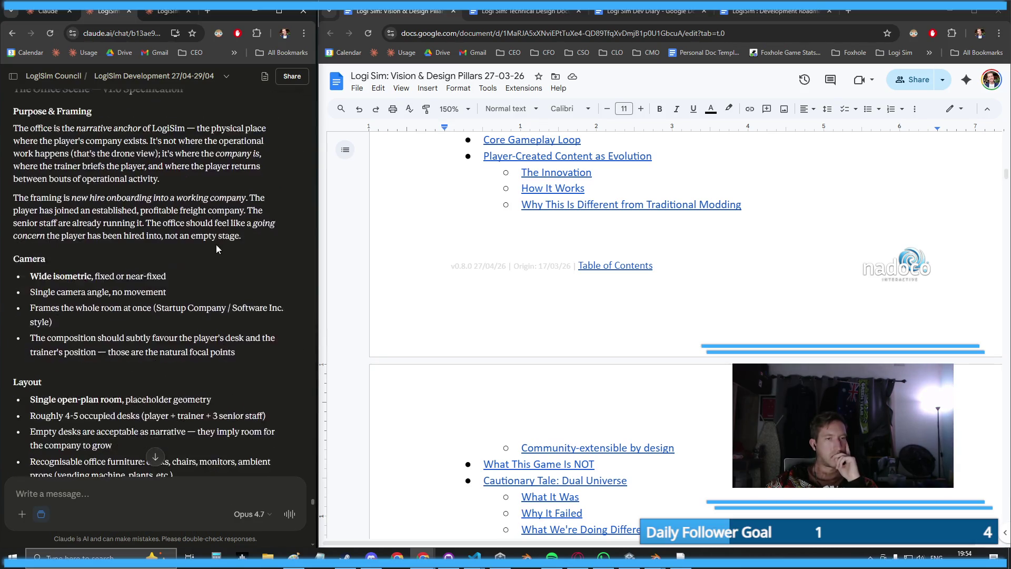
{"action": "scroll", "coordinate": [219, 240], "scroll_direction": "down", "scroll_amount": 20}
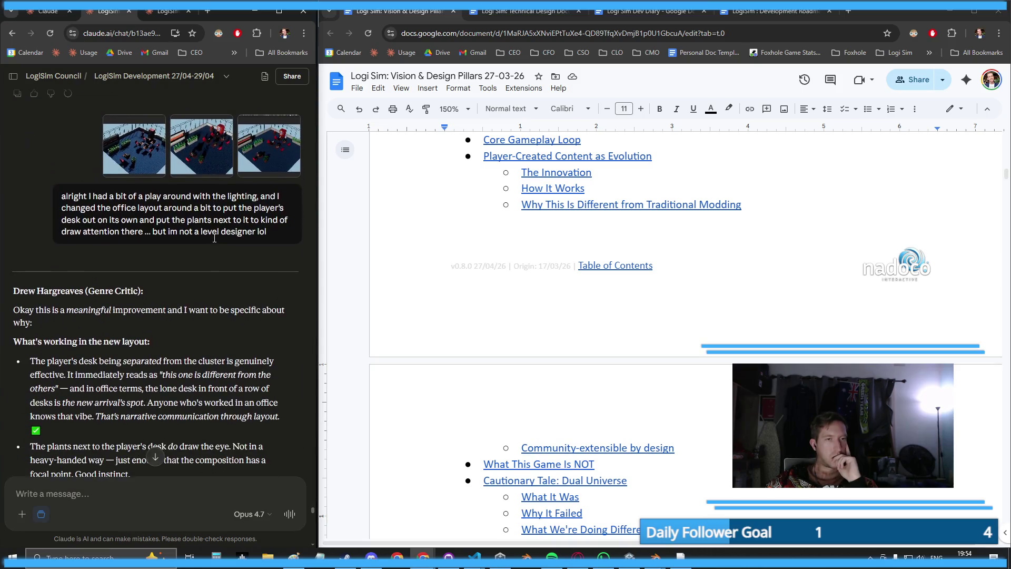
{"action": "scroll", "coordinate": [214, 238], "scroll_direction": "down", "scroll_amount": 20}
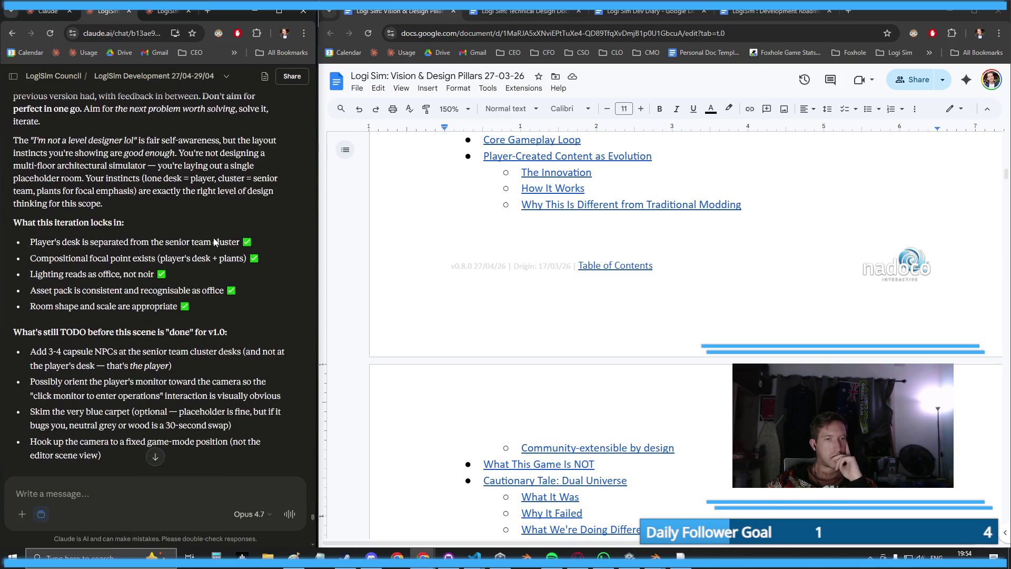
{"action": "scroll", "coordinate": [214, 240], "scroll_direction": "down", "scroll_amount": 5}
{"action": "scroll", "coordinate": [212, 241], "scroll_direction": "up", "scroll_amount": 5}
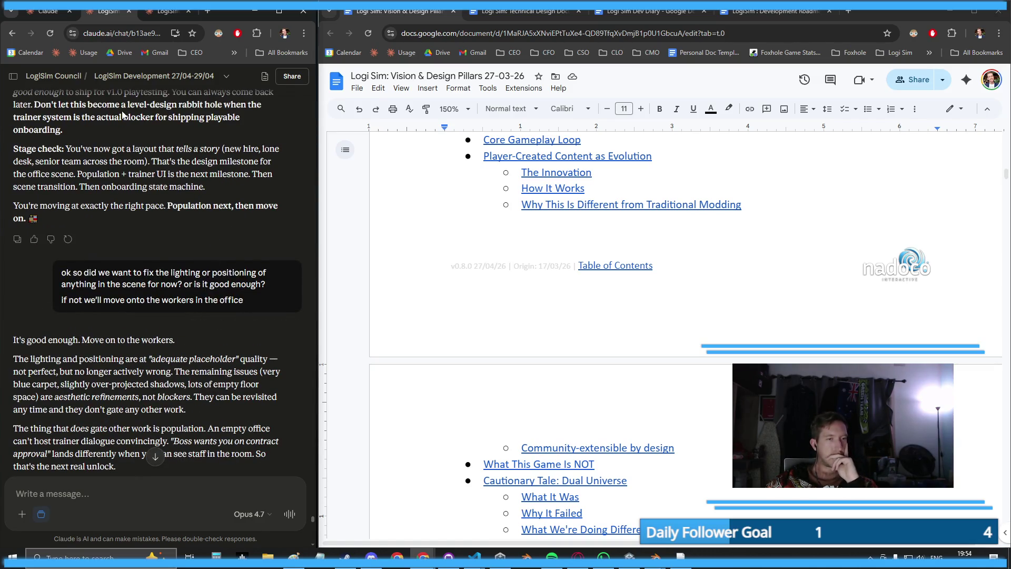
{"action": "scroll", "coordinate": [123, 115], "scroll_direction": "down", "scroll_amount": 15}
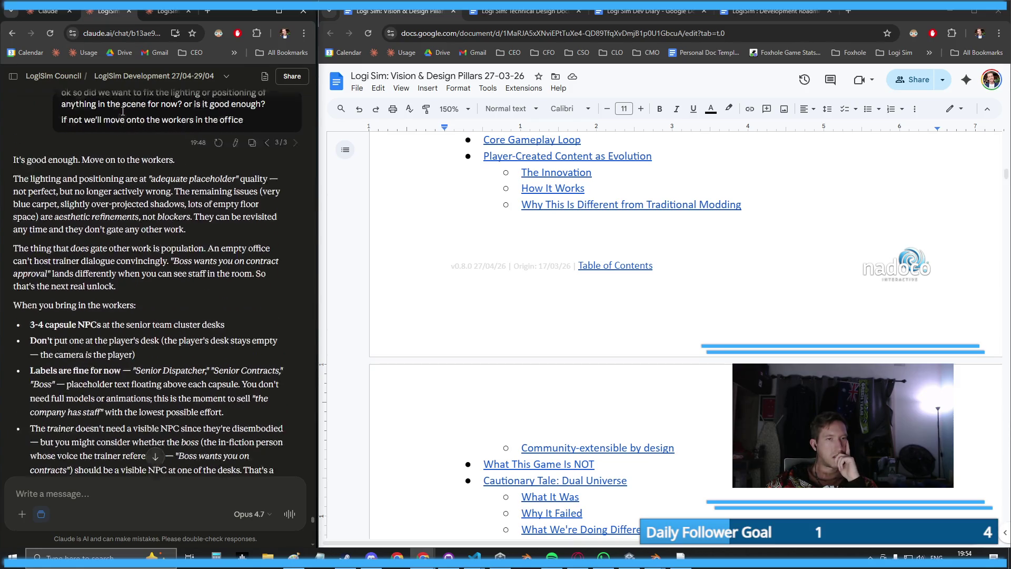
{"action": "scroll", "coordinate": [204, 272], "scroll_direction": "down", "scroll_amount": 1}
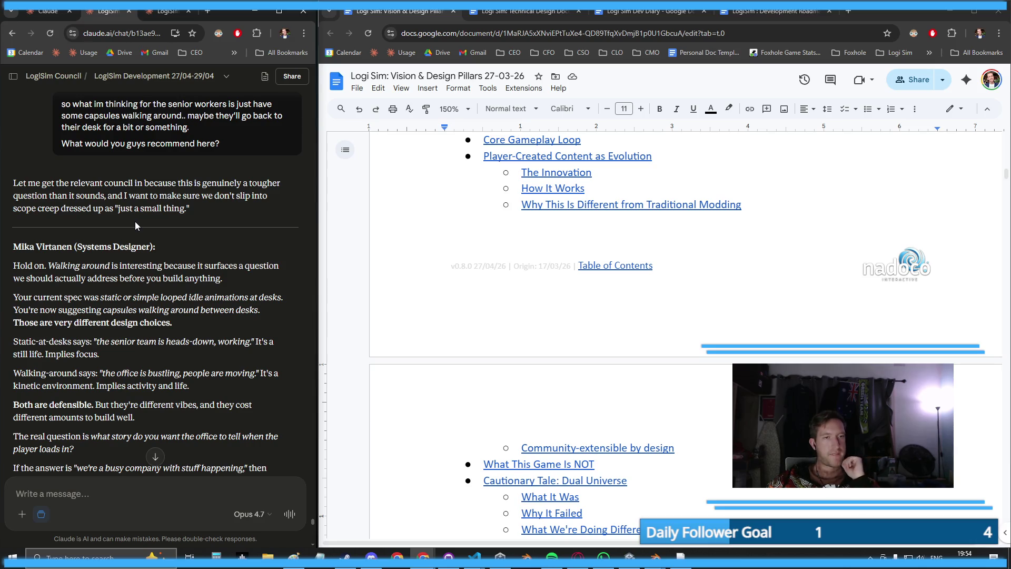
{"action": "scroll", "coordinate": [134, 222], "scroll_direction": "down", "scroll_amount": 1}
{"action": "scroll", "coordinate": [135, 221], "scroll_direction": "up", "scroll_amount": 1}
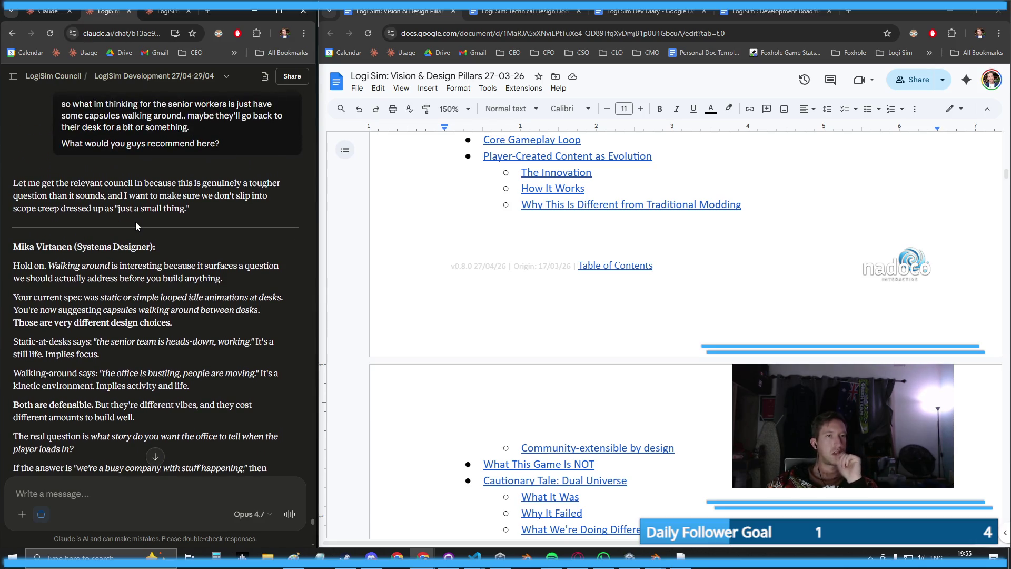
{"action": "scroll", "coordinate": [136, 227], "scroll_direction": "down", "scroll_amount": 15}
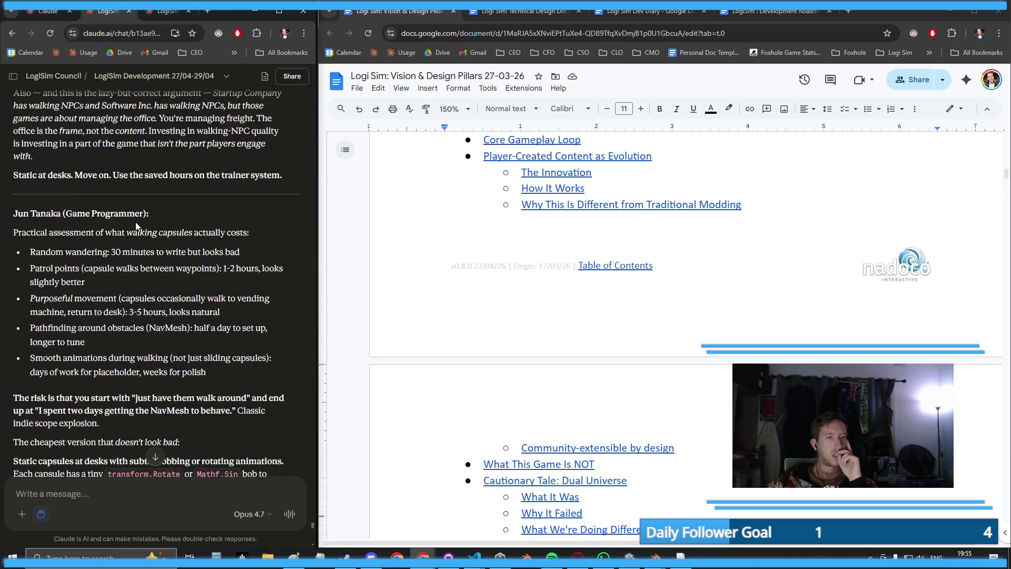
{"action": "scroll", "coordinate": [136, 225], "scroll_direction": "down", "scroll_amount": 15}
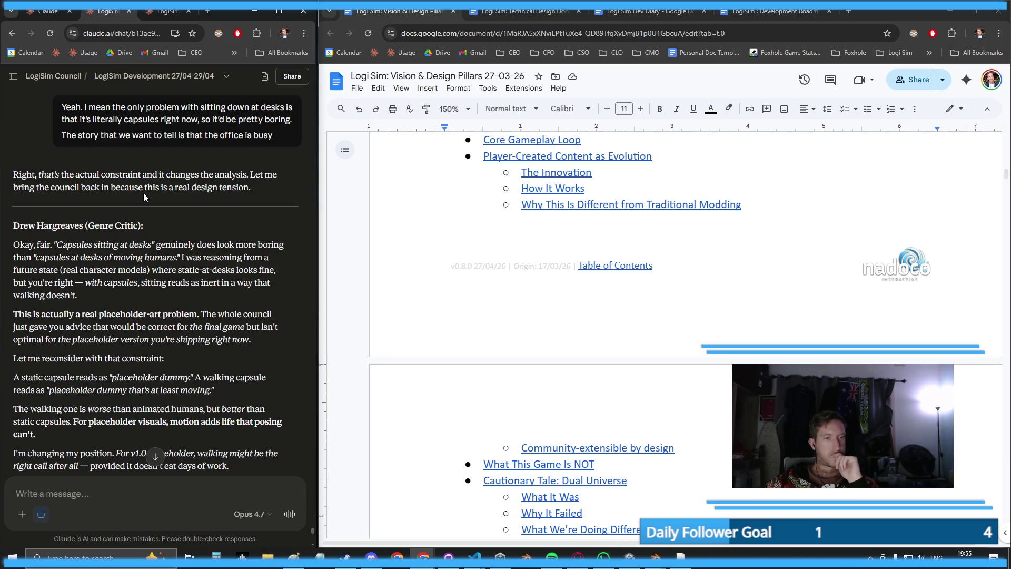
{"action": "scroll", "coordinate": [144, 193], "scroll_direction": "down", "scroll_amount": 1}
{"action": "scroll", "coordinate": [143, 193], "scroll_direction": "down", "scroll_amount": 1}
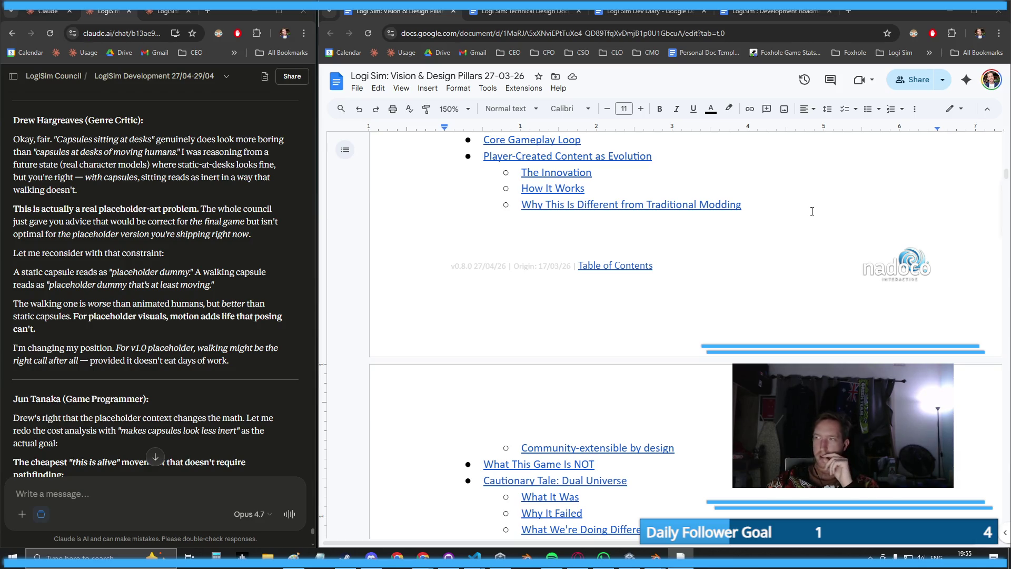
{"action": "left_click", "coordinate": [942, 81]}
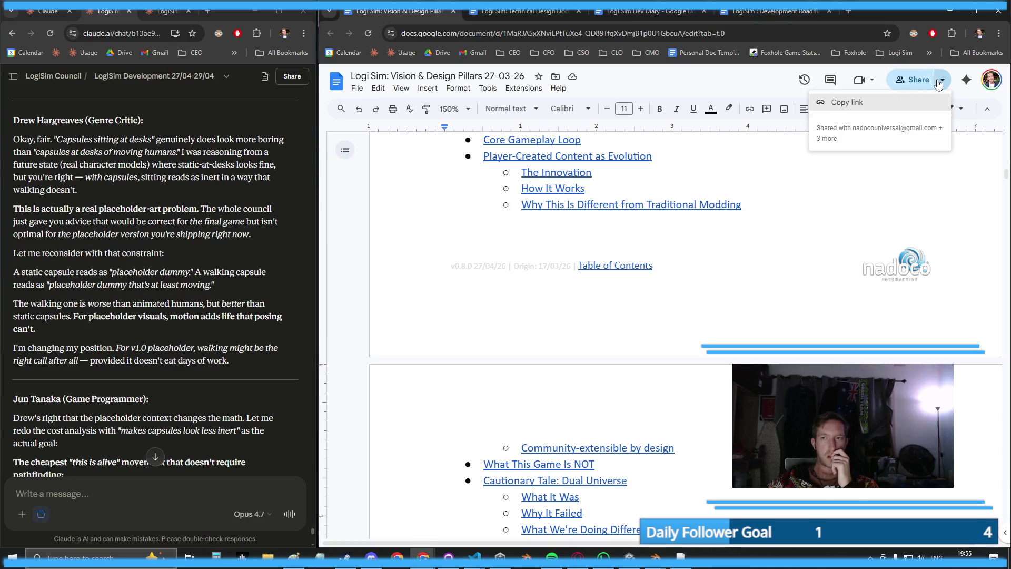
- Dismiss the Vision & Design Pillars share dialog unchanged and minimize Chrome to reveal Unity's OfficeScene
{"action": "left_click", "coordinate": [919, 82]}
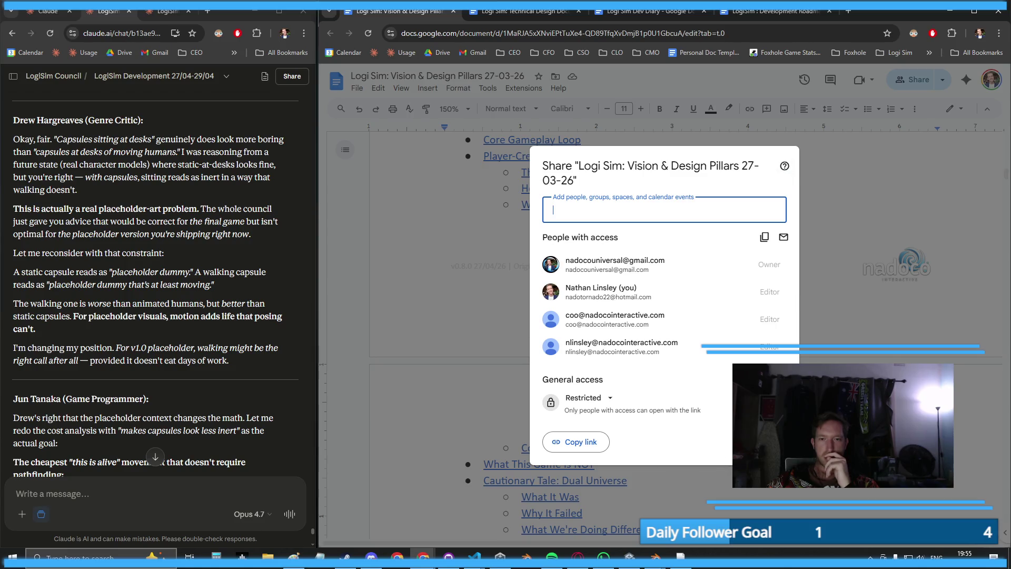
{"action": "key", "text": "Escape"}
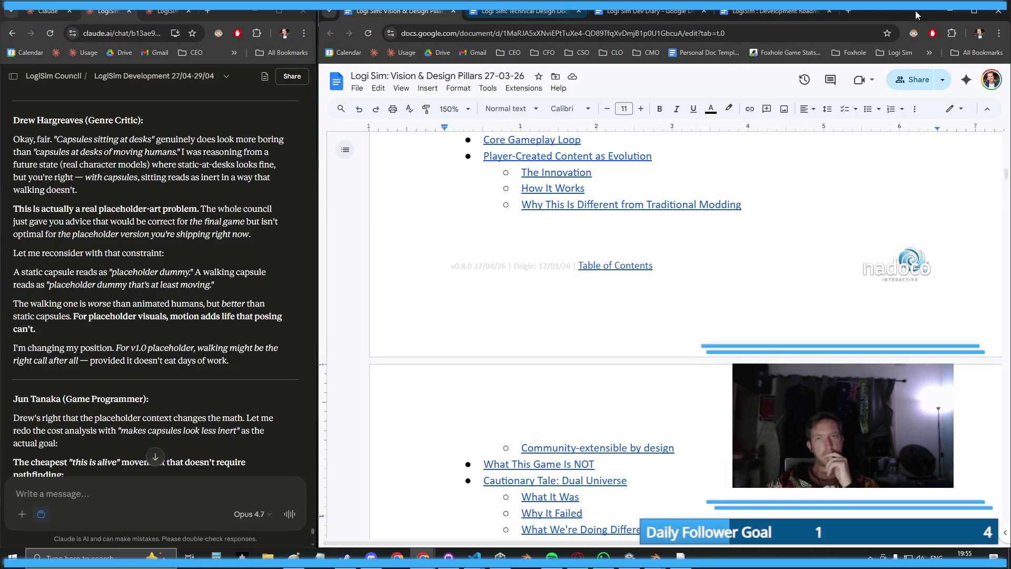
{"action": "left_click", "coordinate": [950, 11]}
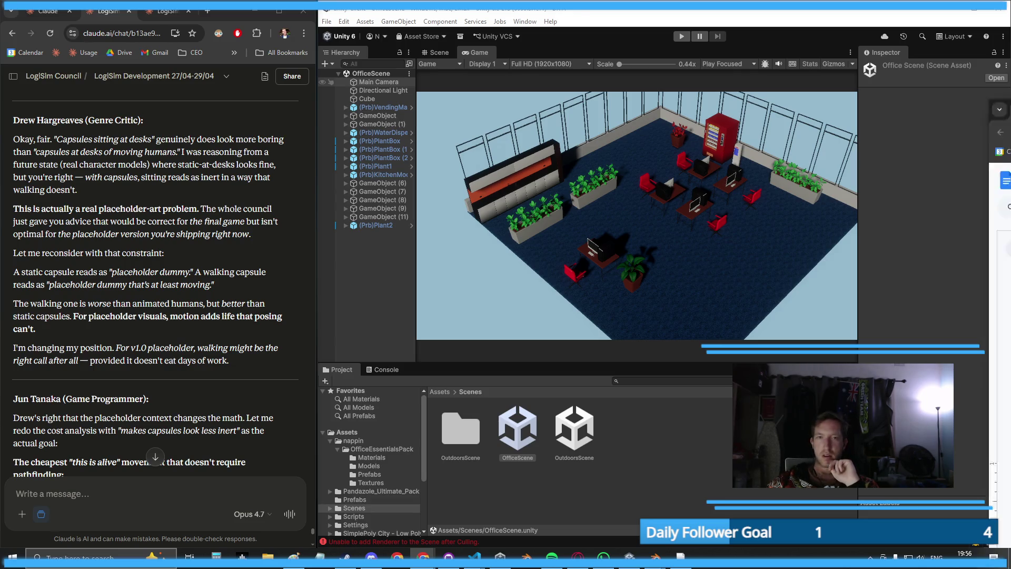
- Bring the Vision & Design Pillars document back and resize its window to fit beside the Claude chat
{"action": "key", "text": "alt+Tab"}
{"action": "left_click_drag", "start_coordinate": [831, 20], "coordinate": [834, 11]}
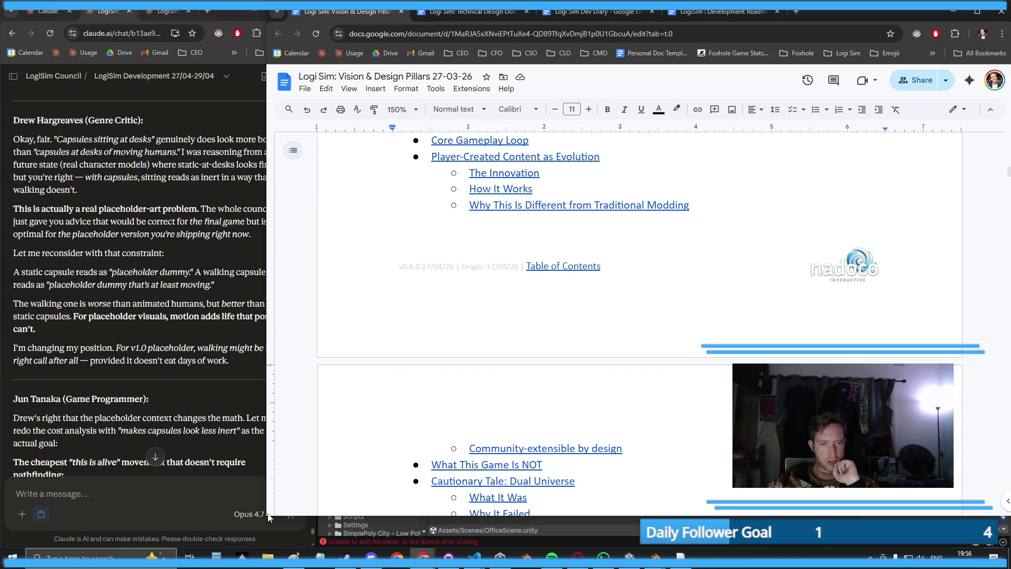
{"action": "mouse_move", "coordinate": [267, 515]}
{"action": "left_mouse_down"}
{"action": "mouse_move", "coordinate": [326, 540]}
{"action": "mouse_move", "coordinate": [313, 546]}
{"action": "left_mouse_up"}
{"action": "scroll", "coordinate": [739, 290], "scroll_direction": "up", "scroll_amount": 10}
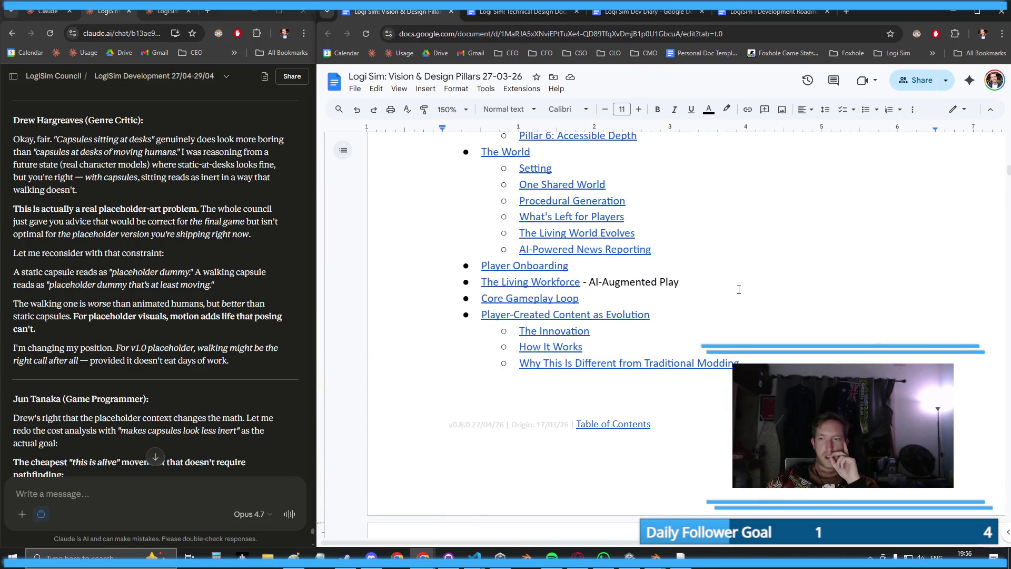
{"action": "scroll", "coordinate": [739, 289], "scroll_direction": "up", "scroll_amount": 5}
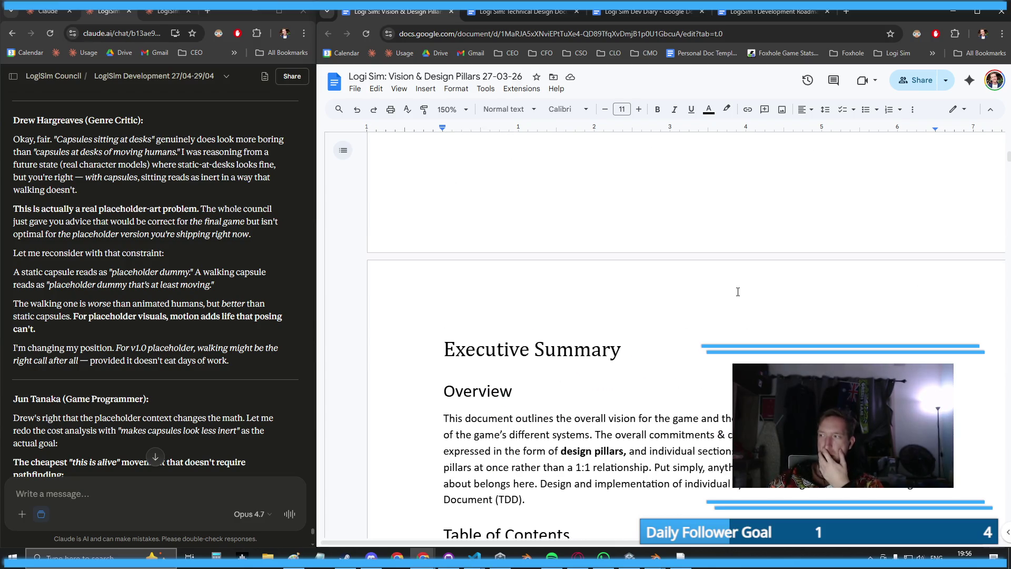
{"action": "scroll", "coordinate": [737, 291], "scroll_direction": "up", "scroll_amount": 10}
{"action": "scroll", "coordinate": [736, 291], "scroll_direction": "up", "scroll_amount": 3}
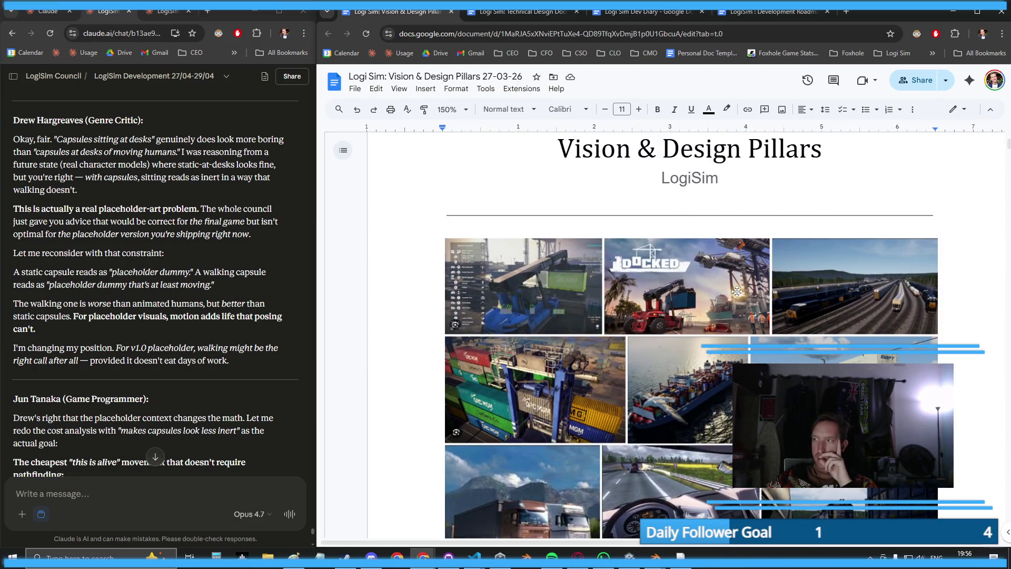
{"action": "scroll", "coordinate": [737, 291], "scroll_direction": "down", "scroll_amount": 2}
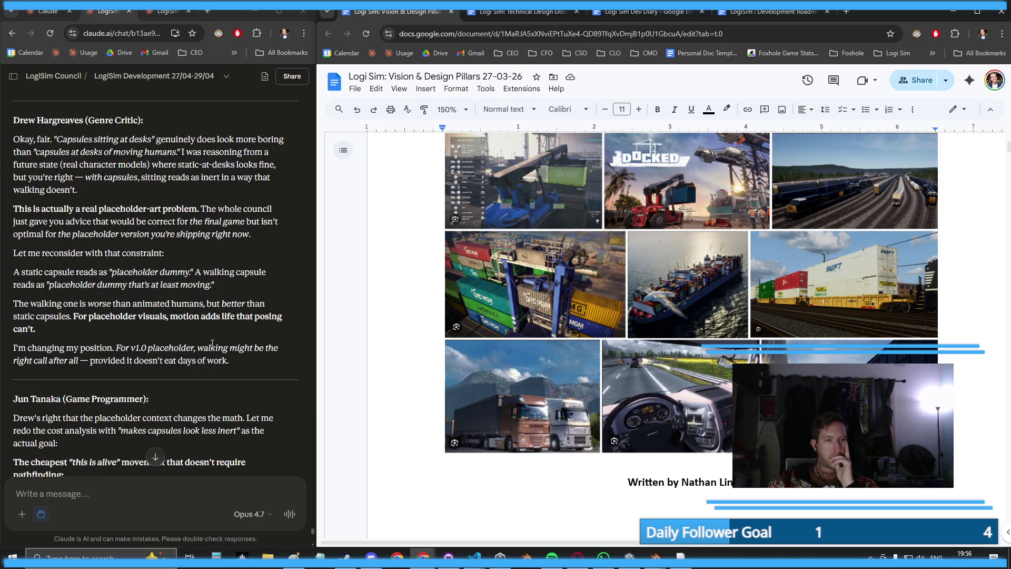
{"action": "scroll", "coordinate": [212, 342], "scroll_direction": "down", "scroll_amount": 1}
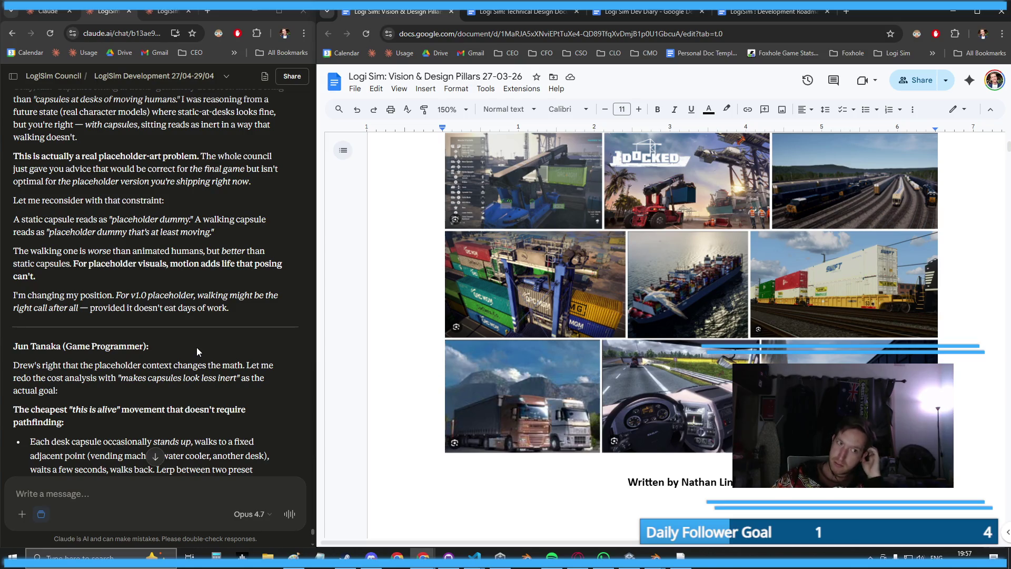
{"action": "scroll", "coordinate": [194, 347], "scroll_direction": "down", "scroll_amount": 3}
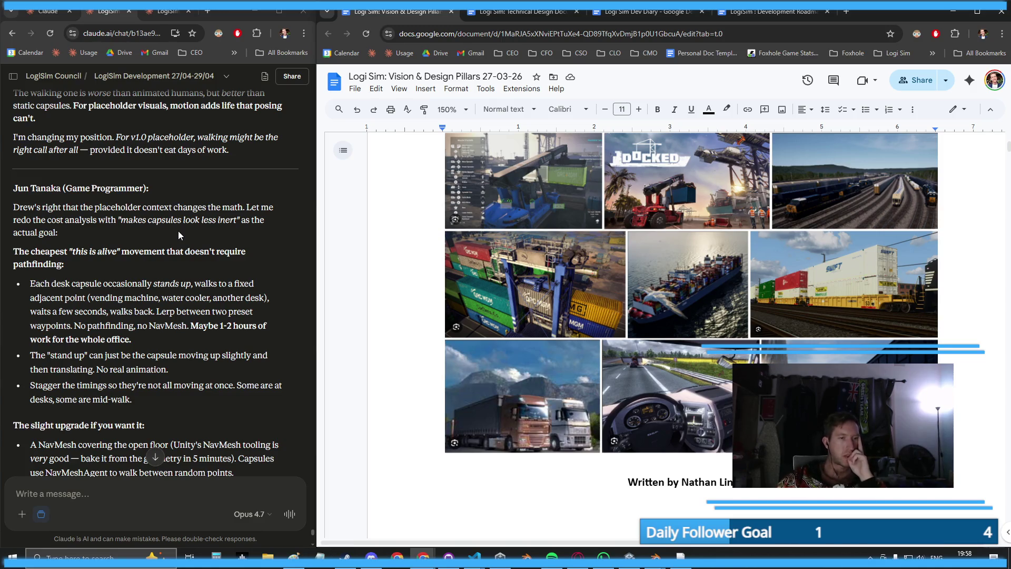
{"action": "scroll", "coordinate": [178, 231], "scroll_direction": "down", "scroll_amount": 3}
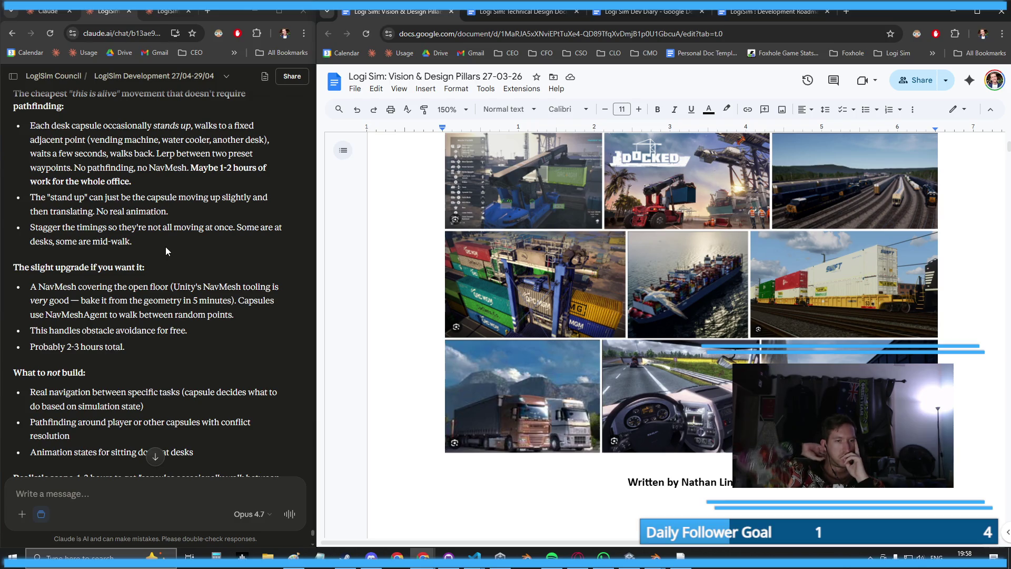
{"action": "scroll", "coordinate": [102, 235], "scroll_direction": "down", "scroll_amount": 3}
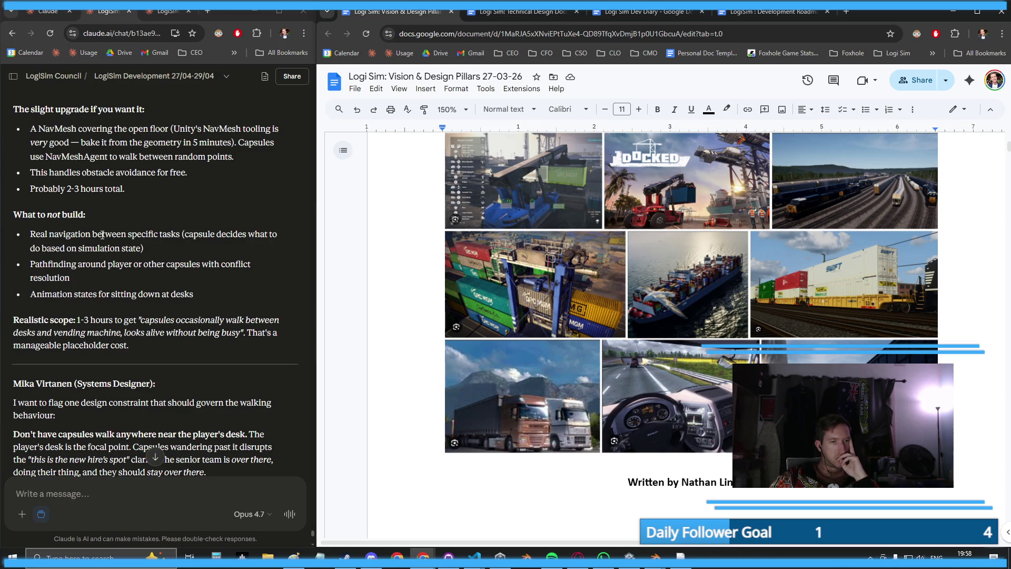
{"action": "scroll", "coordinate": [102, 235], "scroll_direction": "down", "scroll_amount": 1}
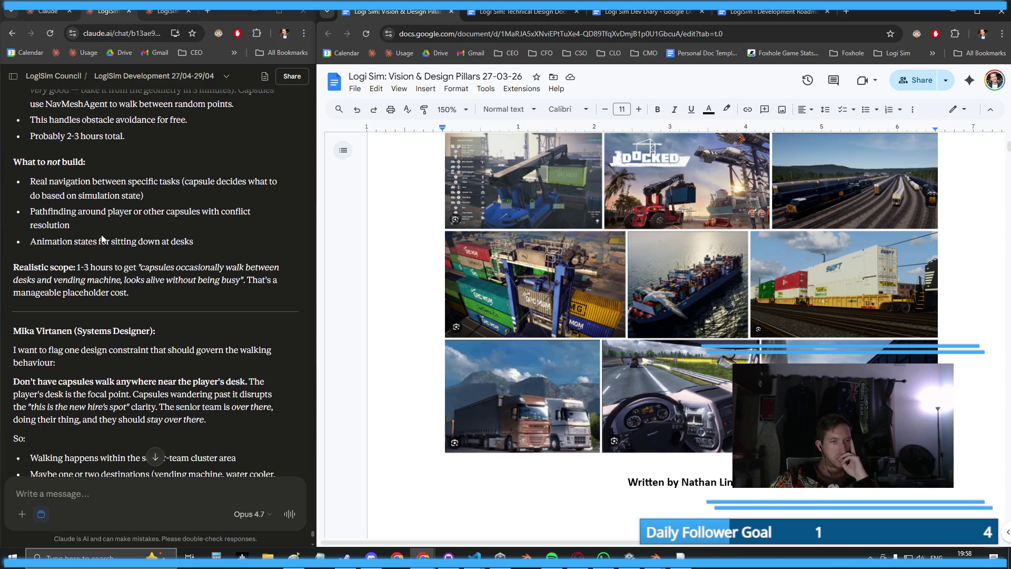
{"action": "scroll", "coordinate": [102, 238], "scroll_direction": "down", "scroll_amount": 2}
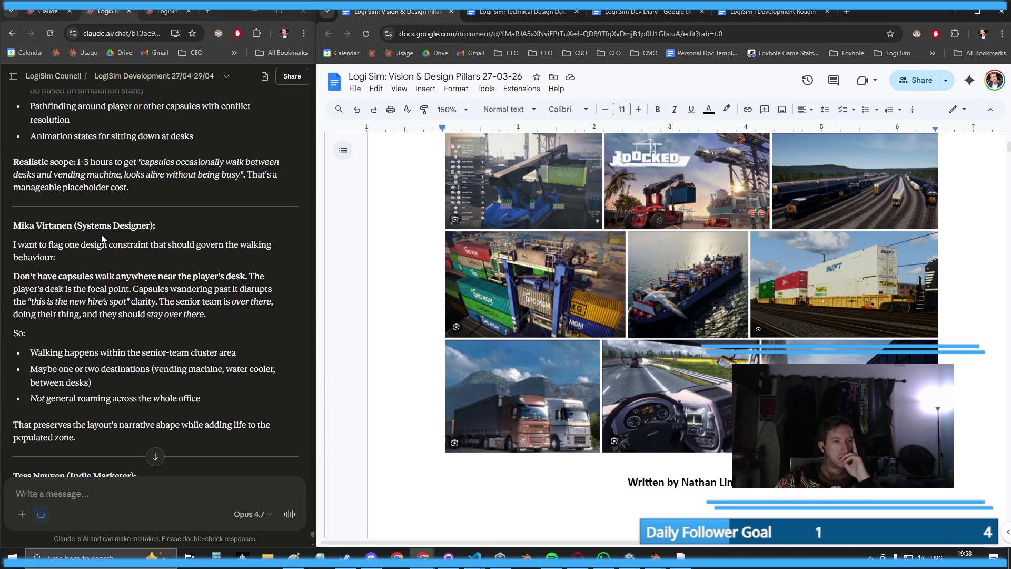
{"action": "scroll", "coordinate": [152, 241], "scroll_direction": "down", "scroll_amount": 3}
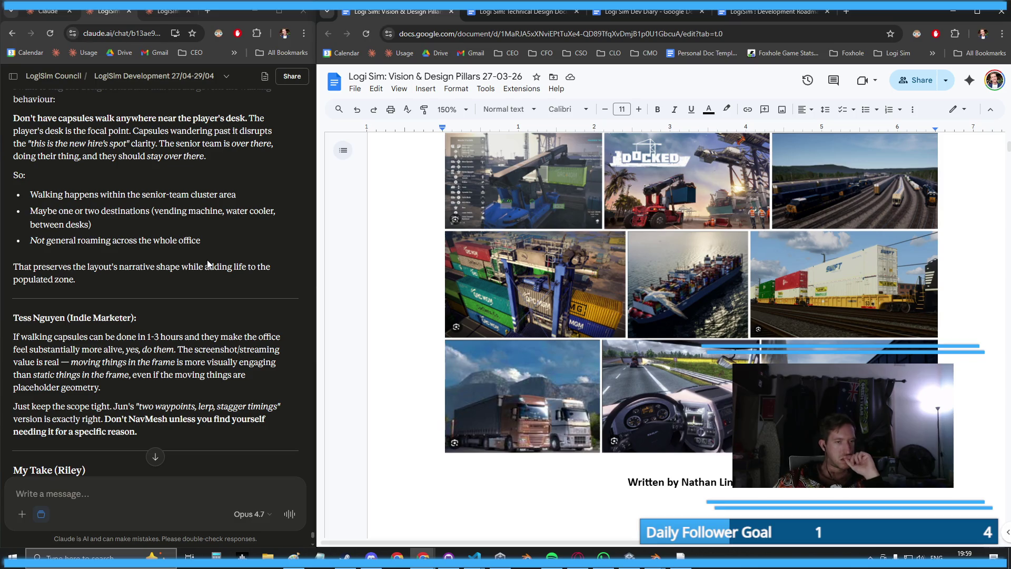
{"action": "scroll", "coordinate": [108, 303], "scroll_direction": "down", "scroll_amount": 2}
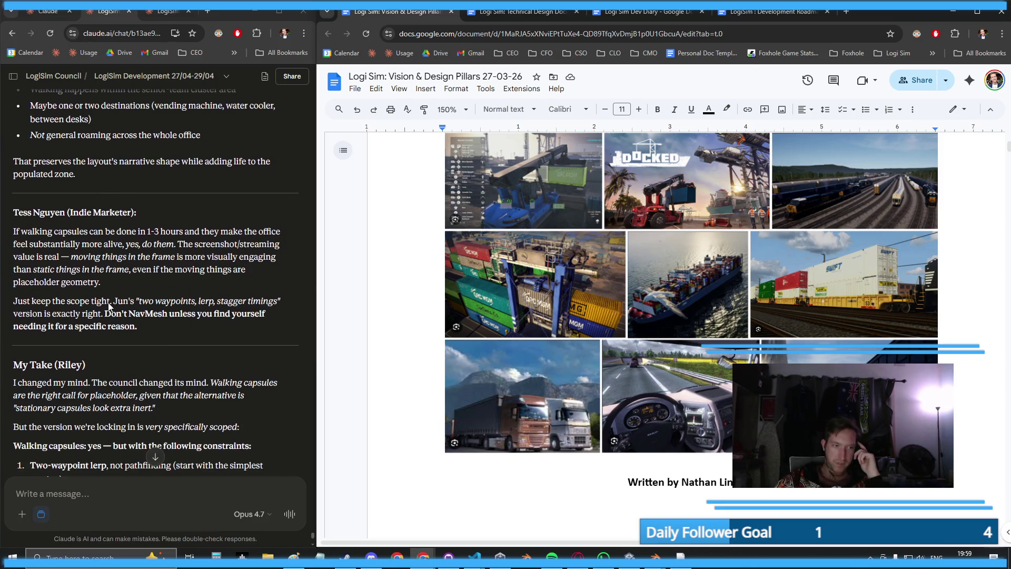
- Scroll to Claude's walking-capsule verdict, then switch Unity from the game preview to the editable Scene view
{"action": "scroll", "coordinate": [109, 302], "scroll_direction": "down", "scroll_amount": 1}
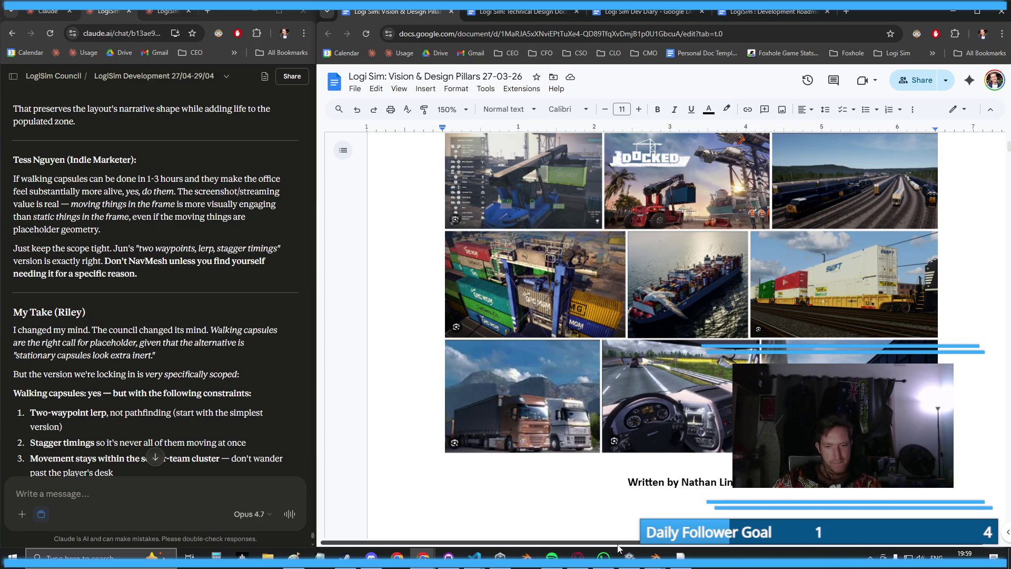
{"action": "left_click", "coordinate": [627, 557]}
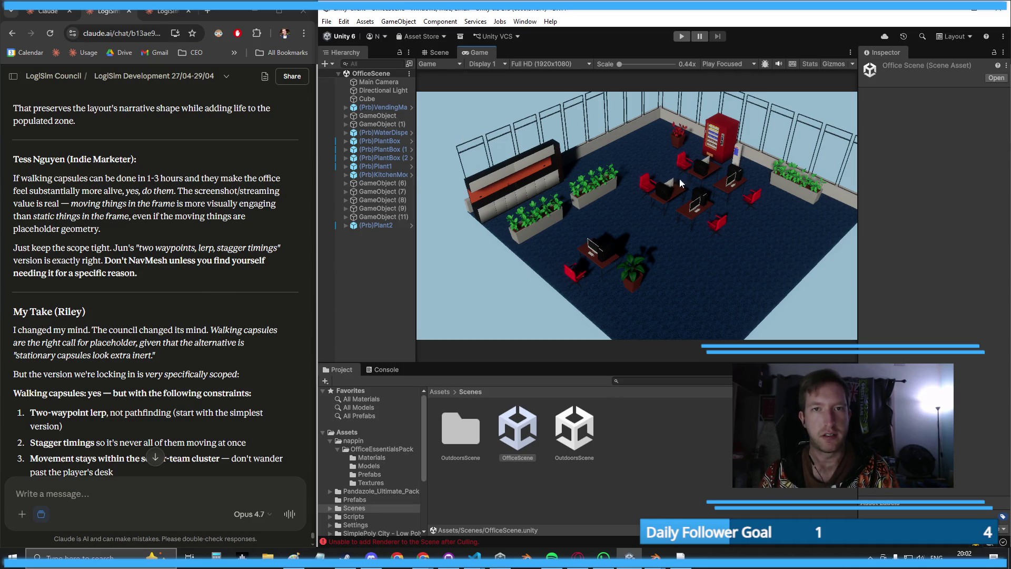
{"action": "left_click", "coordinate": [437, 51]}
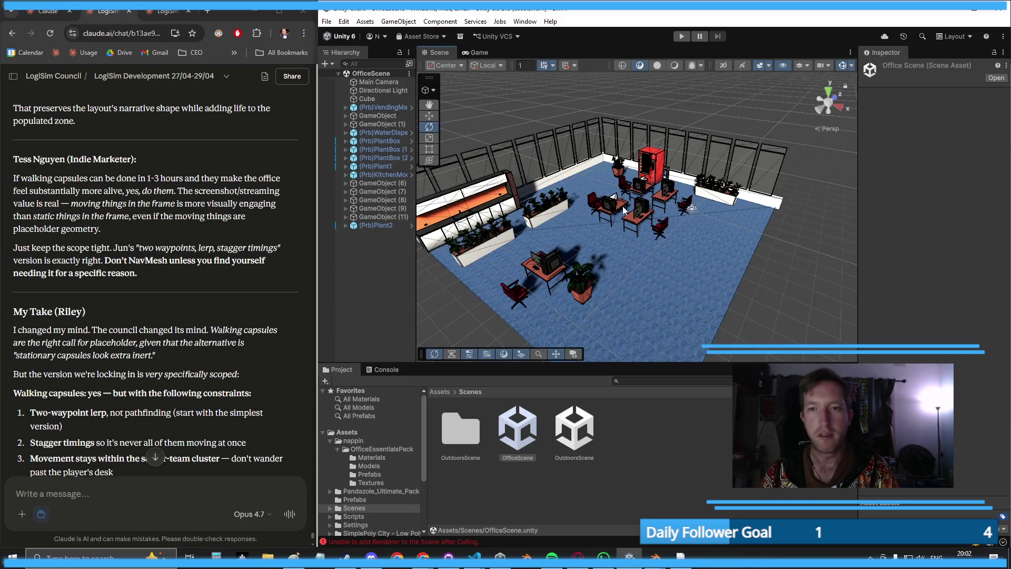
- Zoom and orbit the Unity scene view out to an overview of the whole office room
{"action": "scroll", "coordinate": [605, 121], "scroll_direction": "down", "scroll_amount": 5}
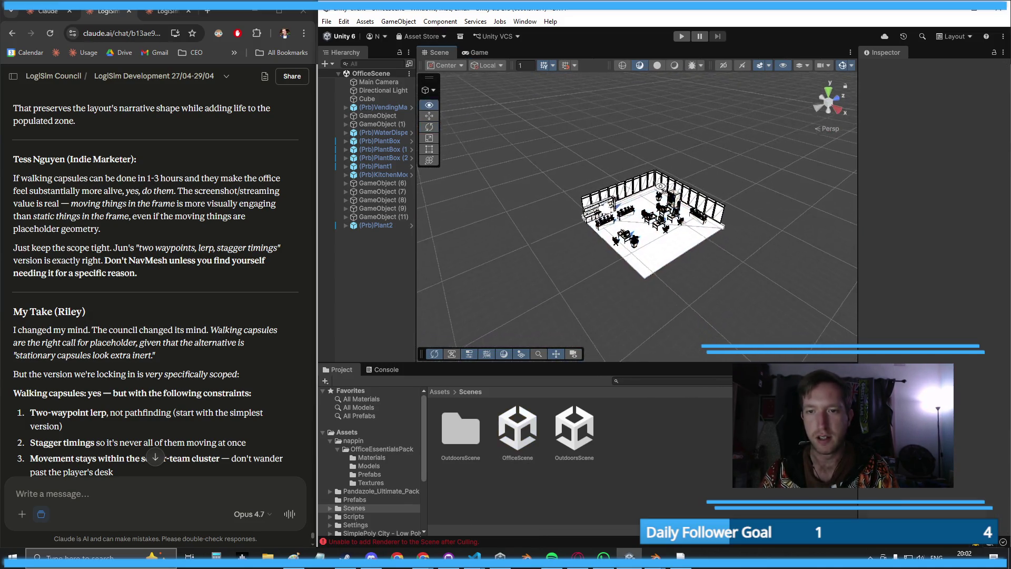
{"action": "scroll", "coordinate": [605, 121], "scroll_direction": "up", "scroll_amount": 10}
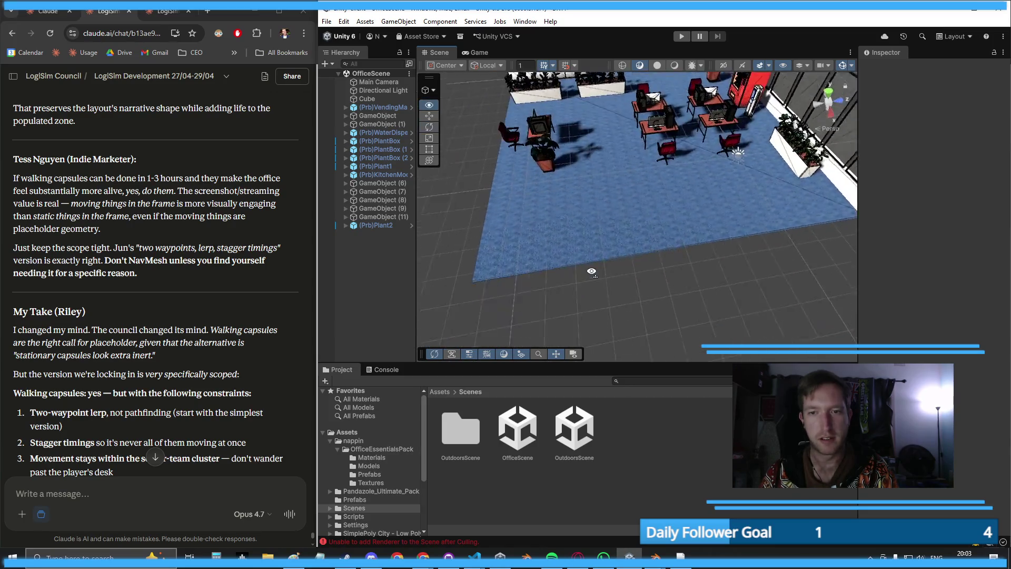
{"action": "left_click_drag", "start_coordinate": [592, 272], "coordinate": [696, 221]}
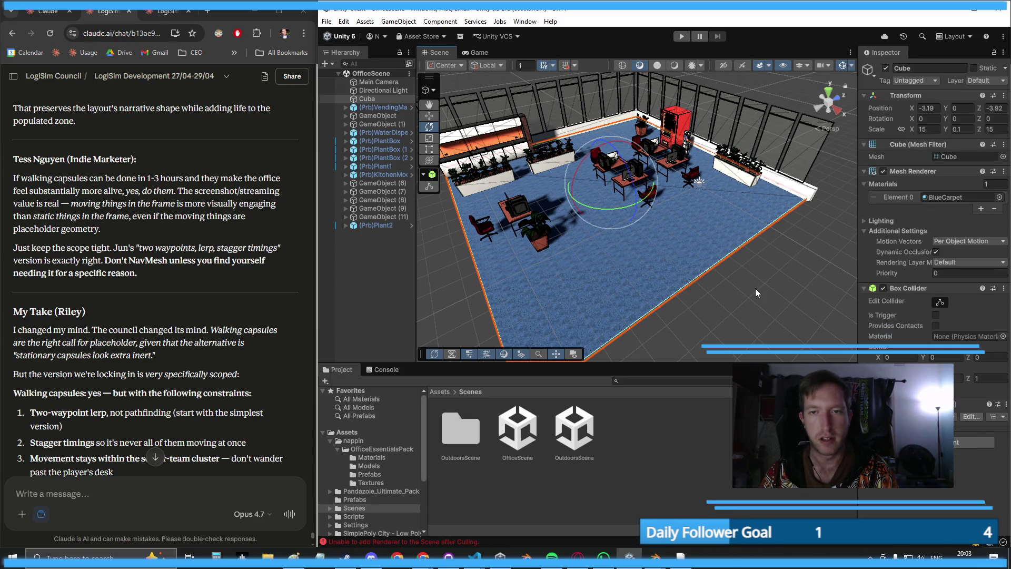
{"action": "scroll", "coordinate": [97, 509], "scroll_direction": "down", "scroll_amount": 5}
{"action": "scroll", "coordinate": [107, 405], "scroll_direction": "down", "scroll_amount": 5}
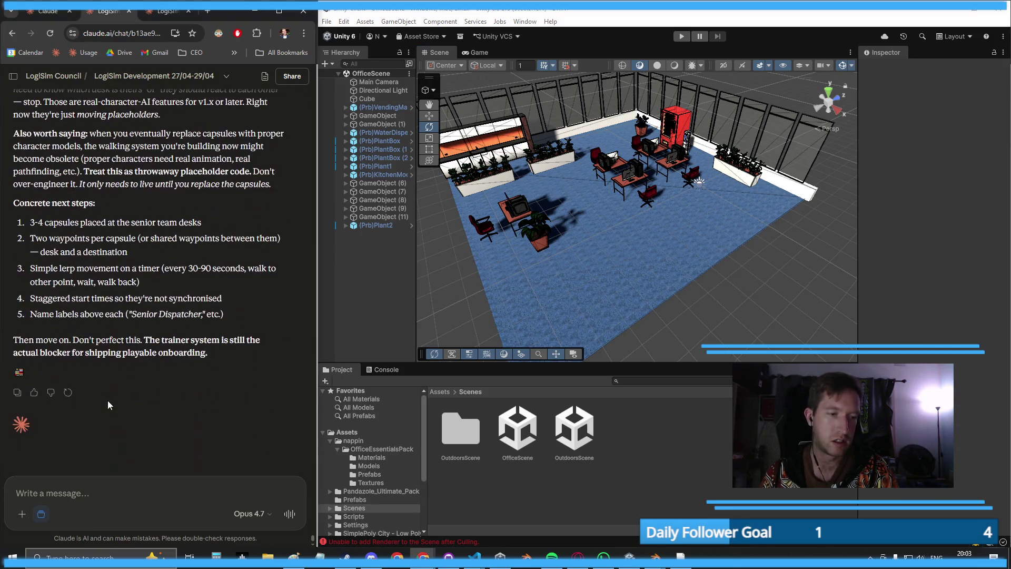
- Clear a drafted 'Ok' from the Claude message box, then flip to Unity and back to Chrome
{"action": "type", "text": "Ok"}
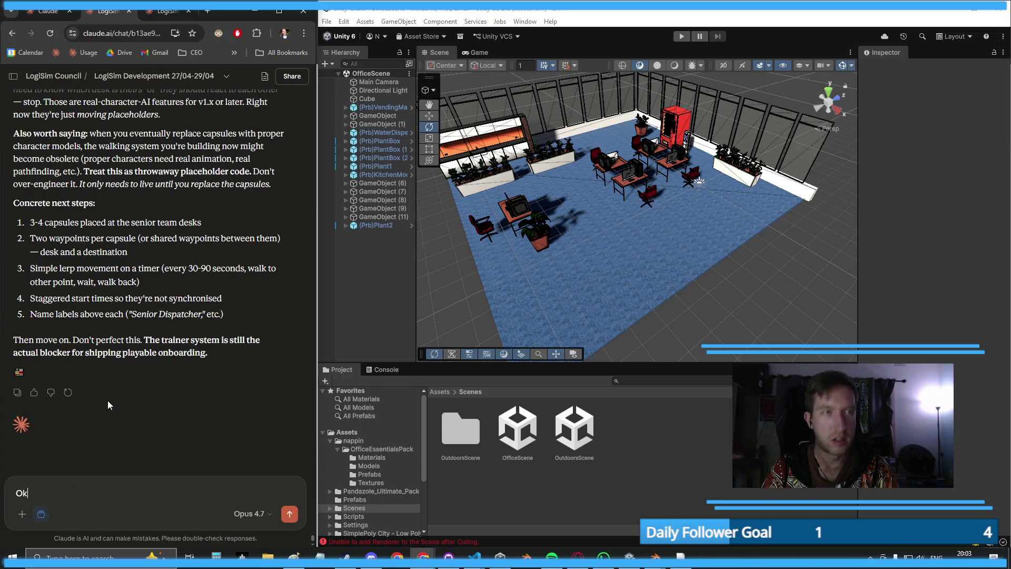
{"action": "key", "text": "BackSpace"}
{"action": "key", "text": "BackSpace"}
{"action": "key", "text": "alt+Tab"}
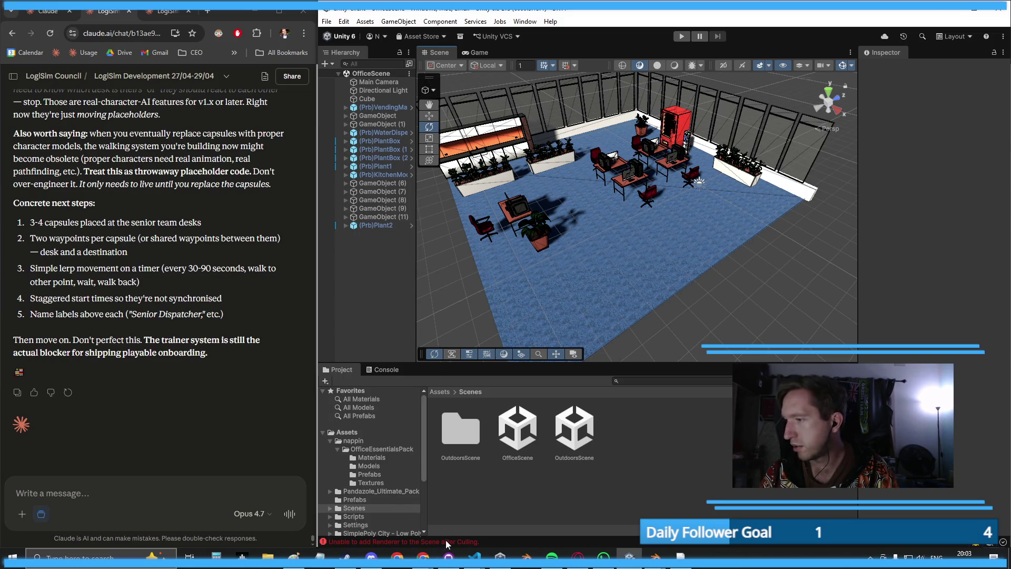
{"action": "key", "text": "alt+Tab"}
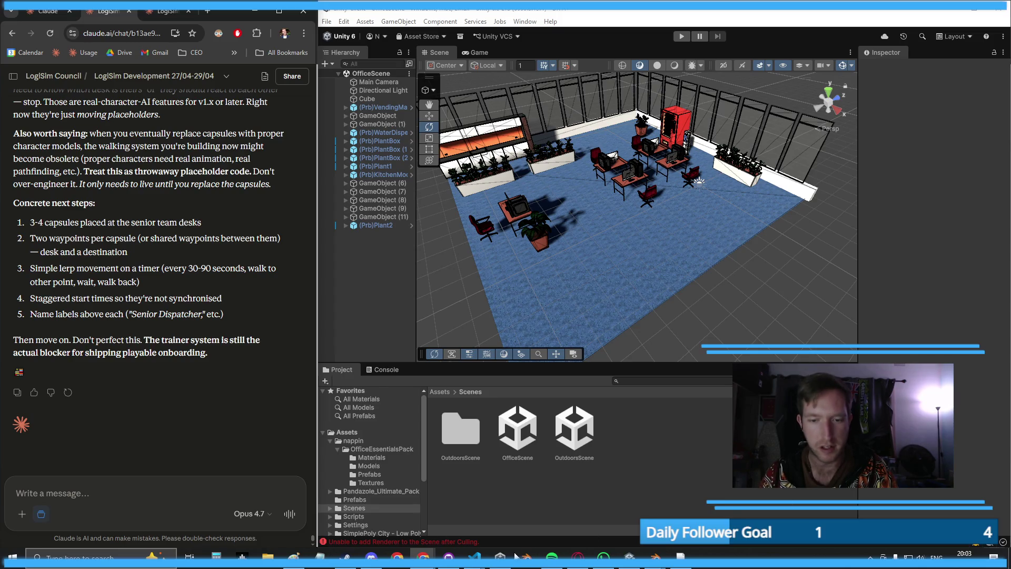
{"action": "mouse_move", "coordinate": [426, 565]}
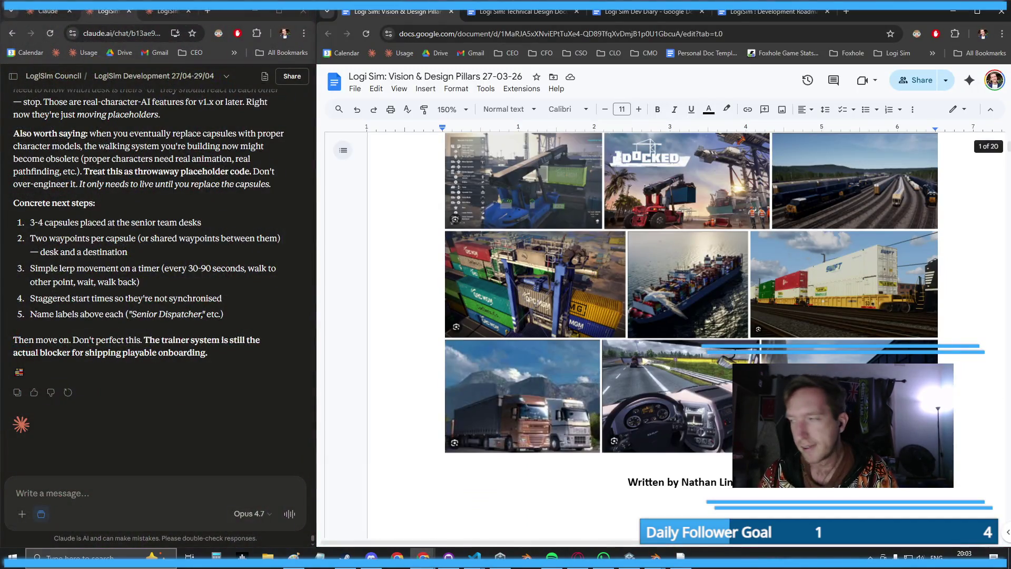
- Open the Technical Design Document tab and dismiss its sign-in notice
{"action": "scroll", "coordinate": [682, 308], "scroll_direction": "up", "scroll_amount": 5}
{"action": "left_click", "coordinate": [521, 12]}
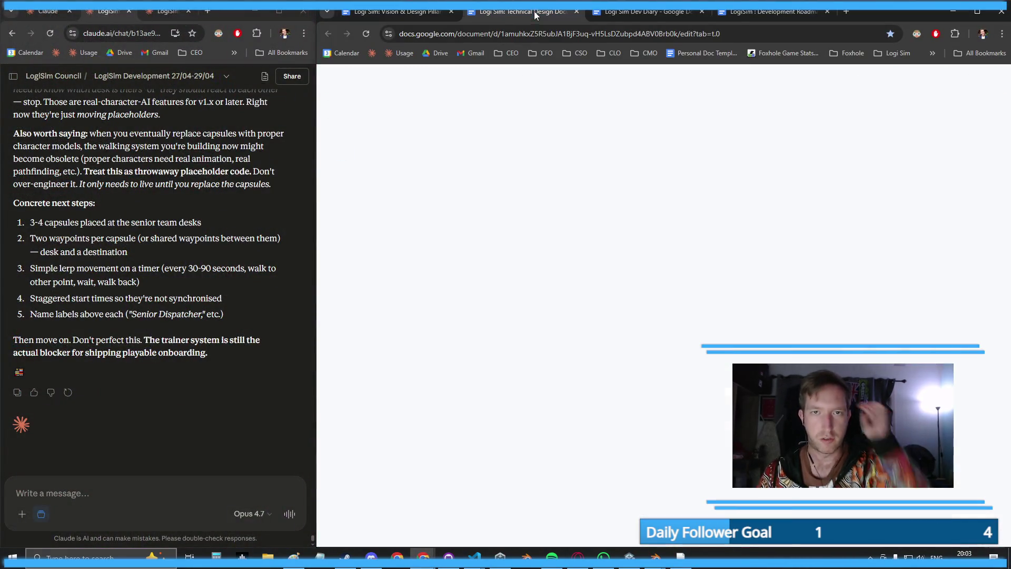
{"action": "left_click", "coordinate": [975, 187]}
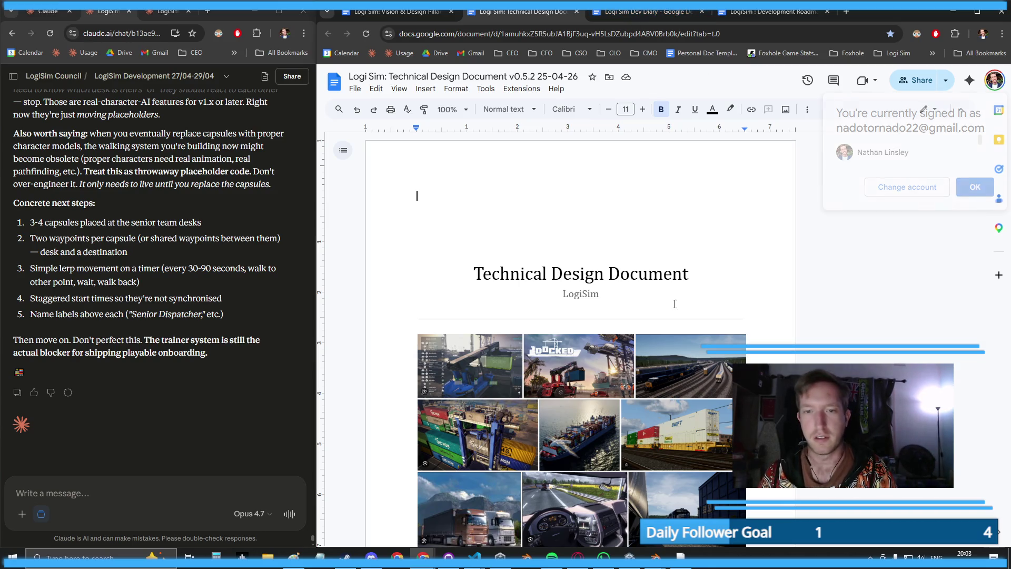
{"action": "scroll", "coordinate": [632, 284], "scroll_direction": "down", "scroll_amount": 10}
{"action": "scroll", "coordinate": [614, 263], "scroll_direction": "down", "scroll_amount": 6}
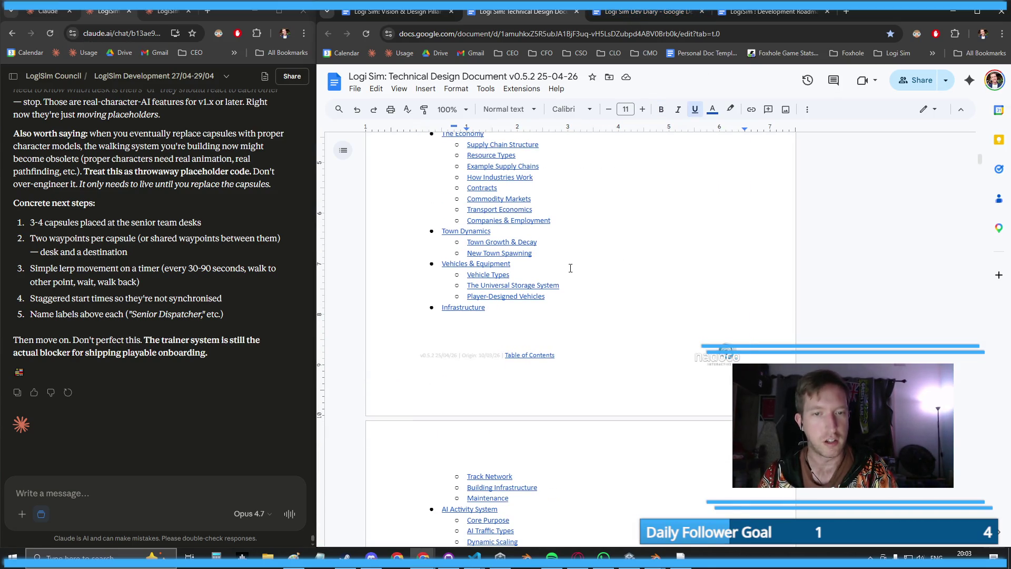
- Rework the blank line and page break just before the Infrastructure contents entry
{"action": "left_click", "coordinate": [555, 198]}
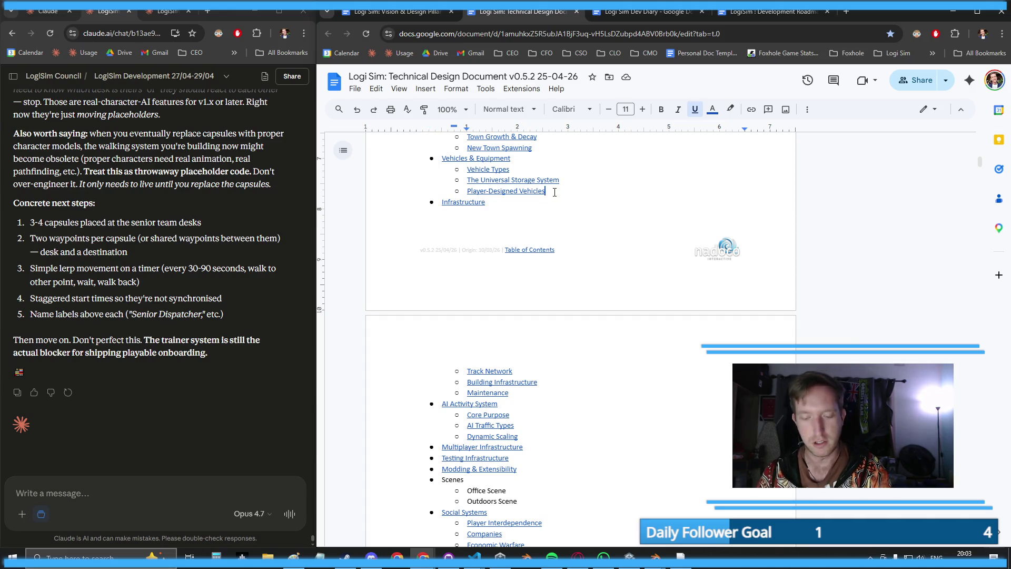
{"action": "key", "text": "Return"}
{"action": "key", "text": "ctrl+Return"}
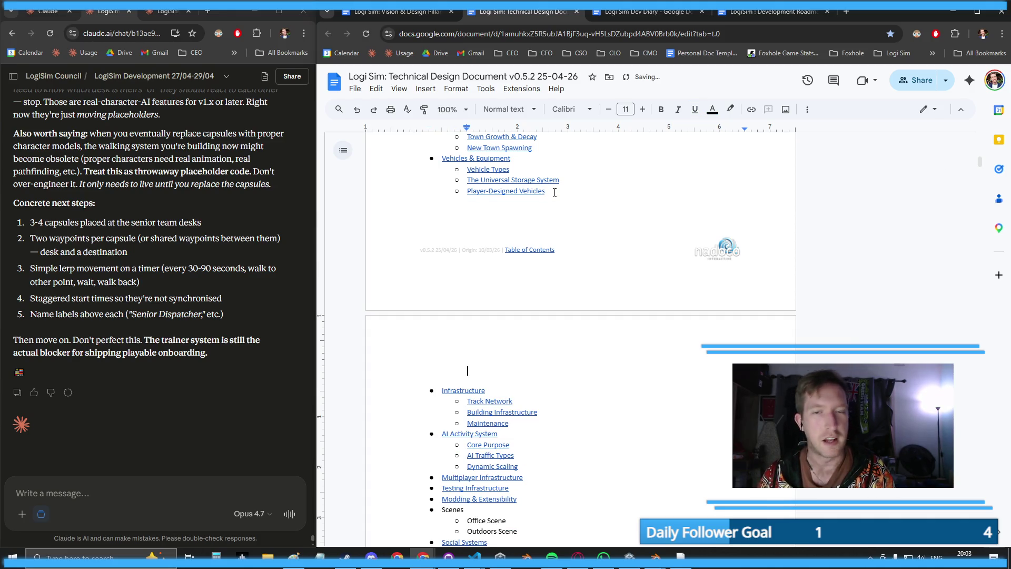
{"action": "key", "text": "BackSpace"}
{"action": "key", "text": "BackSpace"}
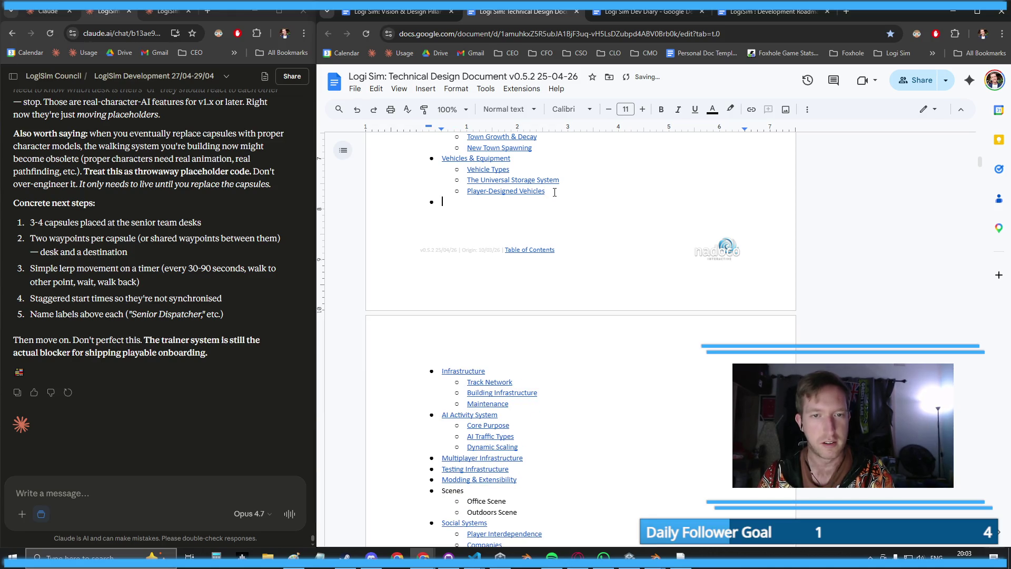
{"action": "key", "text": "ctrl+Return"}
{"action": "scroll", "coordinate": [555, 196], "scroll_direction": "down", "scroll_amount": 4}
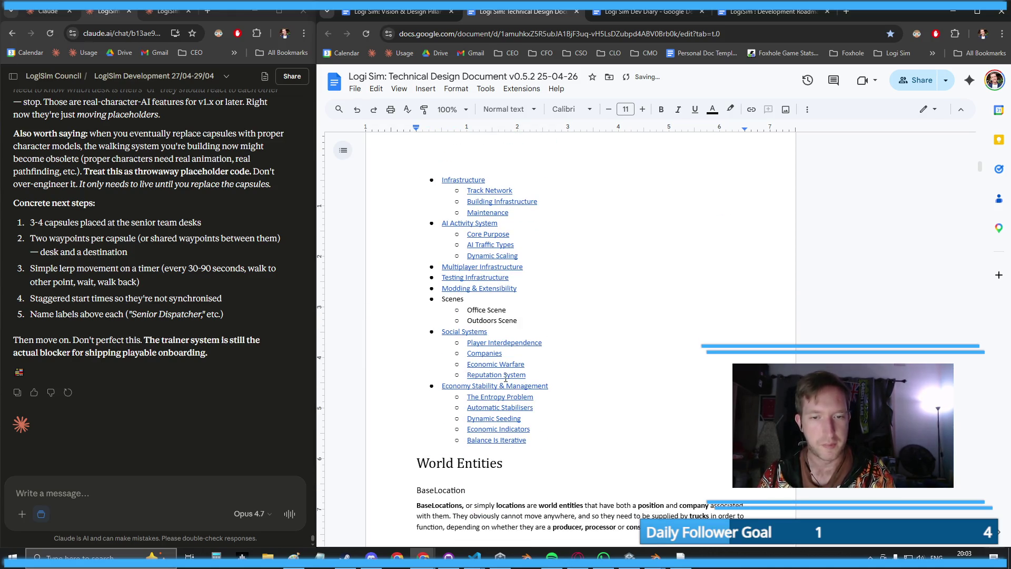
- Follow the Modding & Extensibility contents link and select the Player Interdependence heading
{"action": "left_click", "coordinate": [454, 300]}
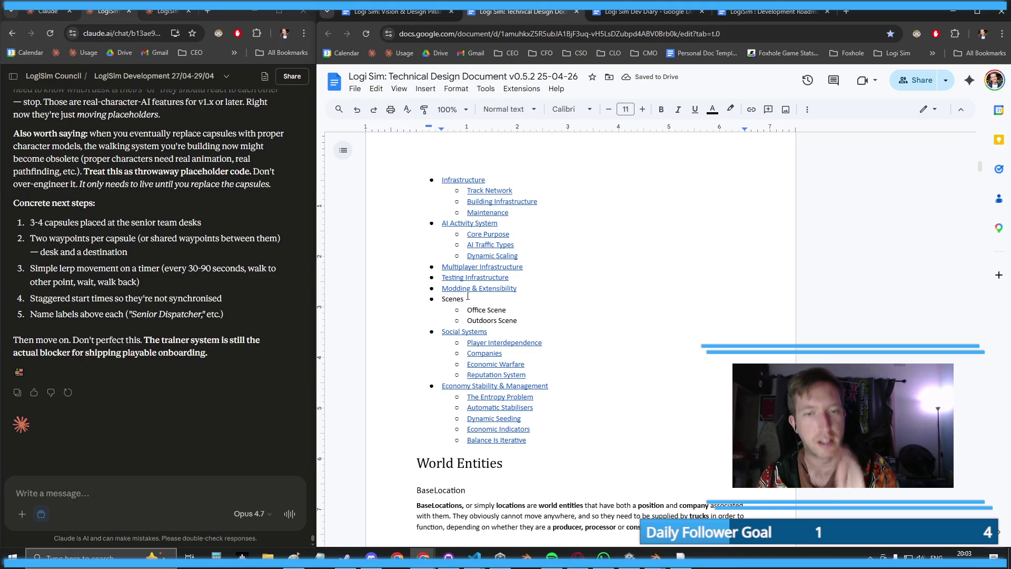
{"action": "left_click", "coordinate": [468, 288]}
{"action": "left_click", "coordinate": [480, 306]}
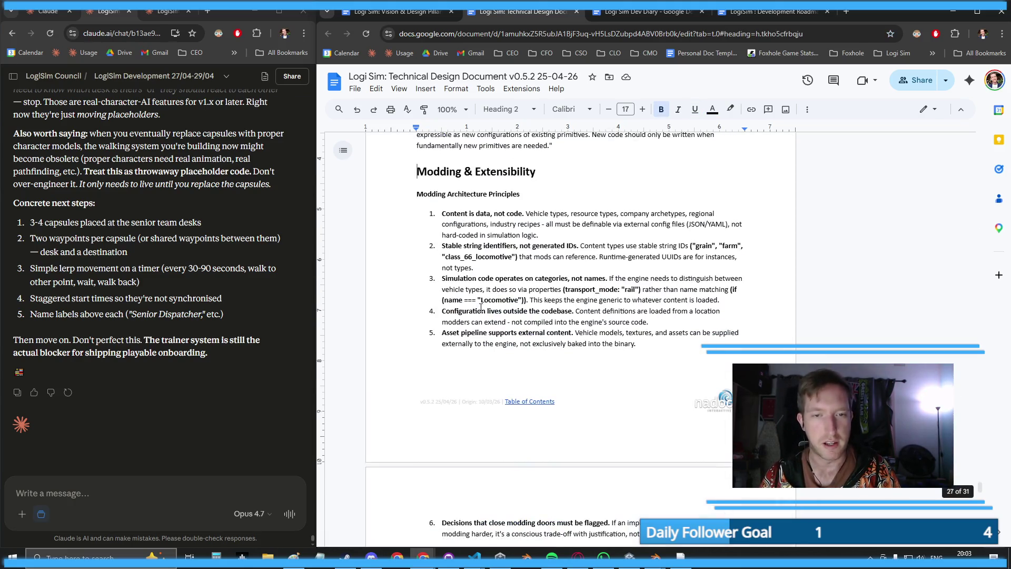
{"action": "scroll", "coordinate": [516, 316], "scroll_direction": "down", "scroll_amount": 10}
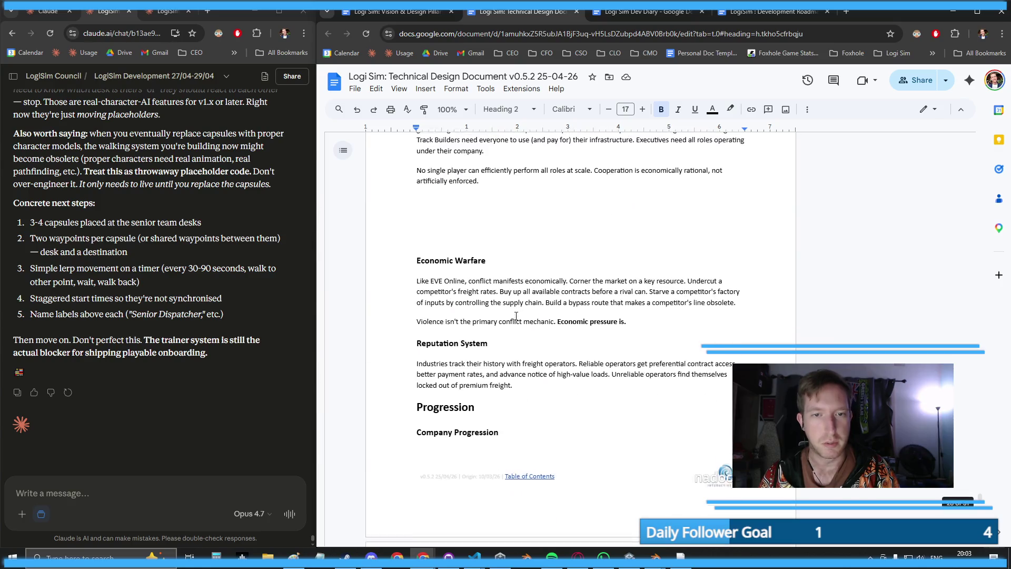
{"action": "scroll", "coordinate": [516, 316], "scroll_direction": "down", "scroll_amount": 2}
{"action": "scroll", "coordinate": [478, 323], "scroll_direction": "up", "scroll_amount": 8}
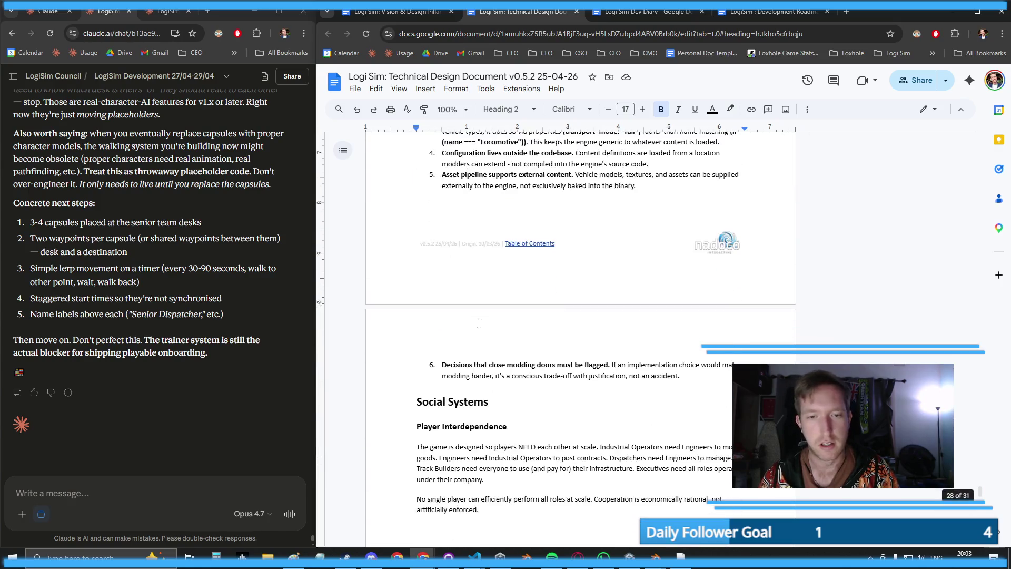
{"action": "scroll", "coordinate": [479, 323], "scroll_direction": "down", "scroll_amount": 4}
{"action": "left_click_drag", "start_coordinate": [508, 216], "coordinate": [388, 222]}
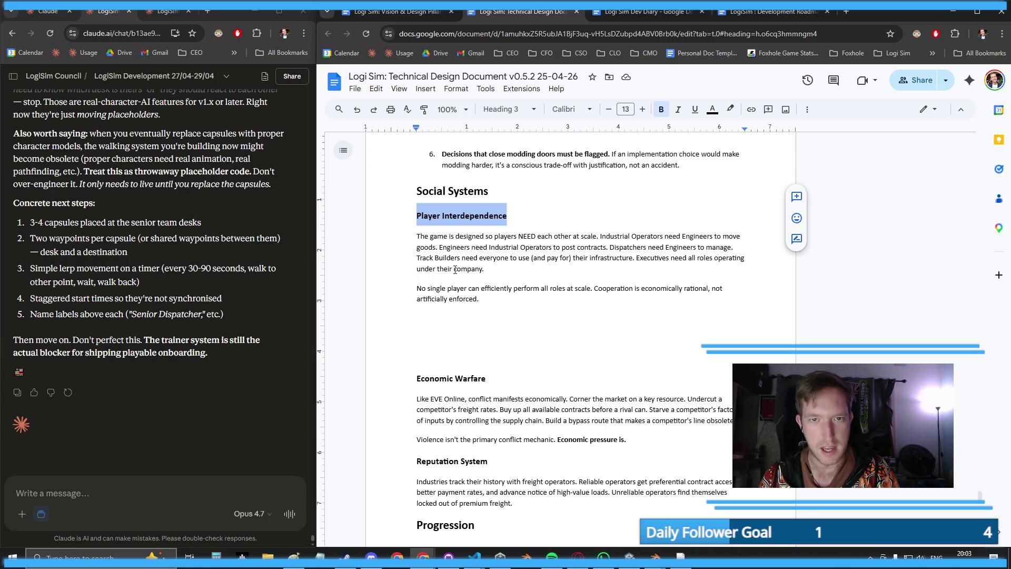
{"action": "scroll", "coordinate": [455, 270], "scroll_direction": "up", "scroll_amount": 10}
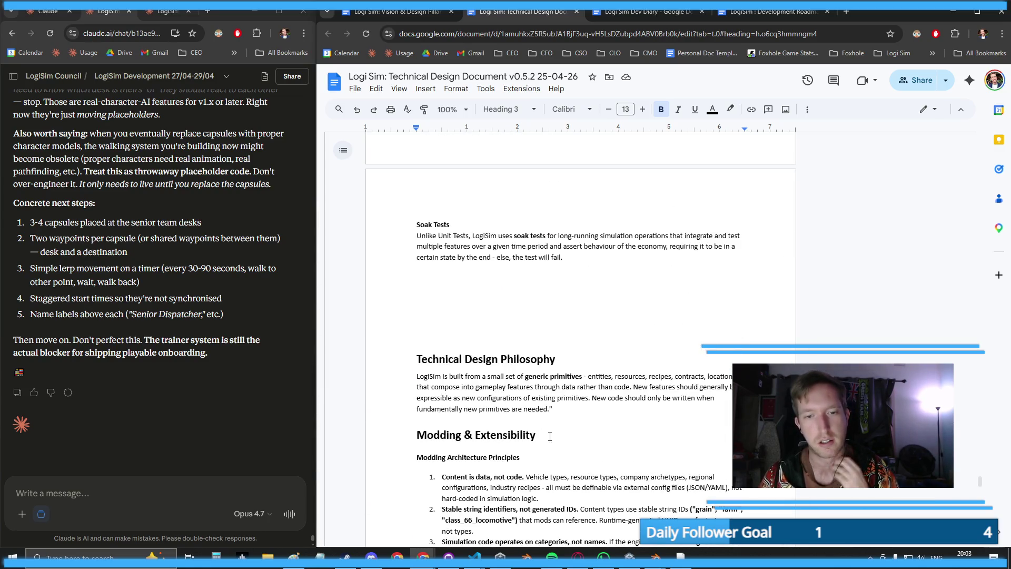
{"action": "left_click_drag", "start_coordinate": [550, 437], "coordinate": [296, 432]}
{"action": "scroll", "coordinate": [535, 255], "scroll_direction": "up", "scroll_amount": 3}
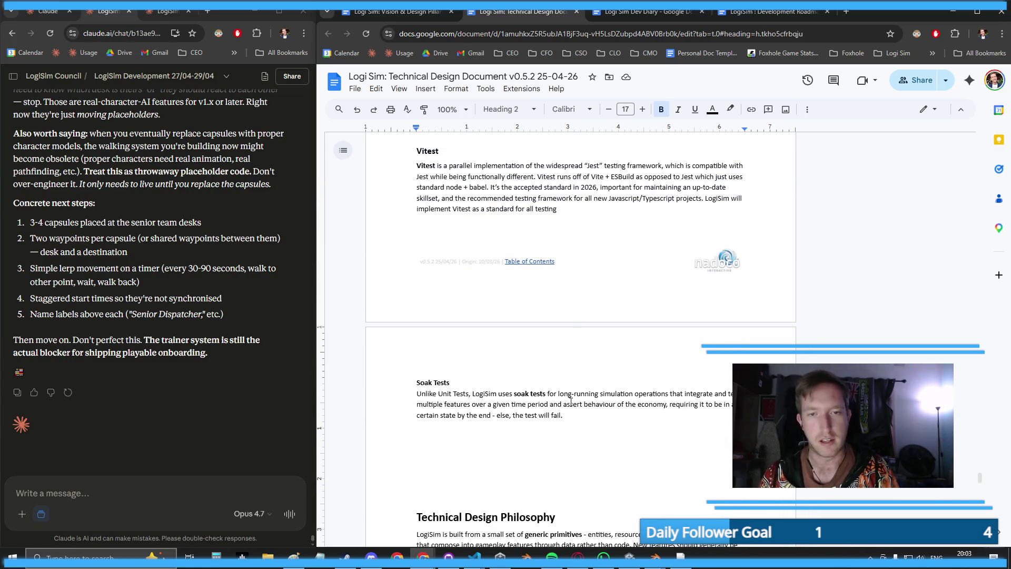
- Return to the table of contents via the footer link and preview the Testing Infrastructure link
{"action": "left_click", "coordinate": [535, 255]}
{"action": "left_click", "coordinate": [522, 280]}
{"action": "scroll", "coordinate": [463, 261], "scroll_direction": "down", "scroll_amount": 3}
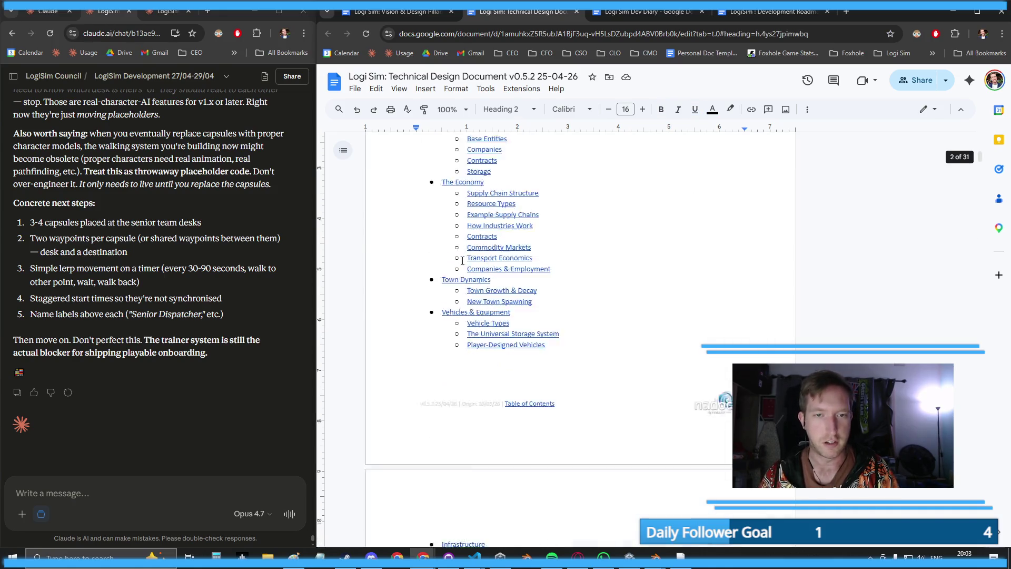
{"action": "scroll", "coordinate": [462, 261], "scroll_direction": "down", "scroll_amount": 7}
{"action": "left_click", "coordinate": [472, 244]}
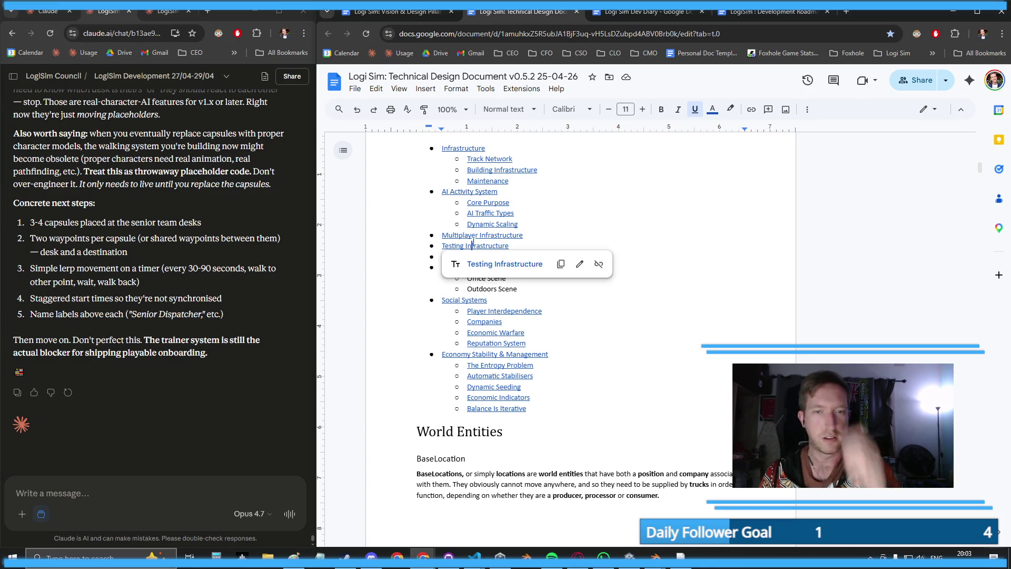
{"action": "left_click", "coordinate": [585, 202]}
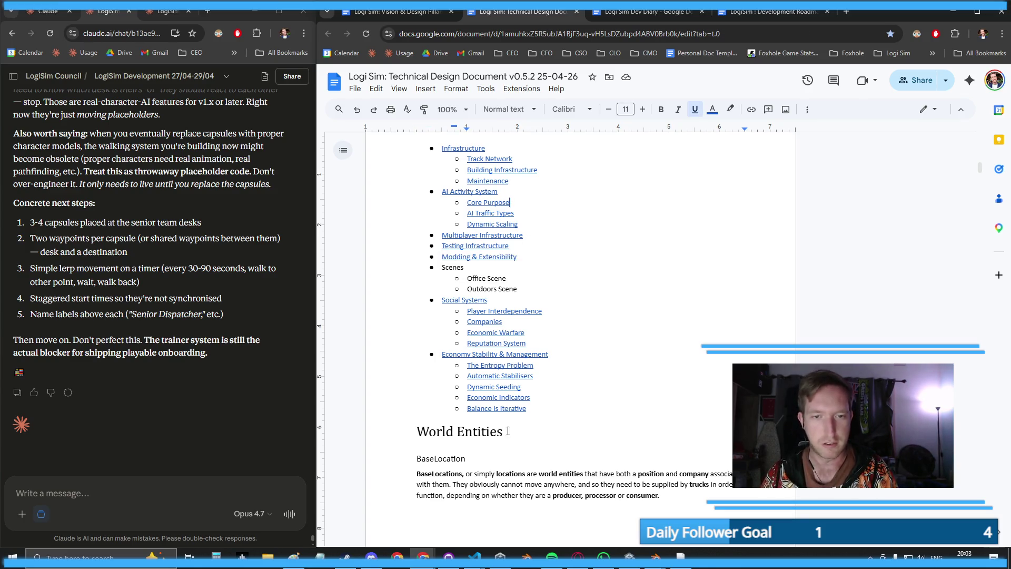
- Select the Scenes contents entry, abandon linking it, and jump to the Social Systems heading
{"action": "left_click", "coordinate": [453, 266]}
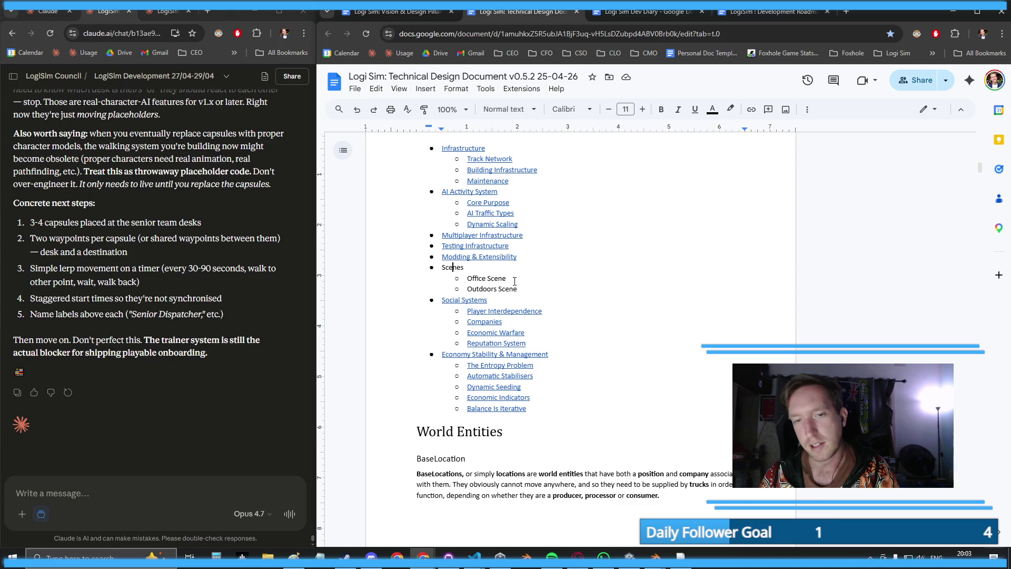
{"action": "left_click_drag", "start_coordinate": [513, 280], "coordinate": [456, 279]}
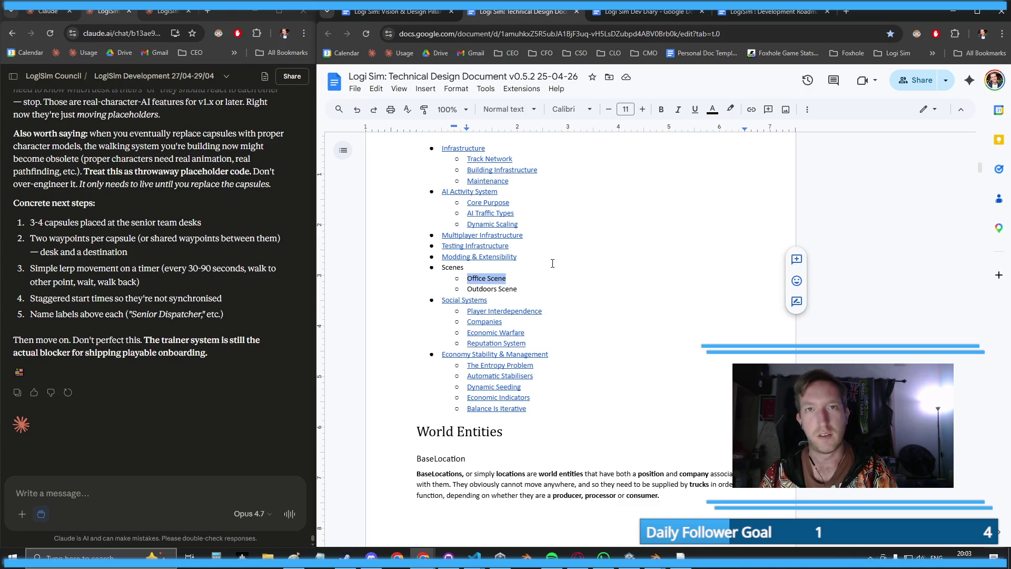
{"action": "key", "text": "Up"}
{"action": "key", "text": "shift+End"}
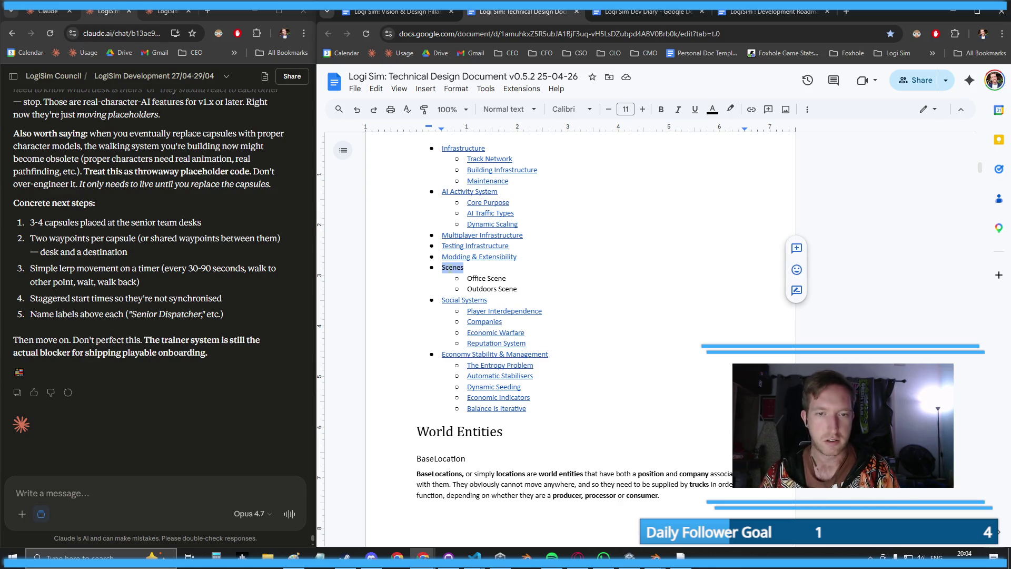
{"action": "right_click", "coordinate": [451, 268]}
{"action": "left_click", "coordinate": [513, 423]}
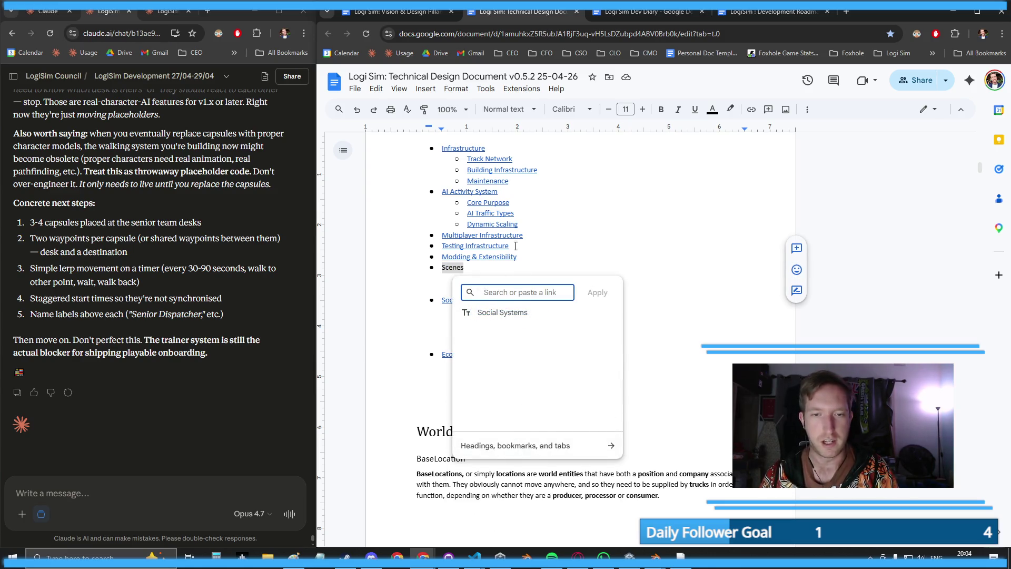
{"action": "left_click", "coordinate": [450, 300]}
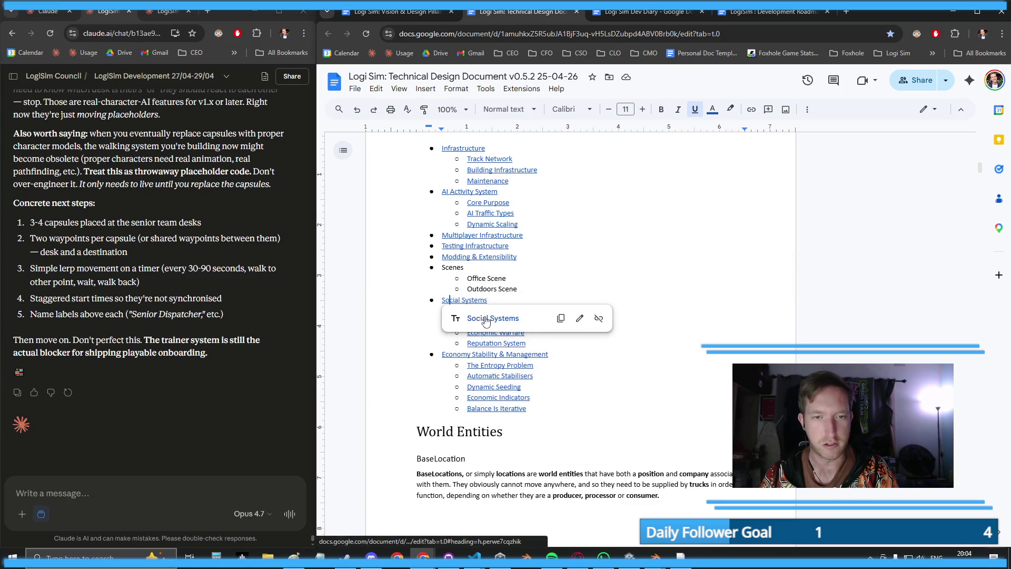
{"action": "left_click", "coordinate": [486, 318]}
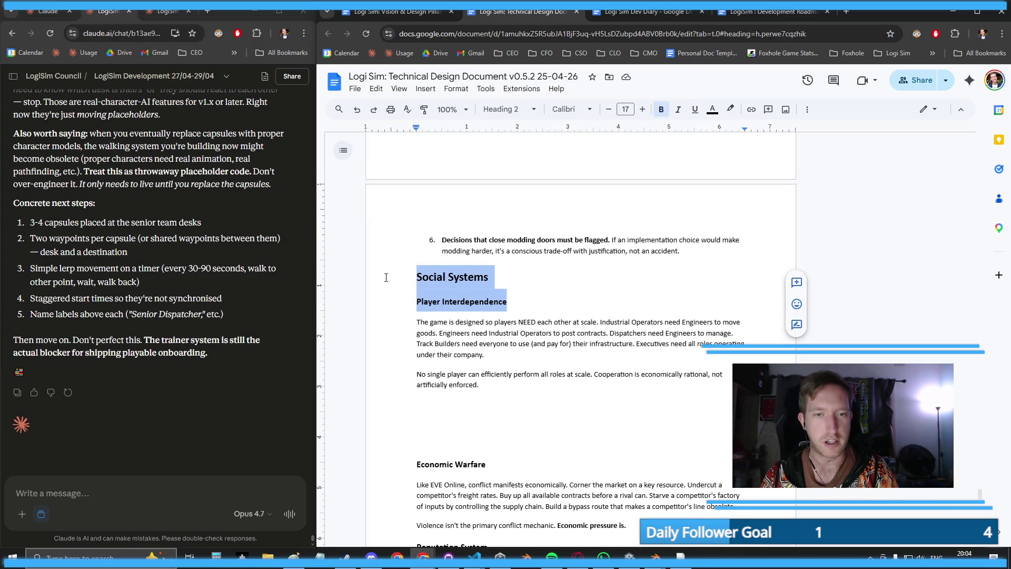
- Duplicate the Social Systems headings and rename the copies Scenes and Office Scene
{"action": "key", "text": "ctrl+c"}
{"action": "left_click", "coordinate": [387, 278]}
{"action": "key", "text": "ctrl+v"}
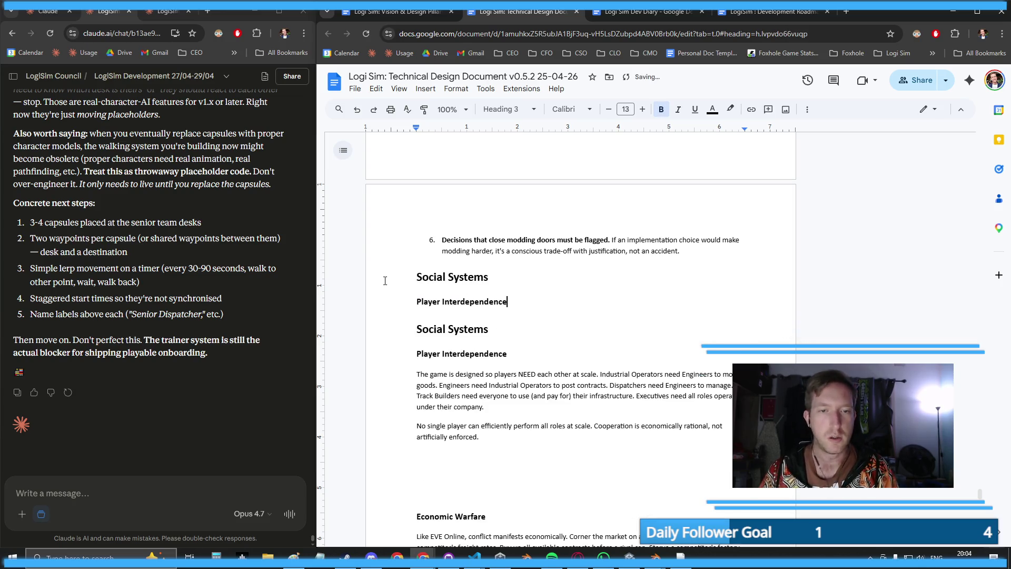
{"action": "left_click_drag", "start_coordinate": [407, 274], "coordinate": [489, 279]}
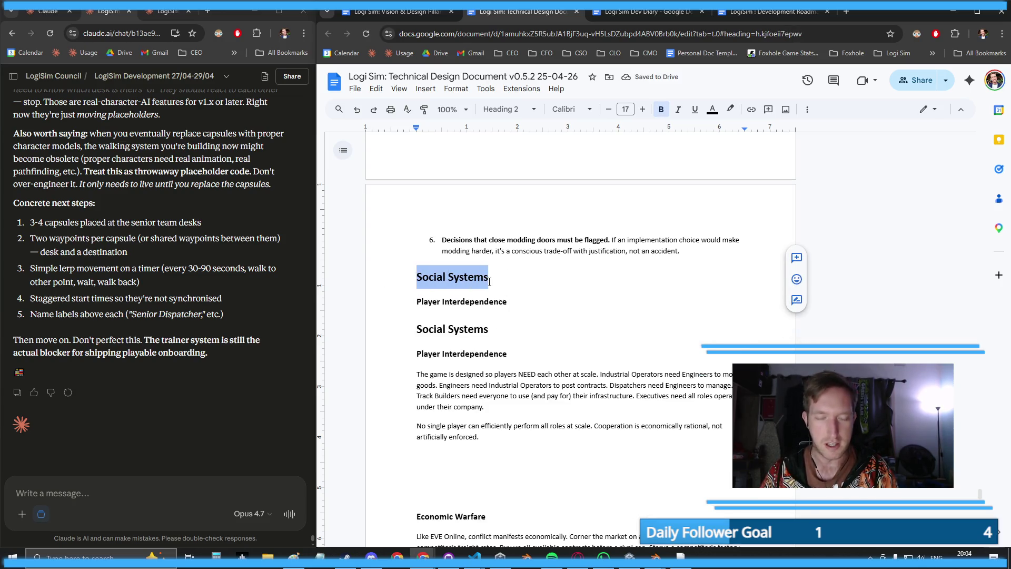
{"action": "type", "text": "Scenes"}
{"action": "left_click_drag", "start_coordinate": [576, 300], "coordinate": [378, 303]}
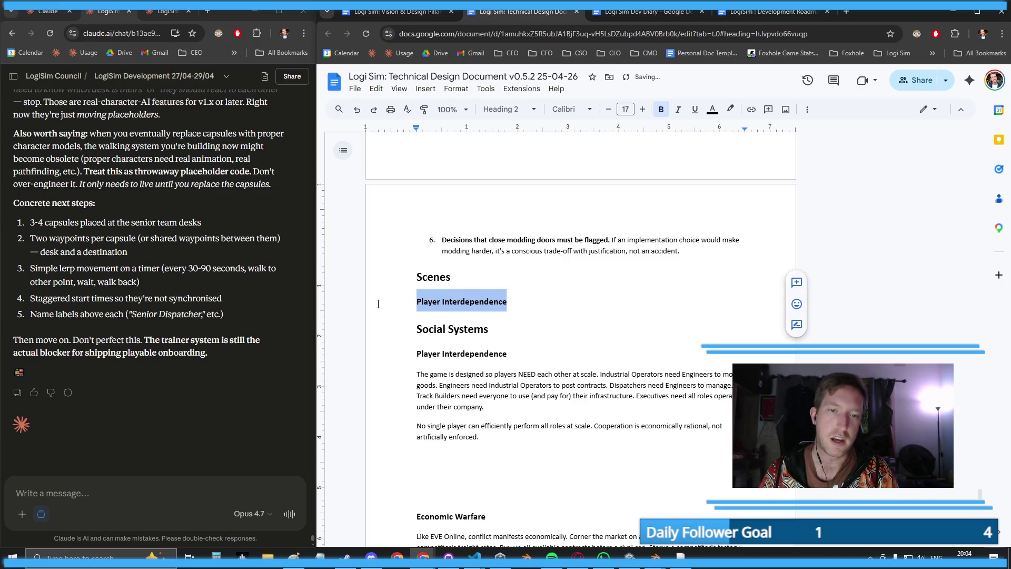
{"action": "type", "text": "Of"}
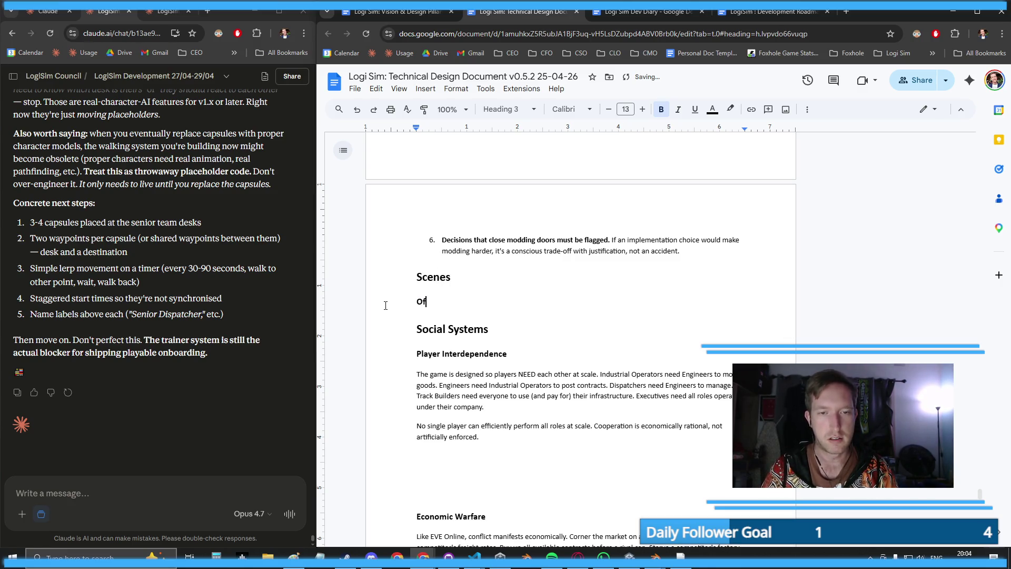
{"action": "type", "text": "fice Scene"}
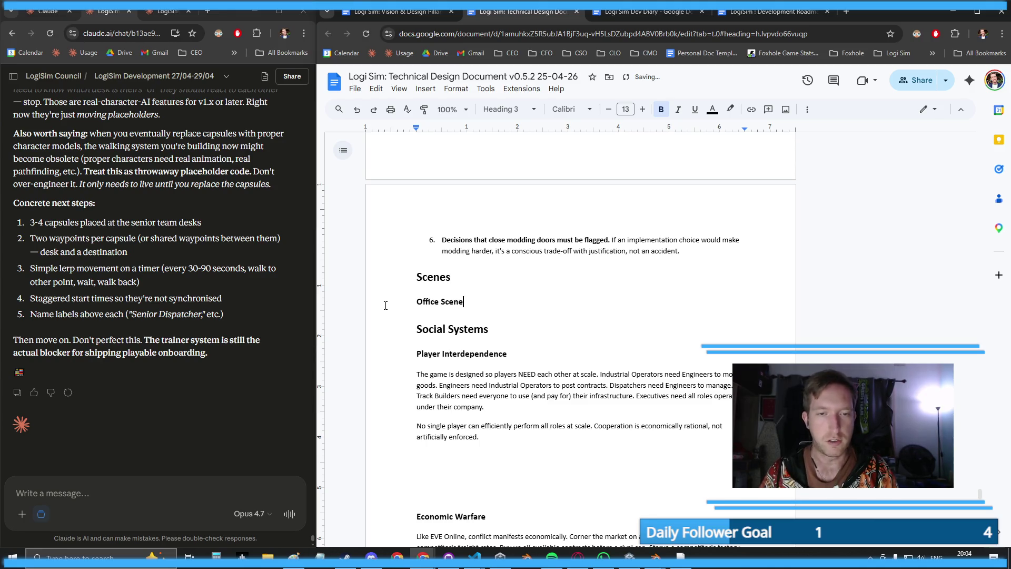
- Add an Outdoors Scene heading below Office Scene by copying and retyping it
{"action": "key", "text": "shift+Home"}
{"action": "key", "text": "ctrl+c"}
{"action": "key", "text": "End"}
{"action": "key", "text": "Return"}
{"action": "key", "text": "Return"}
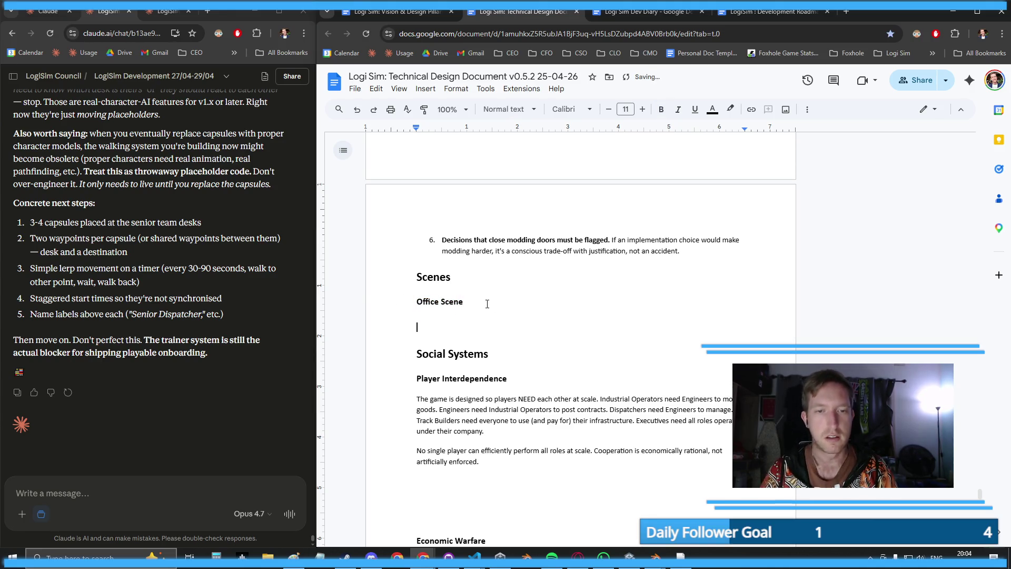
{"action": "key", "text": "ctrl+v"}
{"action": "key", "text": "ctrl+shift+Left"}
{"action": "key", "text": "ctrl+shift+Left"}
{"action": "type", "text": "Out"}
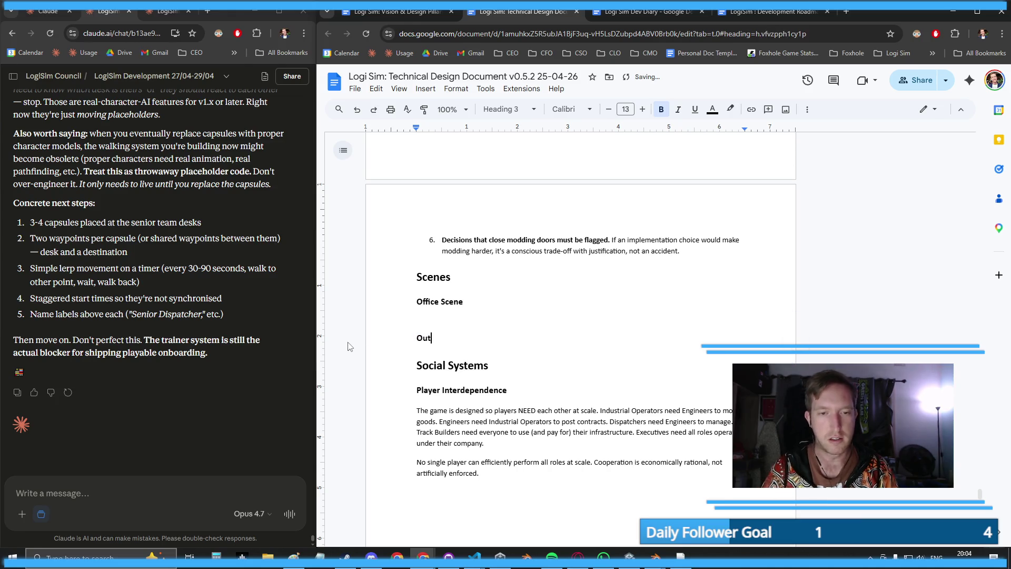
{"action": "type", "text": "doors Scene"}
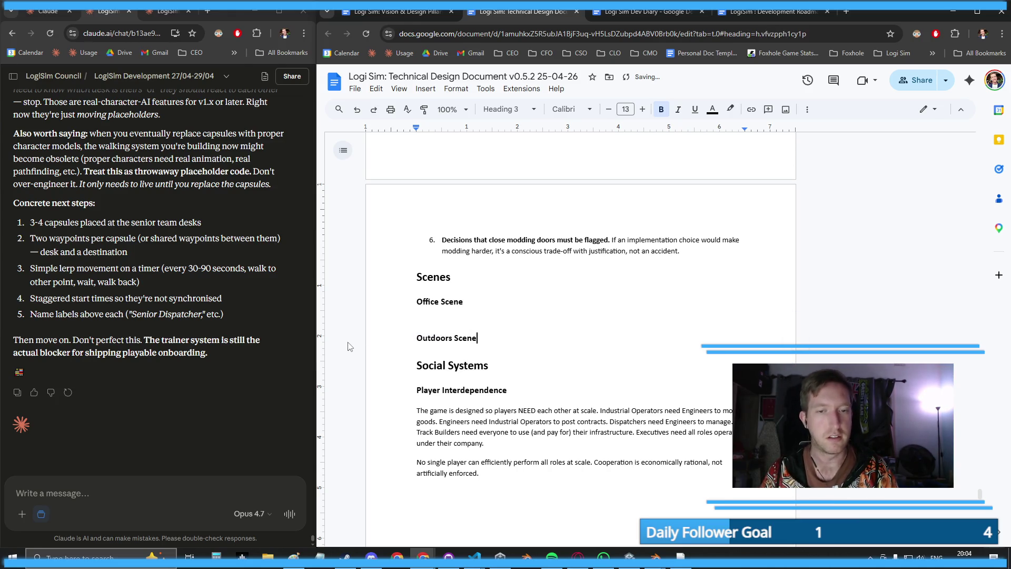
{"action": "scroll", "coordinate": [656, 258], "scroll_direction": "up", "scroll_amount": 3}
- Go back to the contents via the footer link and link the Scenes entry to its heading
{"action": "left_click", "coordinate": [538, 277]}
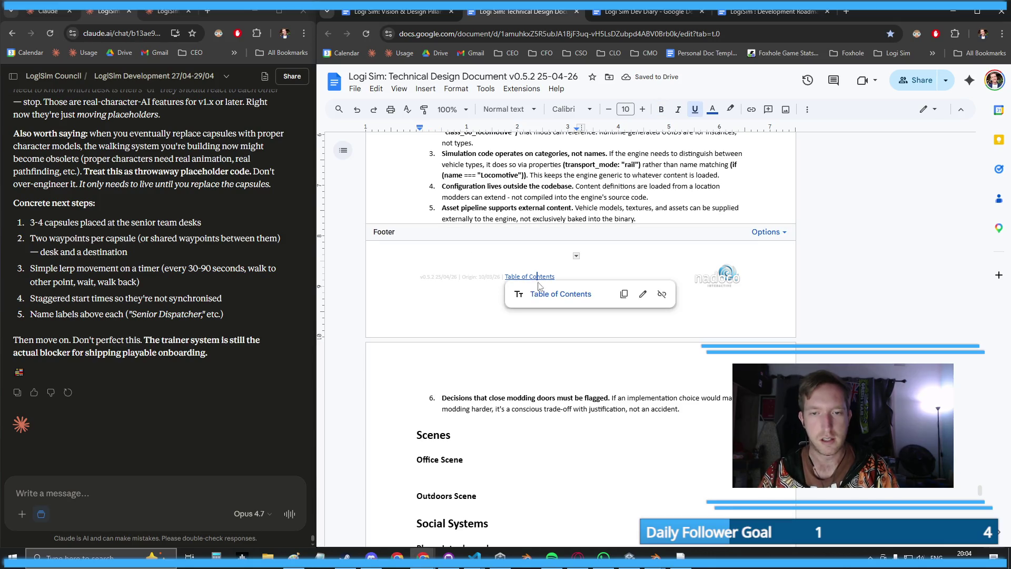
{"action": "left_click", "coordinate": [547, 300]}
{"action": "scroll", "coordinate": [511, 325], "scroll_direction": "down", "scroll_amount": 5}
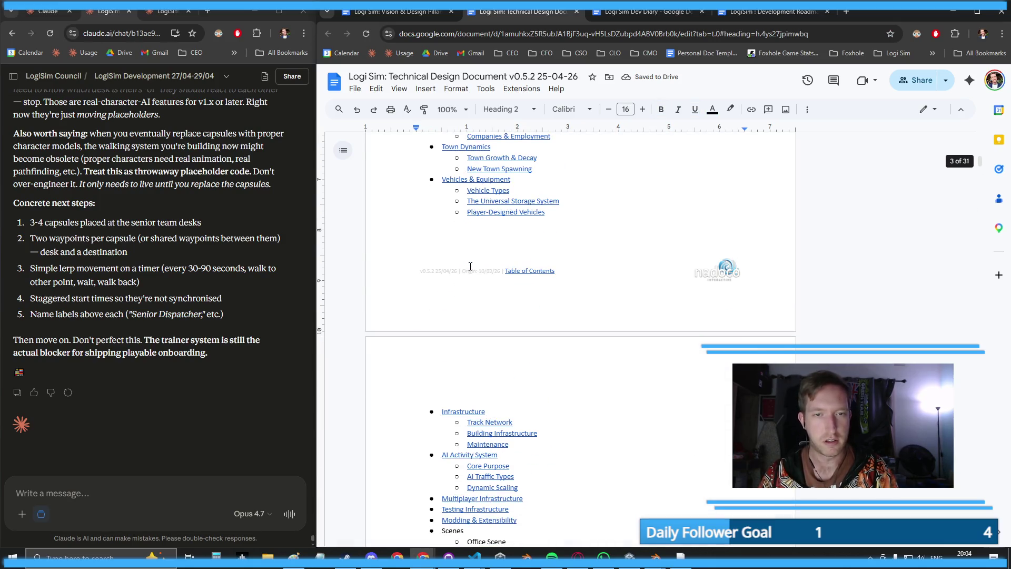
{"action": "scroll", "coordinate": [511, 325], "scroll_direction": "down", "scroll_amount": 5}
{"action": "right_click", "coordinate": [452, 267]}
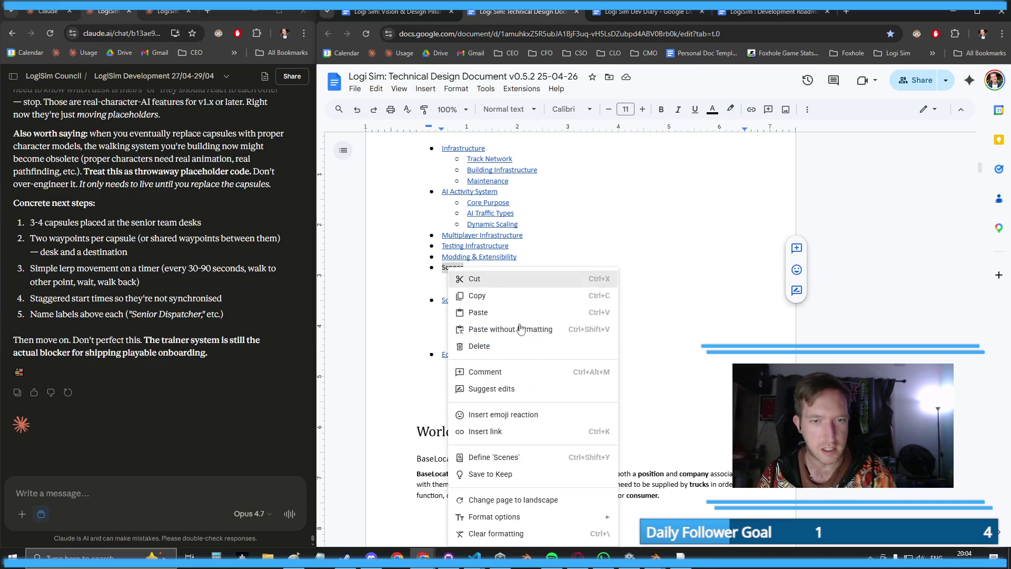
{"action": "left_click", "coordinate": [485, 432]}
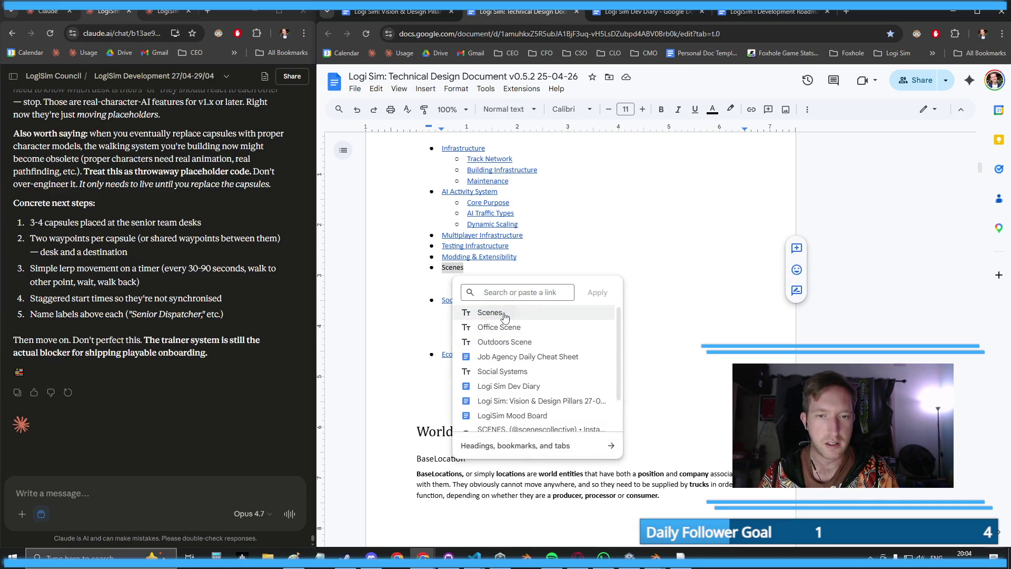
{"action": "left_click", "coordinate": [487, 311]}
- Link the Office Scene and Outdoors Scene contents entries to their headings and test the Outdoors link
{"action": "left_click_drag", "start_coordinate": [507, 278], "coordinate": [467, 278]}
{"action": "right_click", "coordinate": [481, 279]}
{"action": "left_click", "coordinate": [517, 432]}
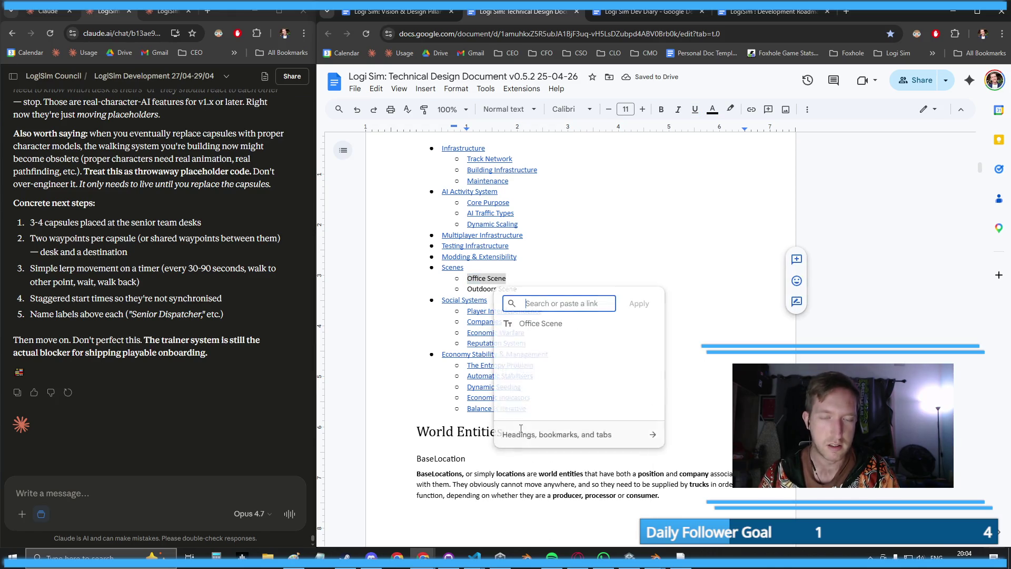
{"action": "left_click", "coordinate": [544, 323]}
{"action": "left_click_drag", "start_coordinate": [519, 288], "coordinate": [467, 289]}
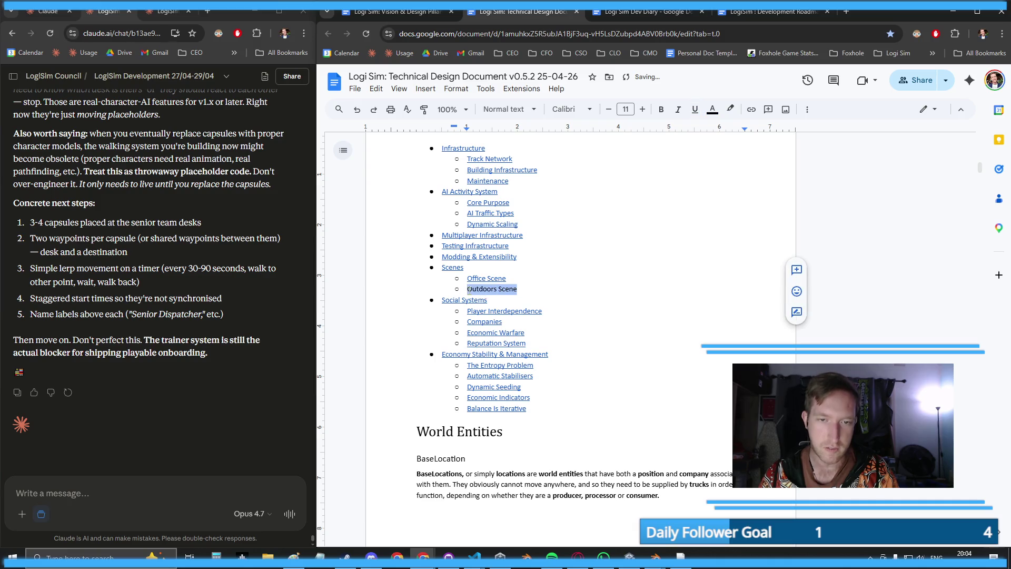
{"action": "right_click", "coordinate": [469, 289]}
{"action": "left_click", "coordinate": [520, 432]}
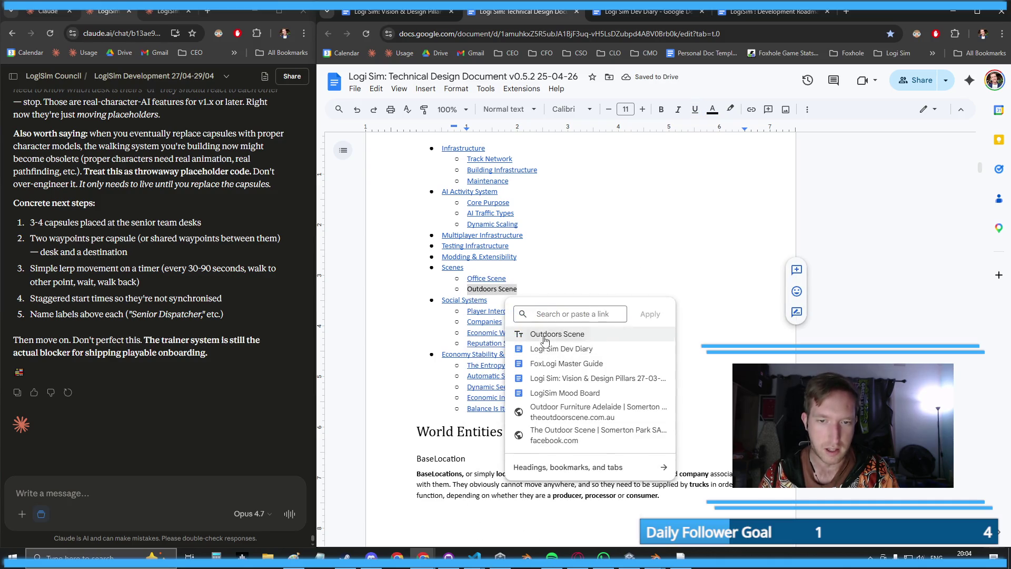
{"action": "left_click", "coordinate": [545, 332]}
{"action": "left_click", "coordinate": [514, 307]}
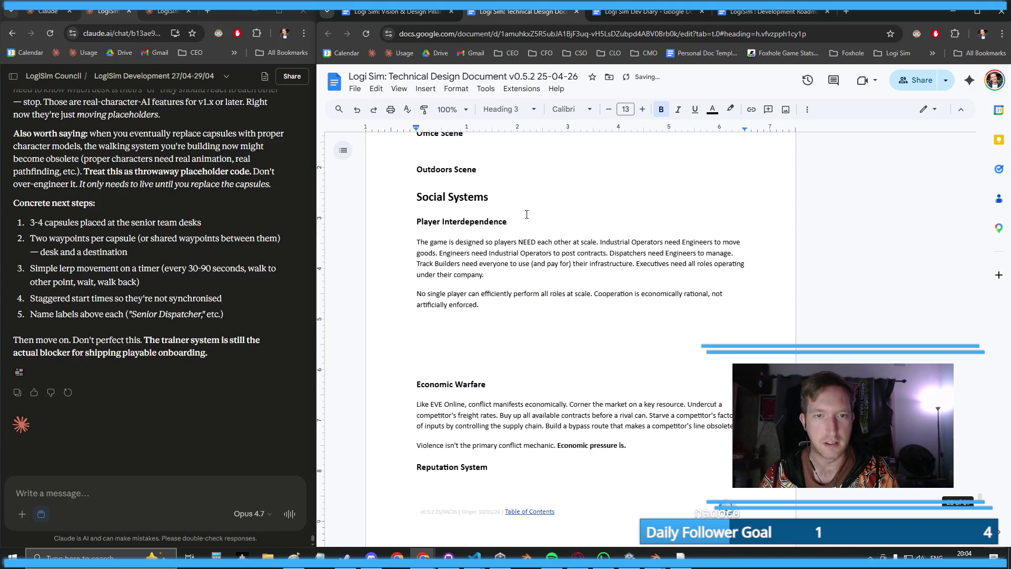
- Add a non-bold line reading 'The office scene' under the Office Scene heading
{"action": "scroll", "coordinate": [473, 337], "scroll_direction": "up", "scroll_amount": 3}
{"action": "scroll", "coordinate": [473, 337], "scroll_direction": "down", "scroll_amount": 2}
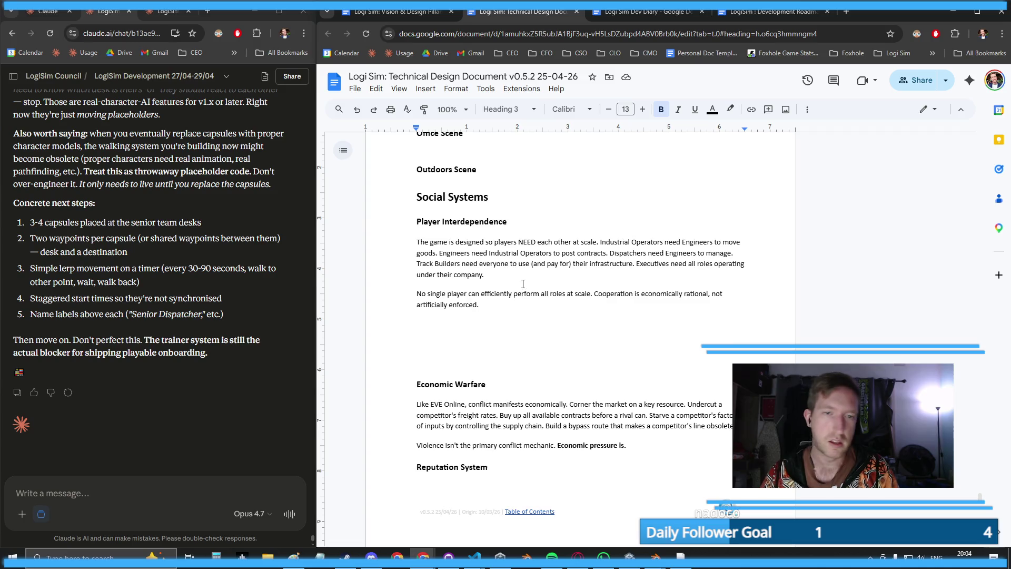
{"action": "scroll", "coordinate": [523, 284], "scroll_direction": "up", "scroll_amount": 3}
{"action": "left_click", "coordinate": [493, 299]}
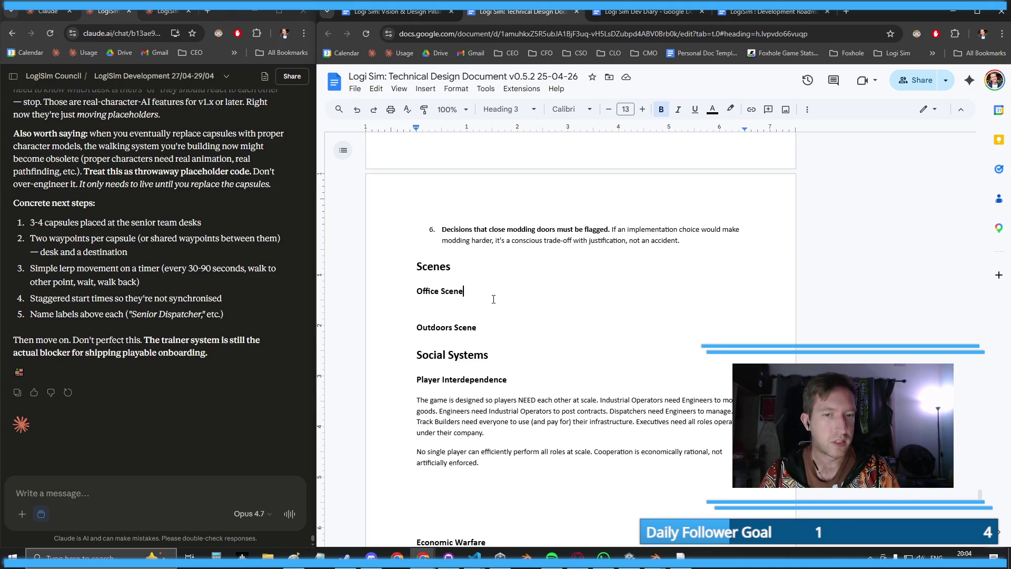
{"action": "key", "text": "Return"}
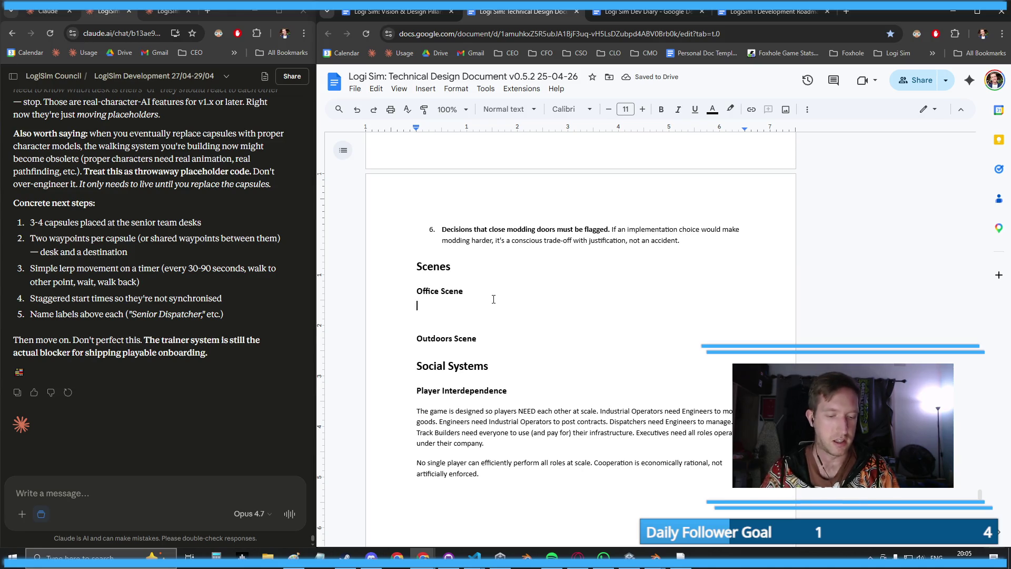
{"action": "key", "text": "ctrl+b"}
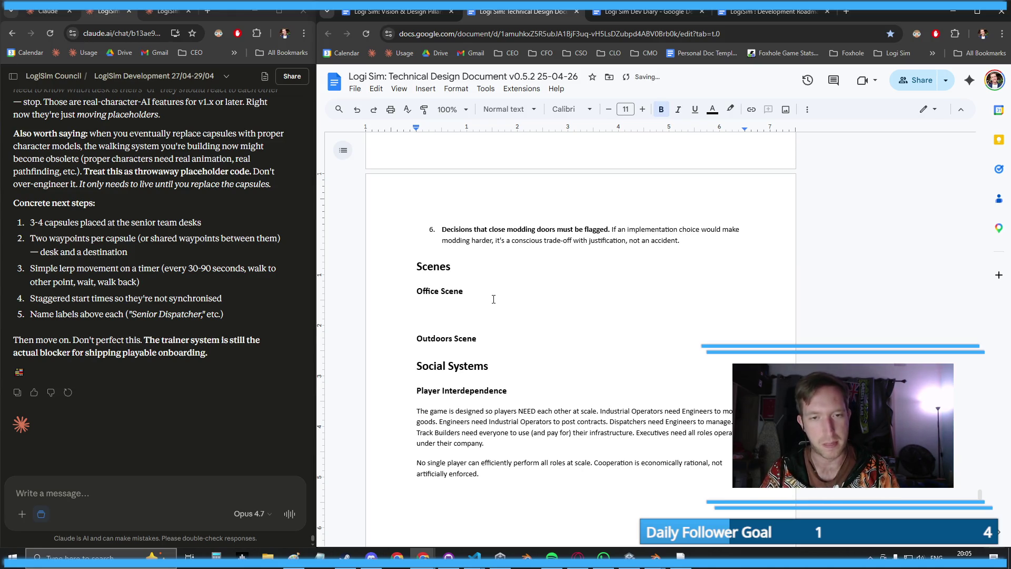
{"action": "key", "text": "ctrl+b"}
{"action": "type", "text": "The offi"}
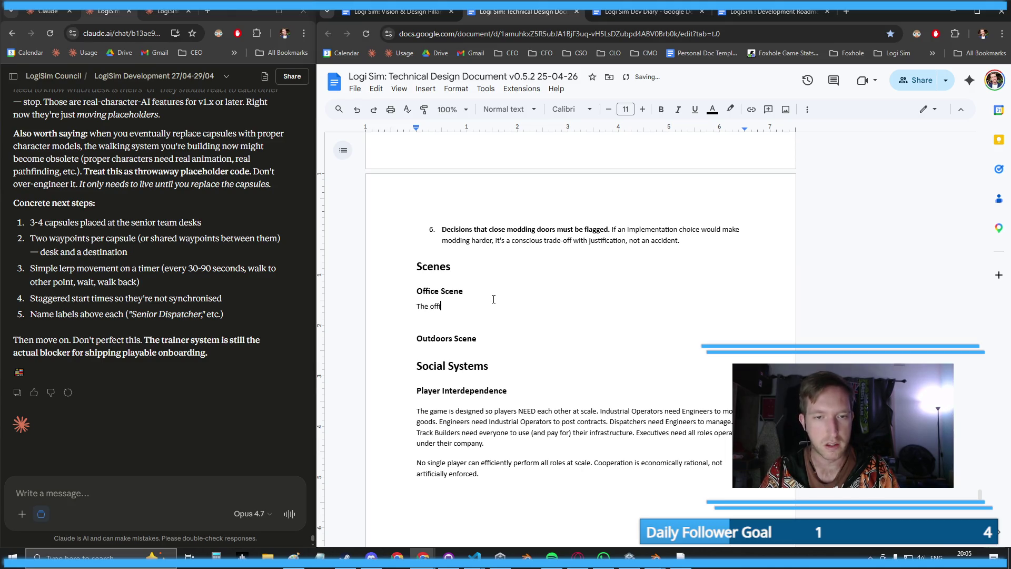
{"action": "type", "text": "ce scene"}
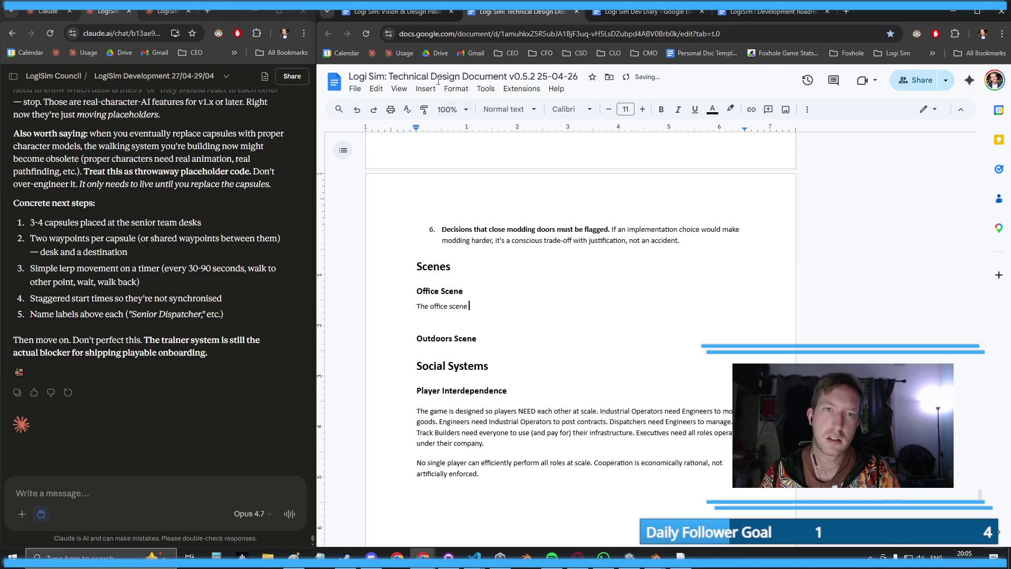
{"action": "left_click", "coordinate": [392, 11]}
- Set the Vision & Design Pillars document to 100% zoom and scroll to its table of contents
{"action": "scroll", "coordinate": [552, 261], "scroll_direction": "down", "scroll_amount": 10}
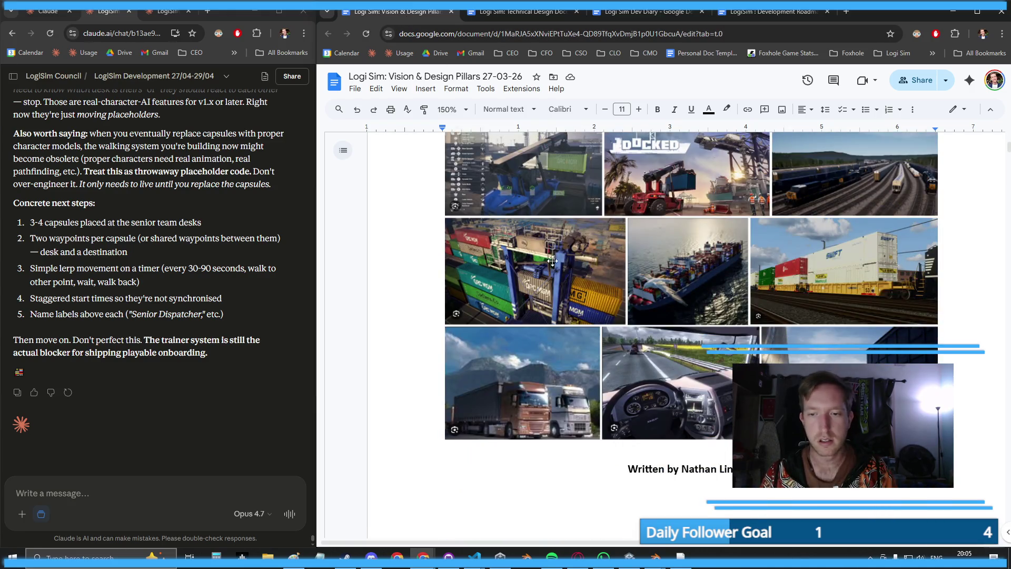
{"action": "scroll", "coordinate": [552, 261], "scroll_direction": "down", "scroll_amount": 10}
{"action": "scroll", "coordinate": [615, 193], "scroll_direction": "up", "scroll_amount": 7}
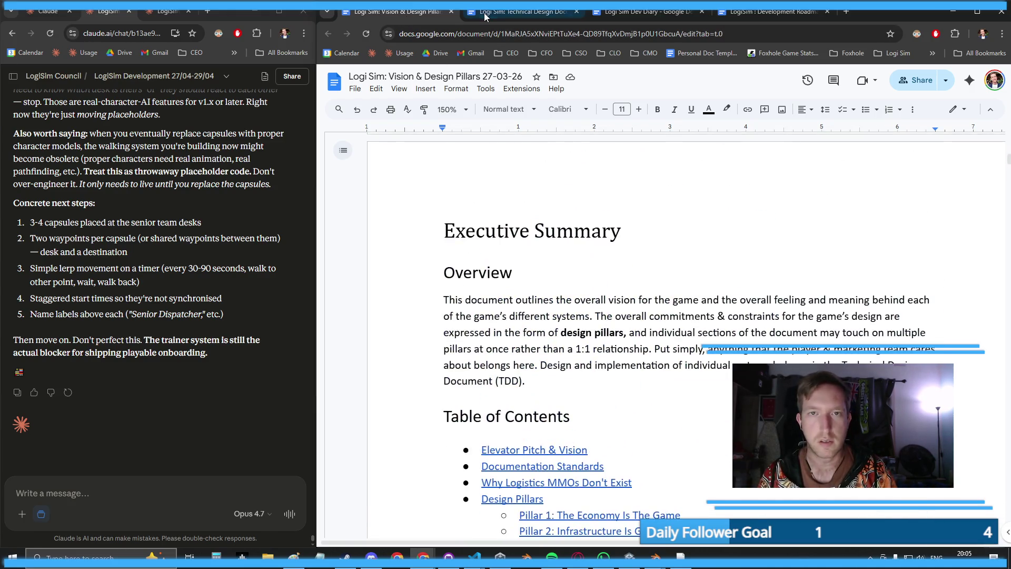
{"action": "left_click", "coordinate": [519, 11]}
{"action": "left_click", "coordinate": [412, 13]}
{"action": "left_click", "coordinate": [462, 110]}
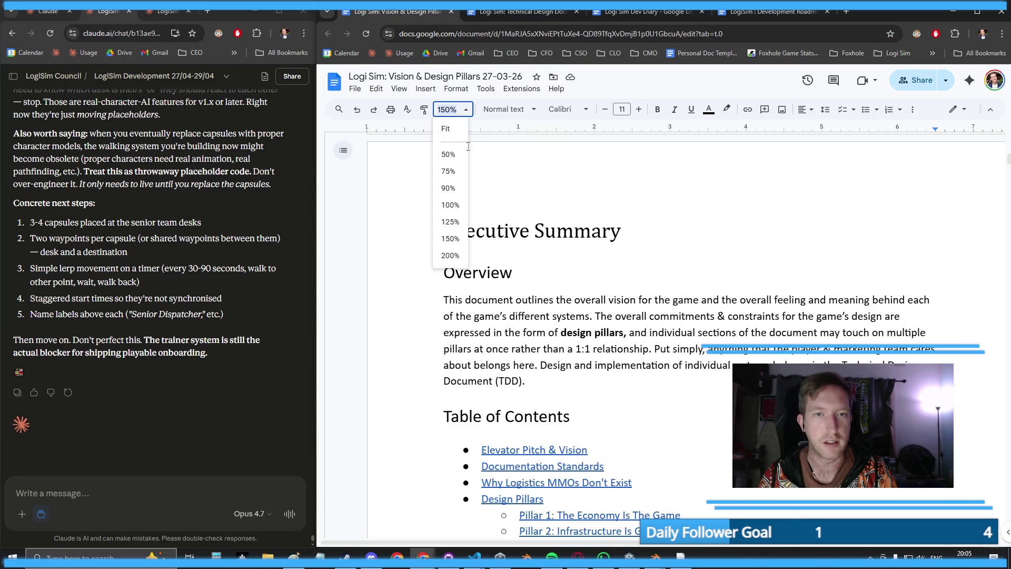
{"action": "left_click", "coordinate": [450, 206]}
{"action": "scroll", "coordinate": [589, 299], "scroll_direction": "up", "scroll_amount": 5}
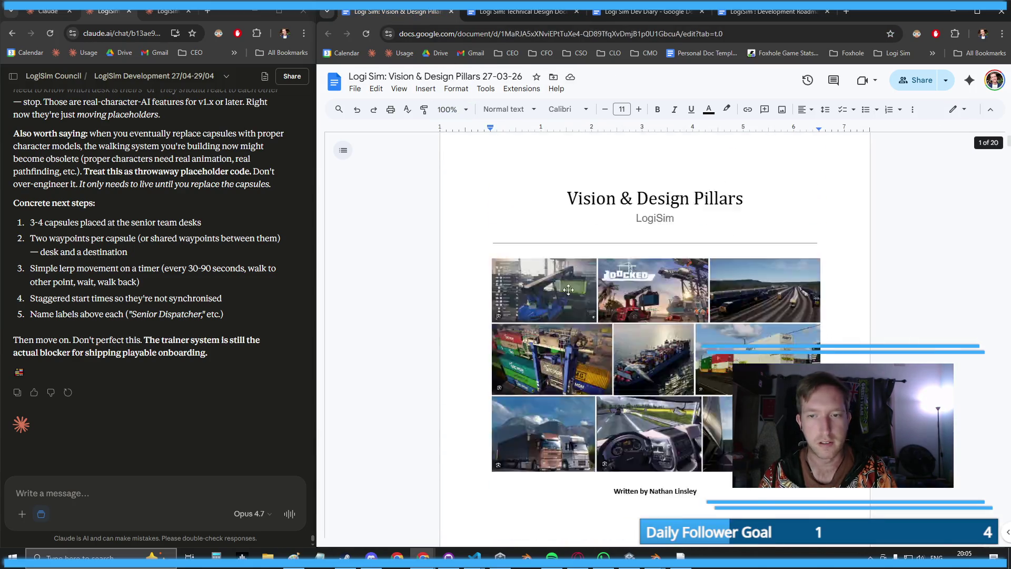
{"action": "scroll", "coordinate": [569, 255], "scroll_direction": "down", "scroll_amount": 8}
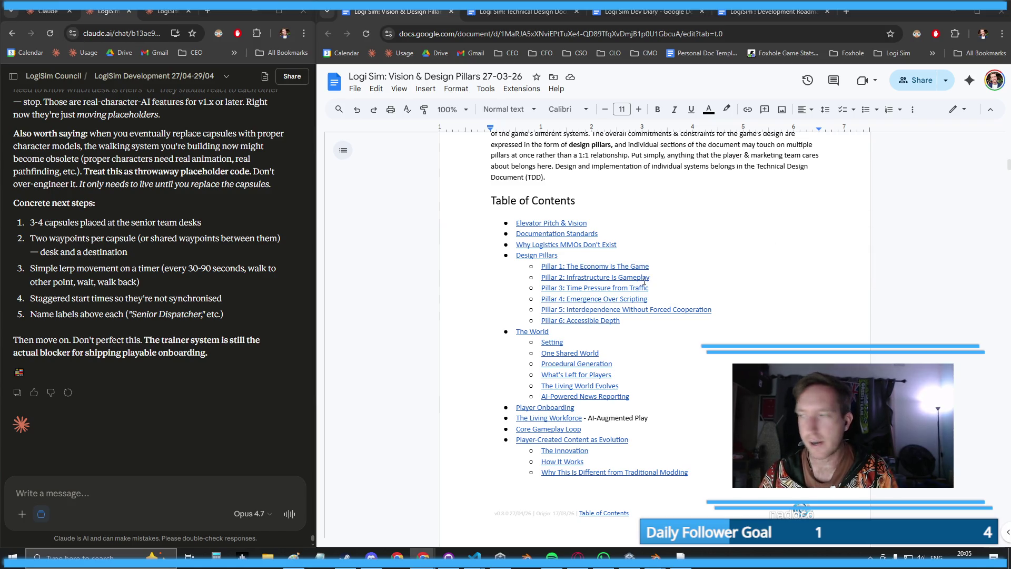
{"action": "scroll", "coordinate": [644, 282], "scroll_direction": "down", "scroll_amount": 2}
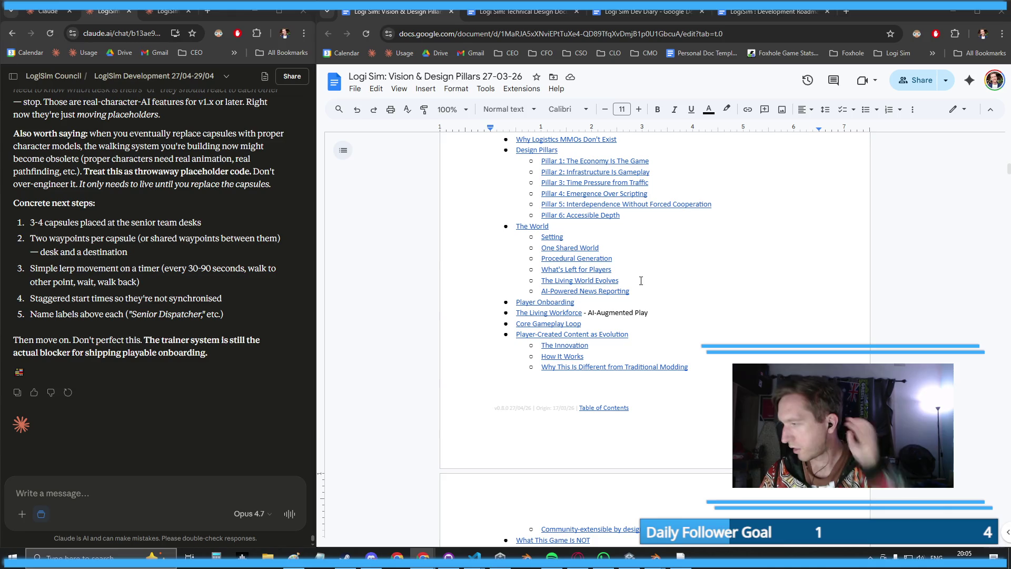
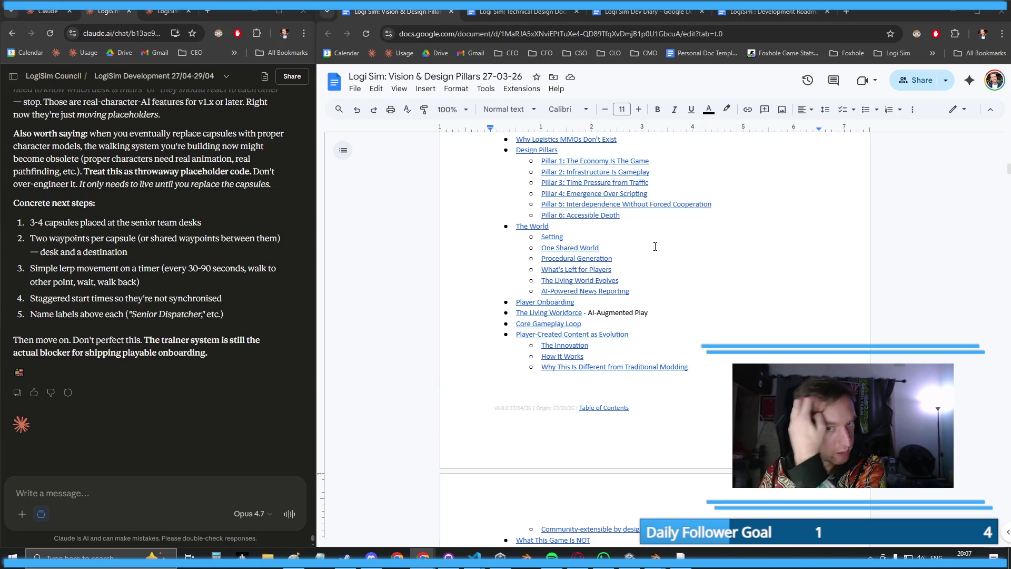
- Look over the Vision & Design Pillars contents, then switch to the Technical Design Document
{"action": "scroll", "coordinate": [655, 246], "scroll_direction": "down", "scroll_amount": 5}
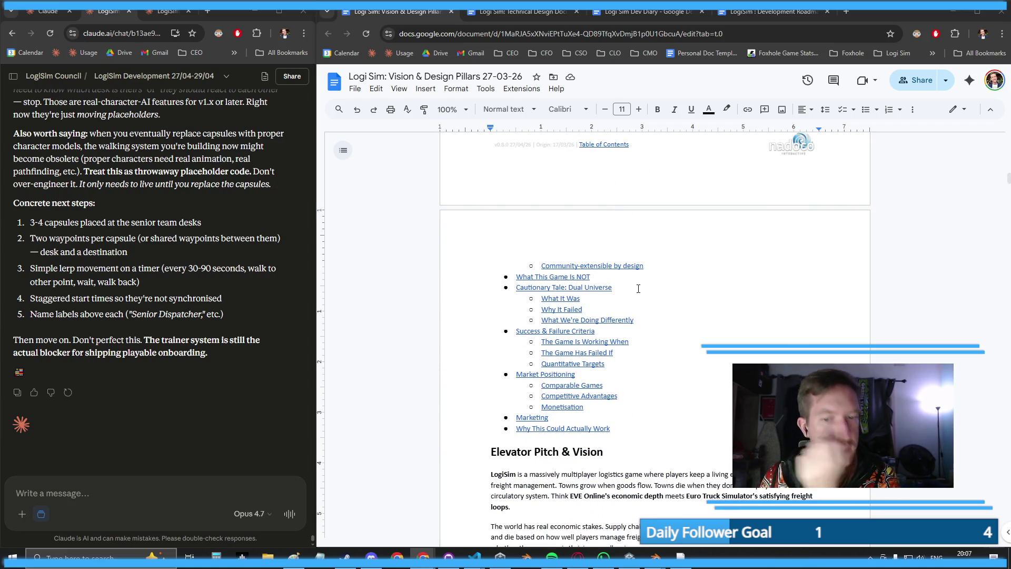
{"action": "scroll", "coordinate": [616, 291], "scroll_direction": "up", "scroll_amount": 4}
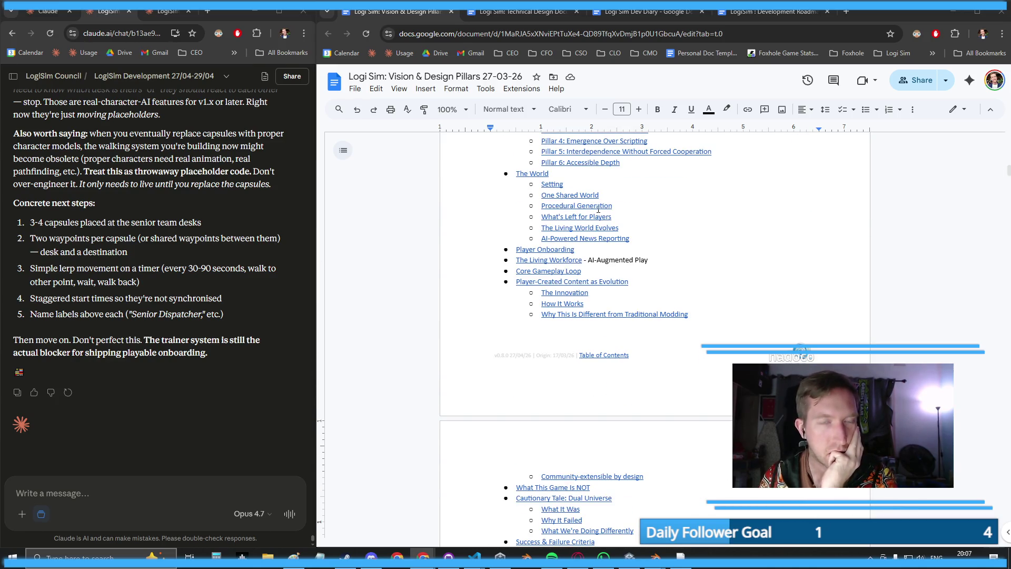
{"action": "left_click", "coordinate": [521, 12]}
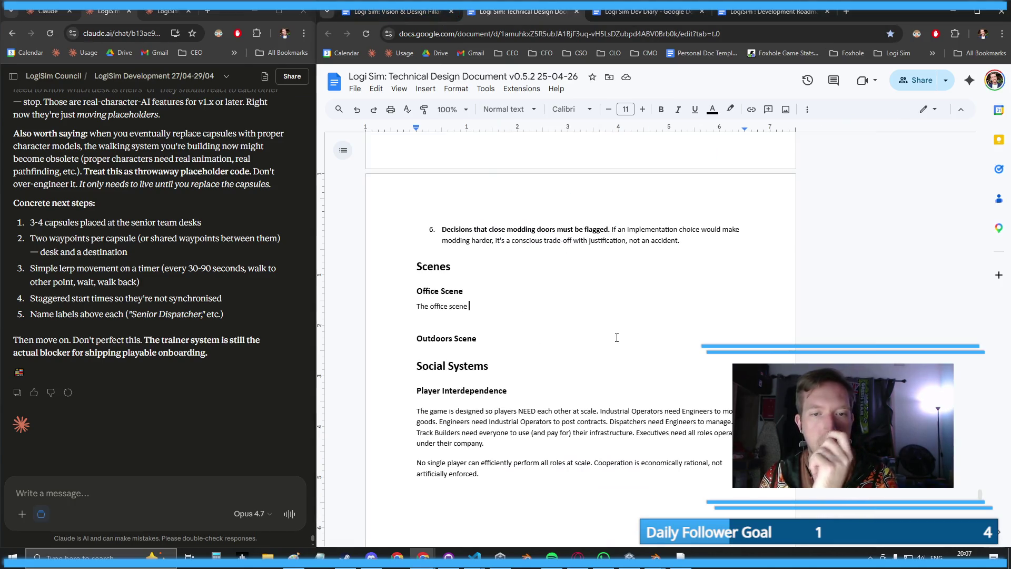
- Complete the Office Scene line with 'is where all of the company-level decisions happen.'
{"action": "type", "text": "is w"}
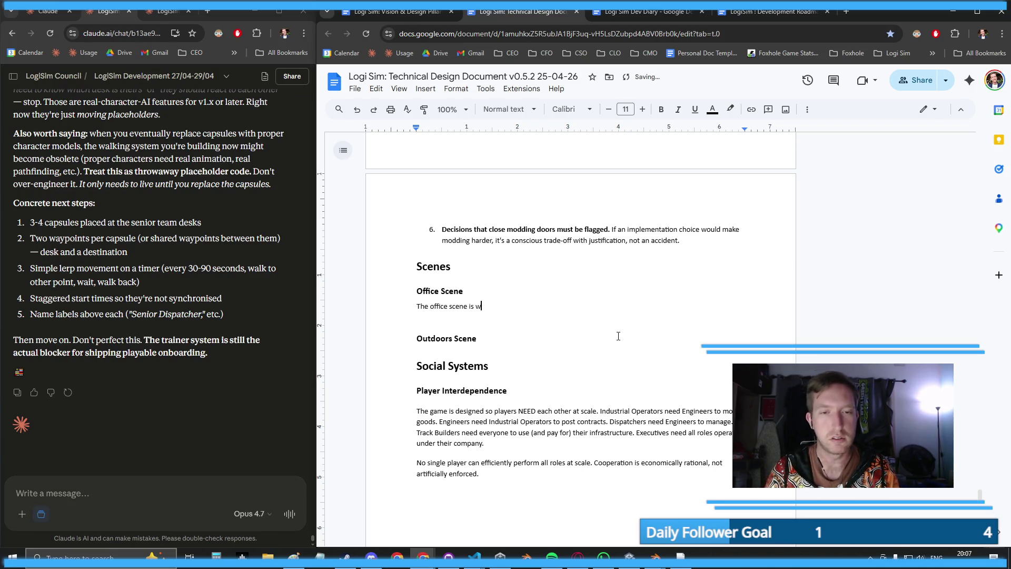
{"action": "type", "text": "here all of the c"}
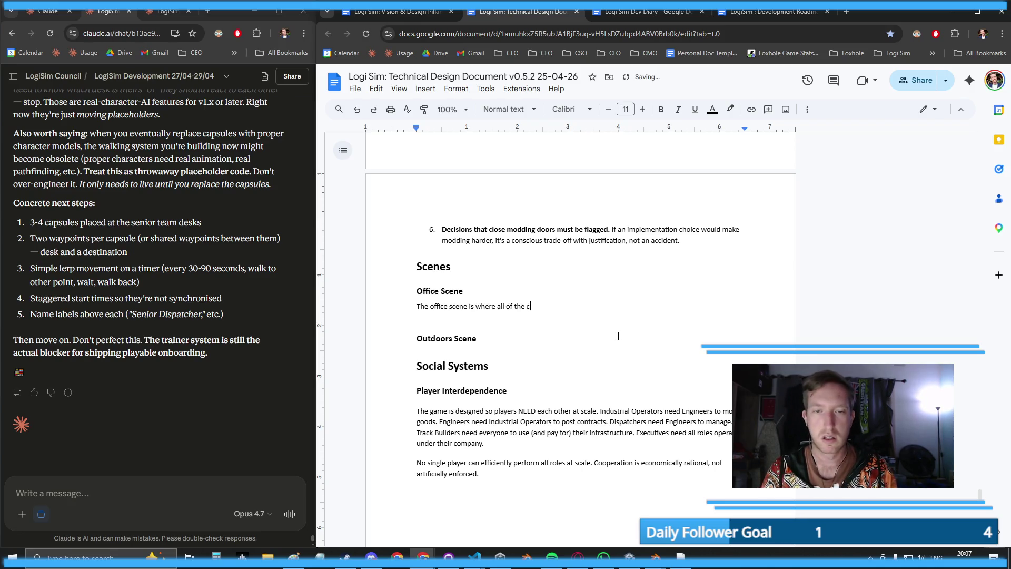
{"action": "type", "text": "ompany-levl"}
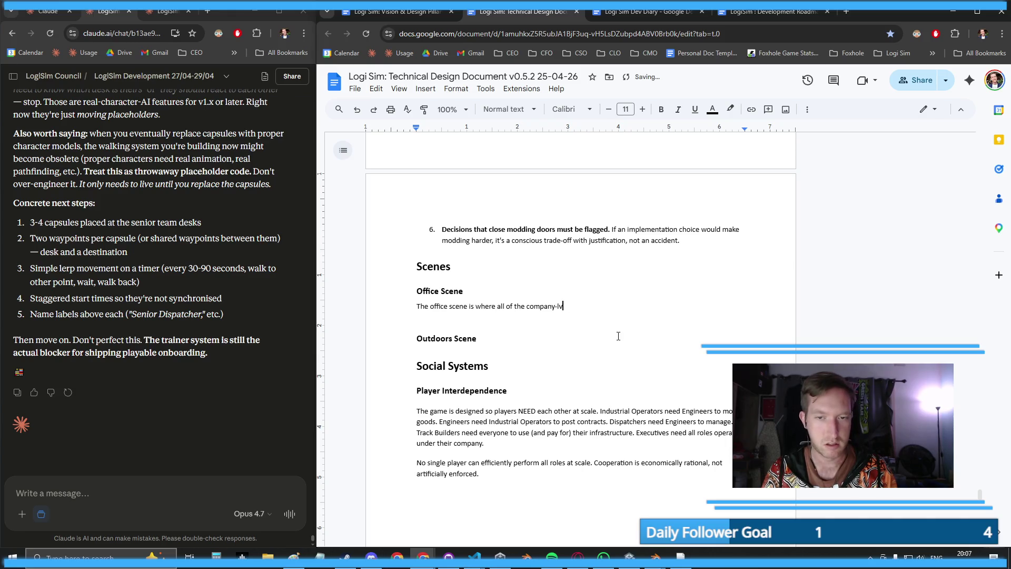
{"action": "key", "text": "BackSpace"}
{"action": "type", "text": "el decis"}
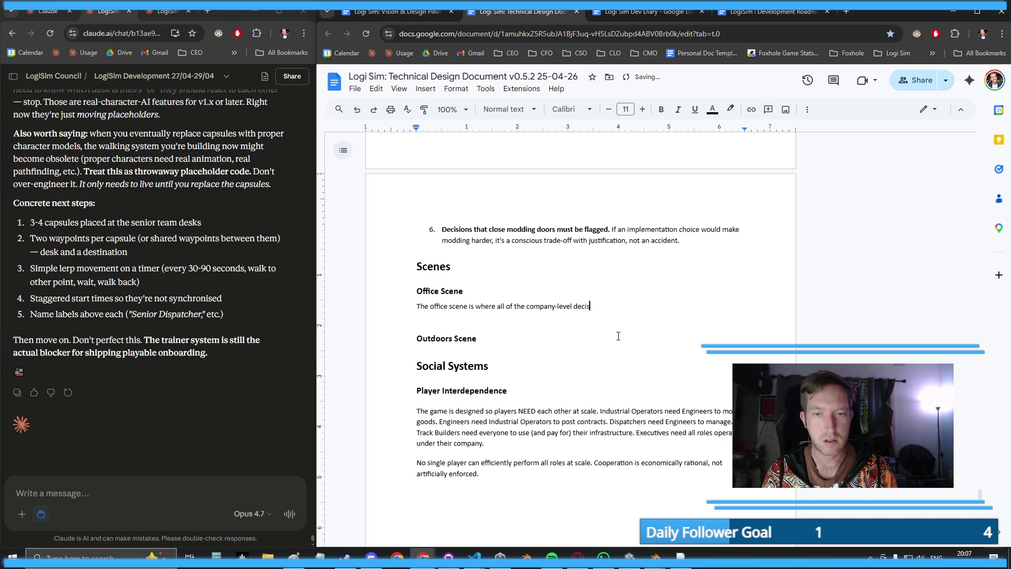
{"action": "type", "text": "ions happen."}
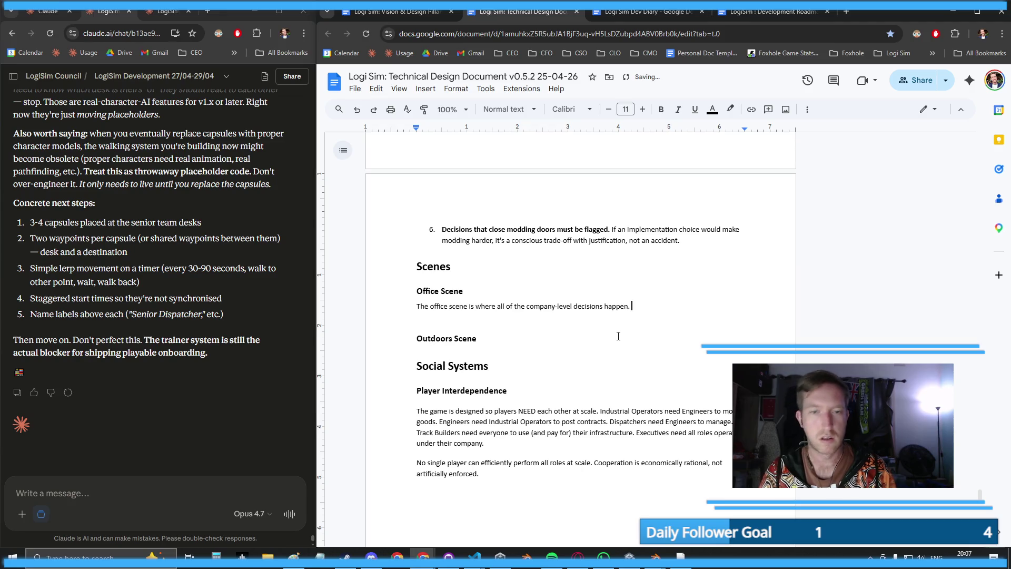
{"action": "left_click", "coordinate": [237, 481]}
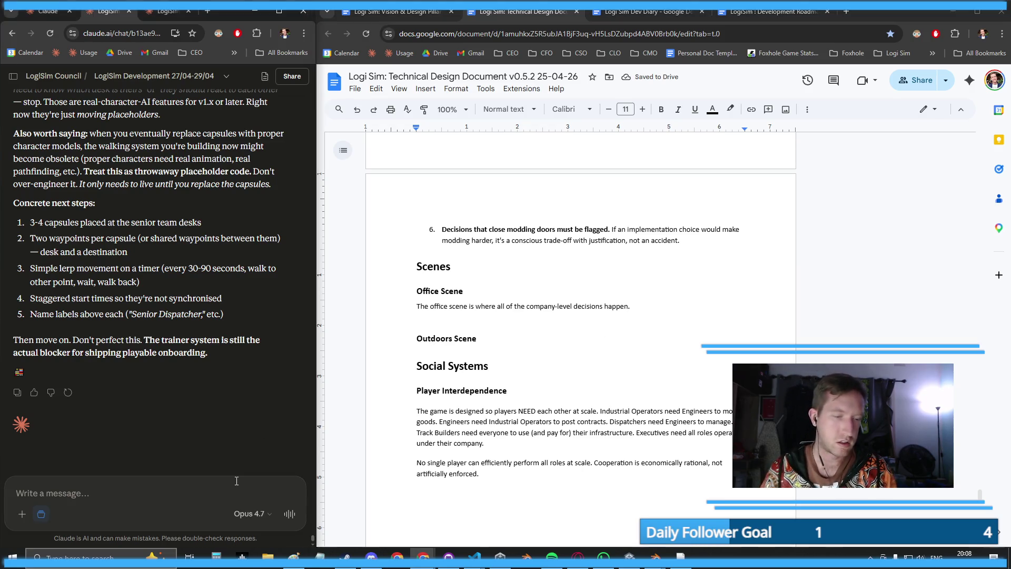
- Draft a Claude message saying the outdoors scene has little to do until driving mode
{"action": "type", "text": "I was having another th"}
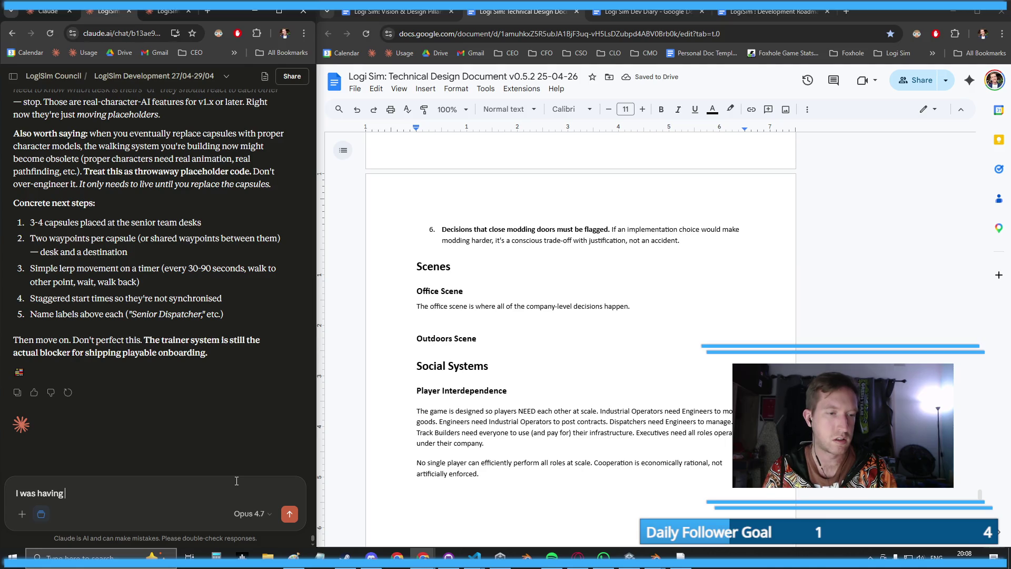
{"action": "type", "text": "ought last ni"}
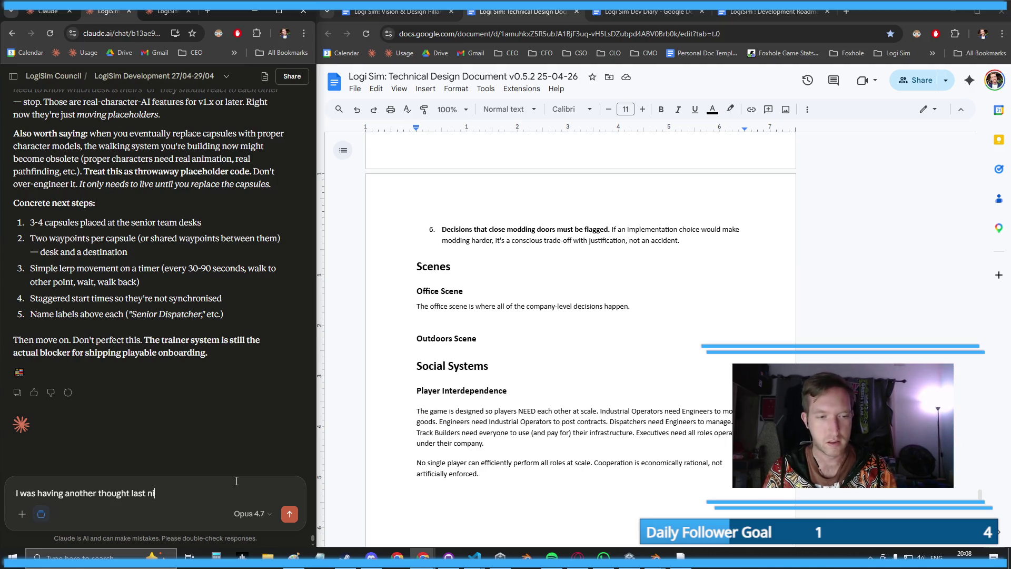
{"action": "type", "text": "ght which I wanted to to"}
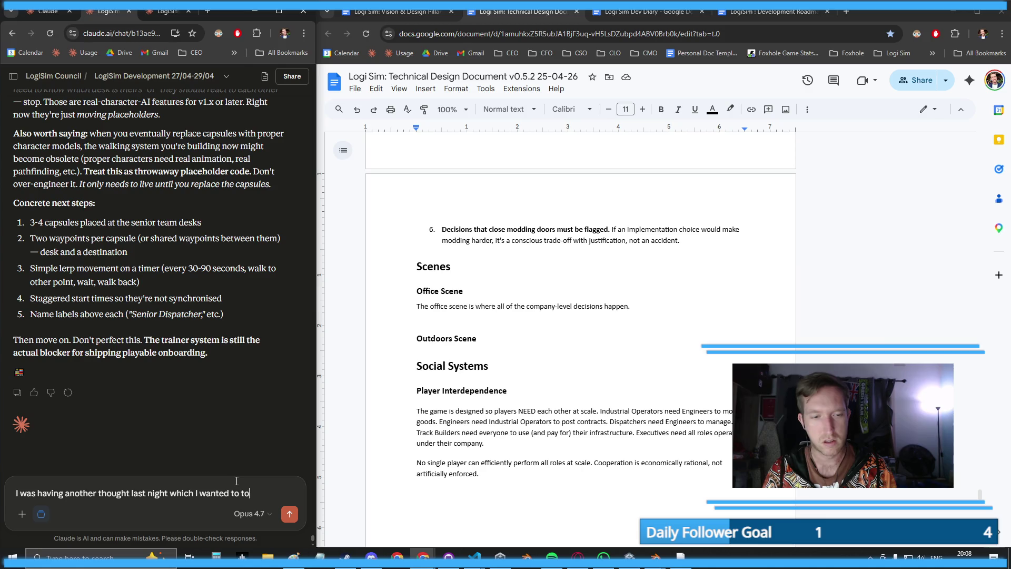
{"action": "type", "text": "uch on ..."}
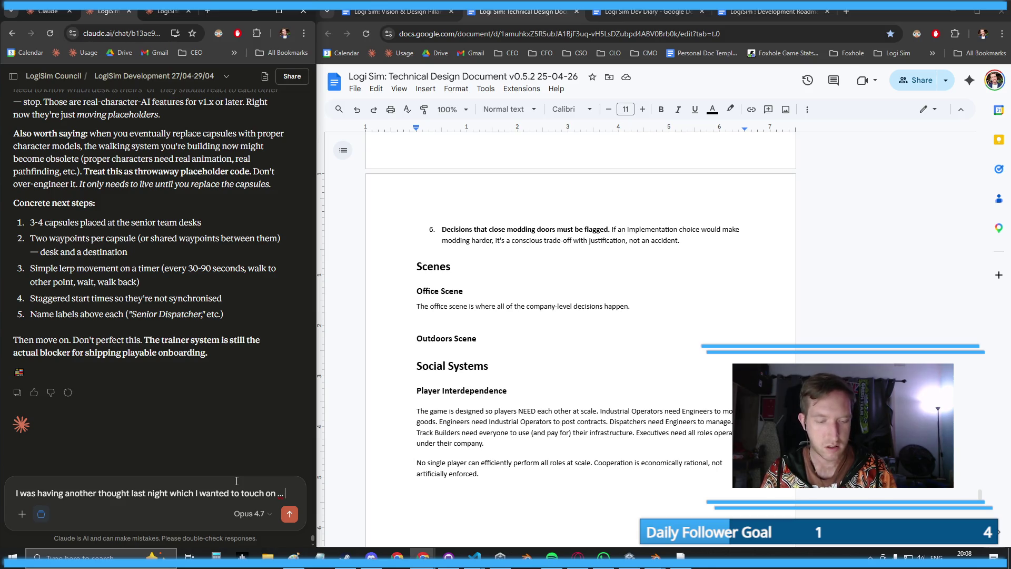
{"action": "key", "text": "BackSpace"}
{"action": "key", "text": "BackSpace"}
{"action": "key", "text": "BackSpace"}
{"action": "type", "text": ". The ou"}
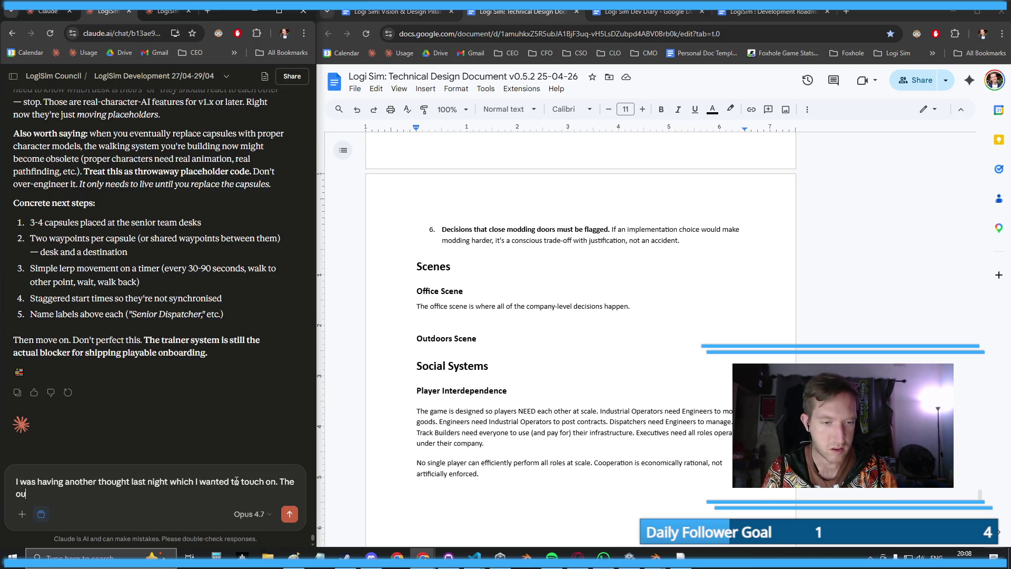
{"action": "type", "text": "tdoors scene is o"}
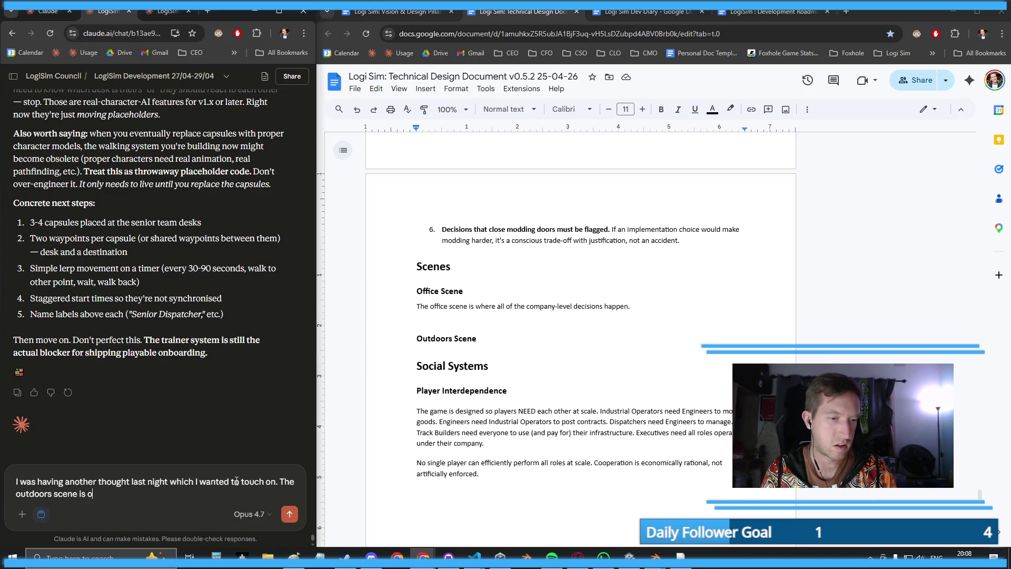
{"action": "type", "text": "bviously used for "}
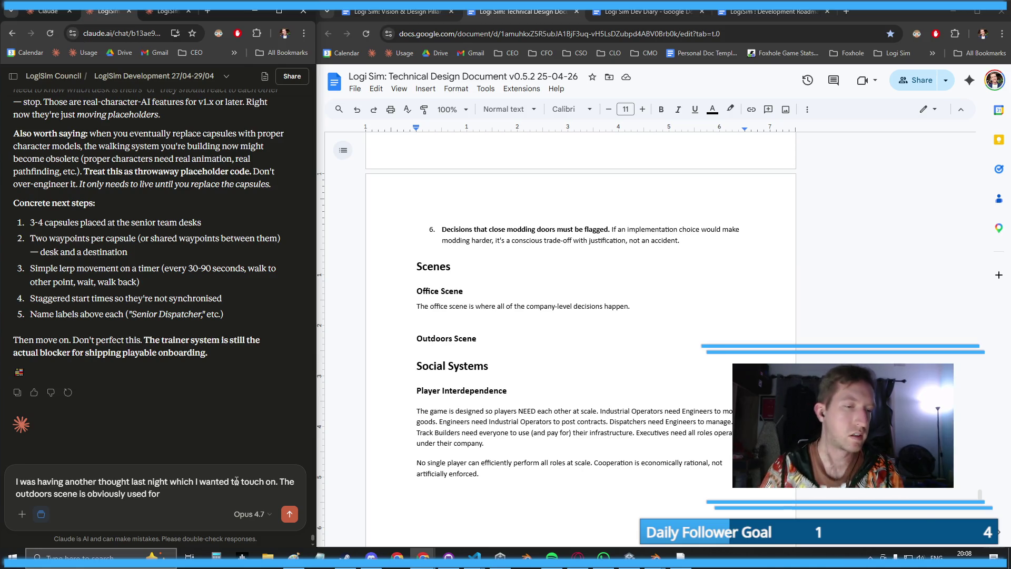
{"action": "type", "text": "viewing"}
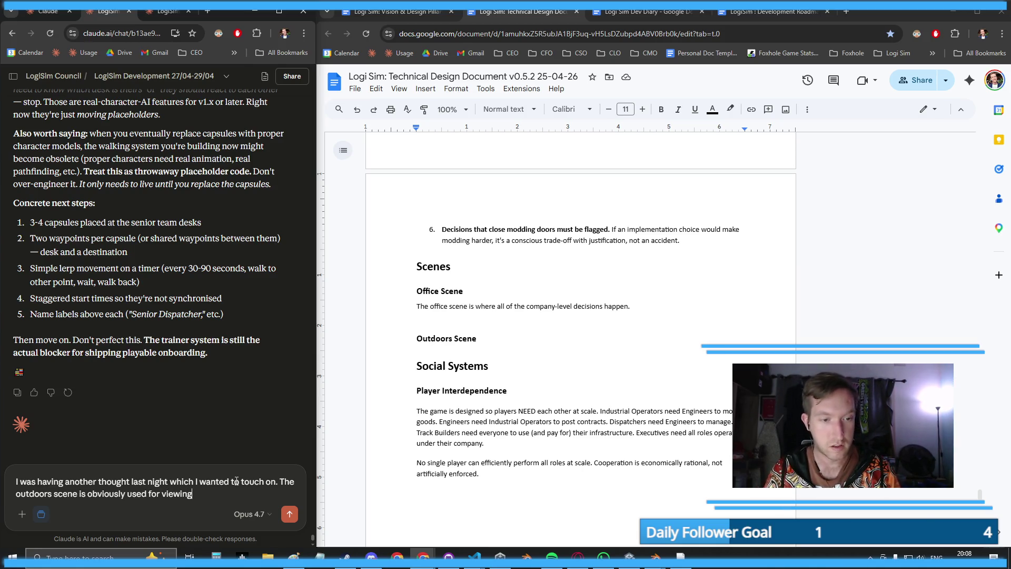
{"action": "type", "text": " what's happening in th"}
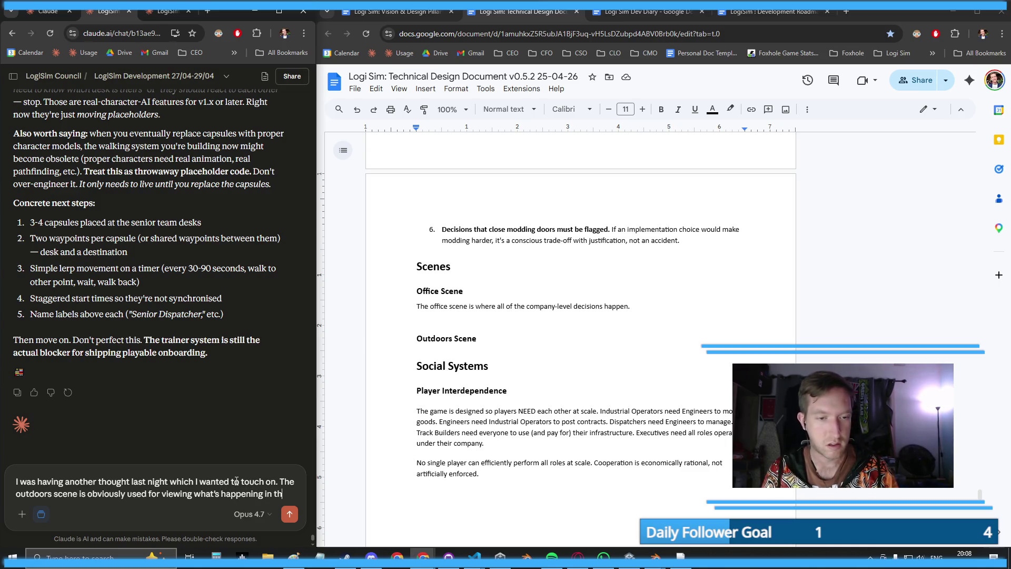
{"action": "type", "text": "e world, but the"}
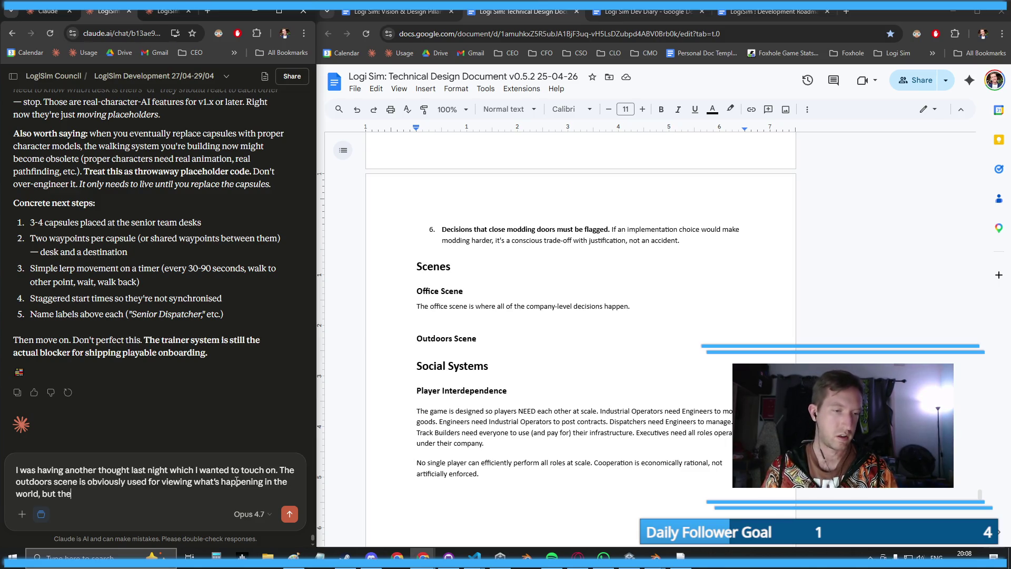
{"action": "type", "text": " players won't bne"}
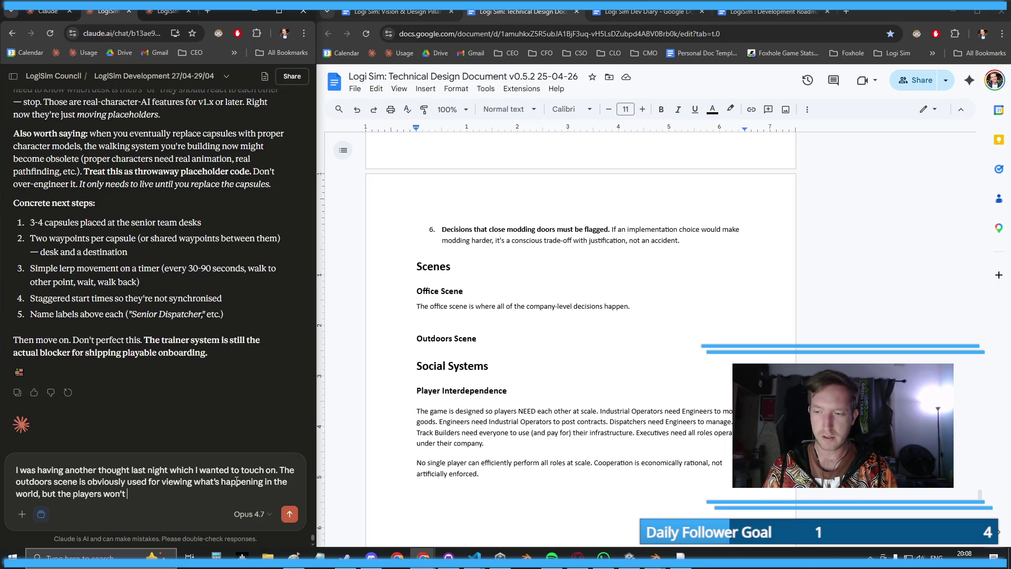
{"action": "key", "text": "BackSpace"}
{"action": "type", "text": "e able to "}
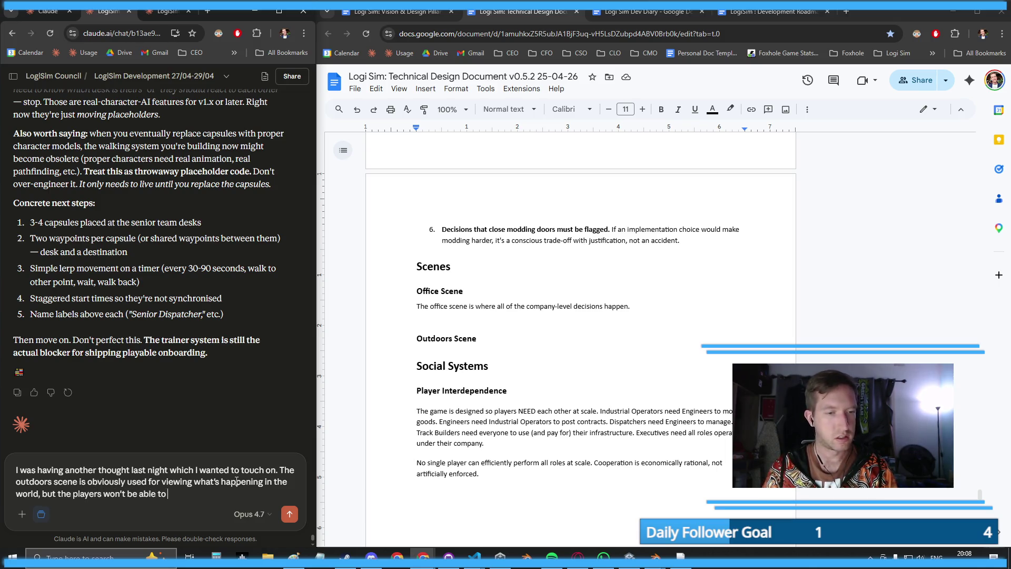
{"action": "type", "text": "do much th"}
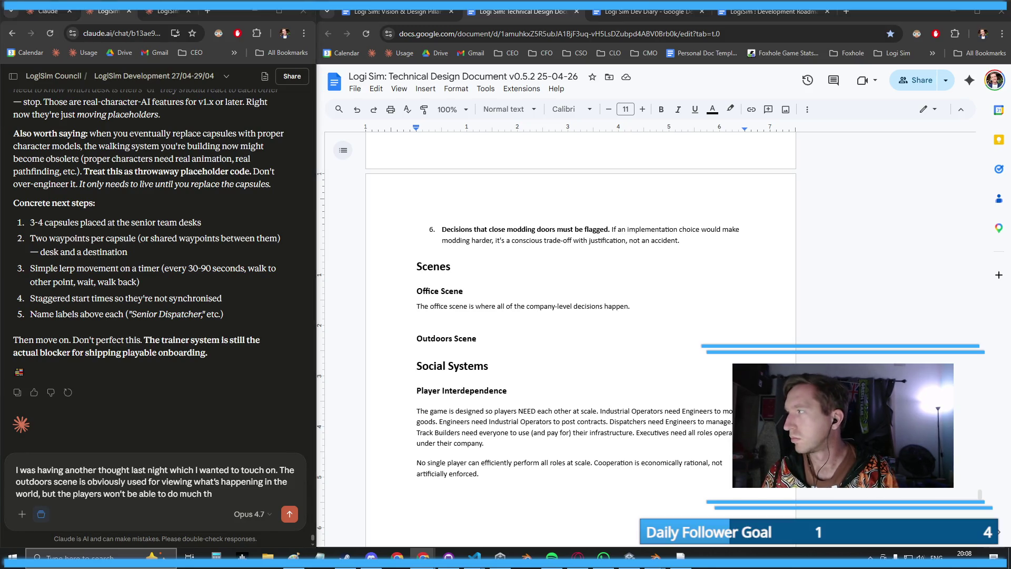
{"action": "key", "text": "alt+Tab"}
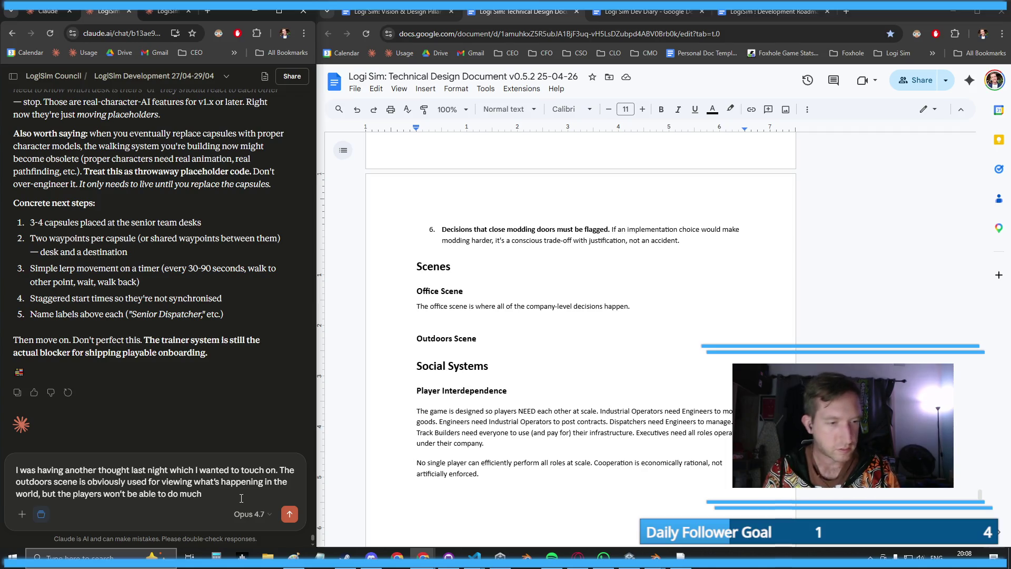
{"action": "type", "text": "ere at all until we have"}
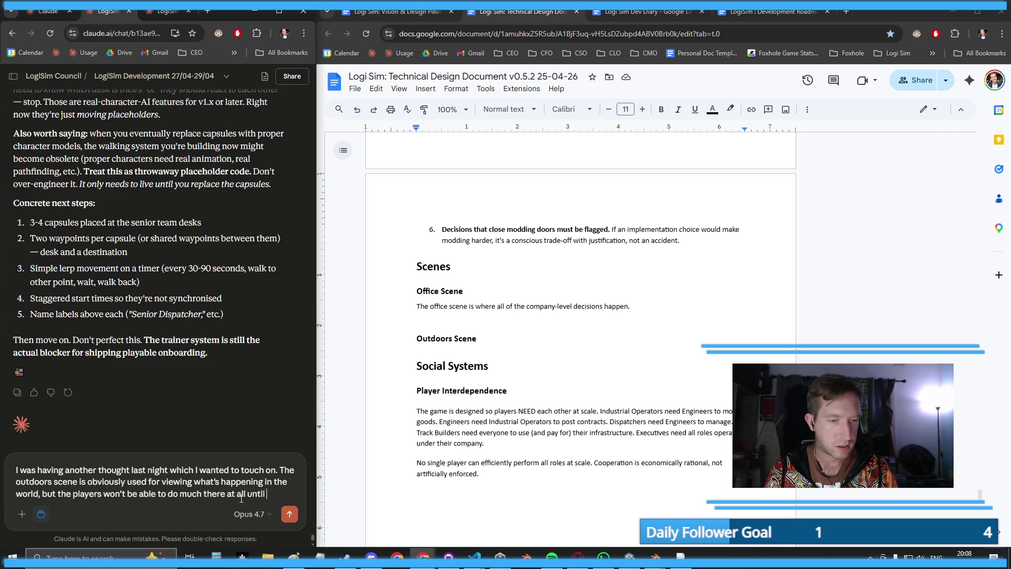
{"action": "type", "text": " driving mode in"}
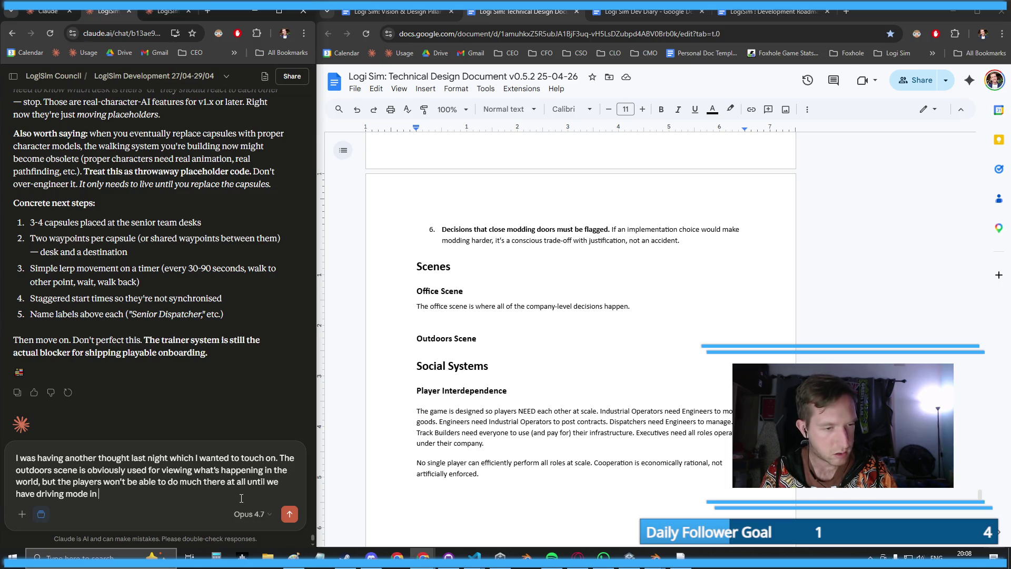
{"action": "type", "text": " ... wh"}
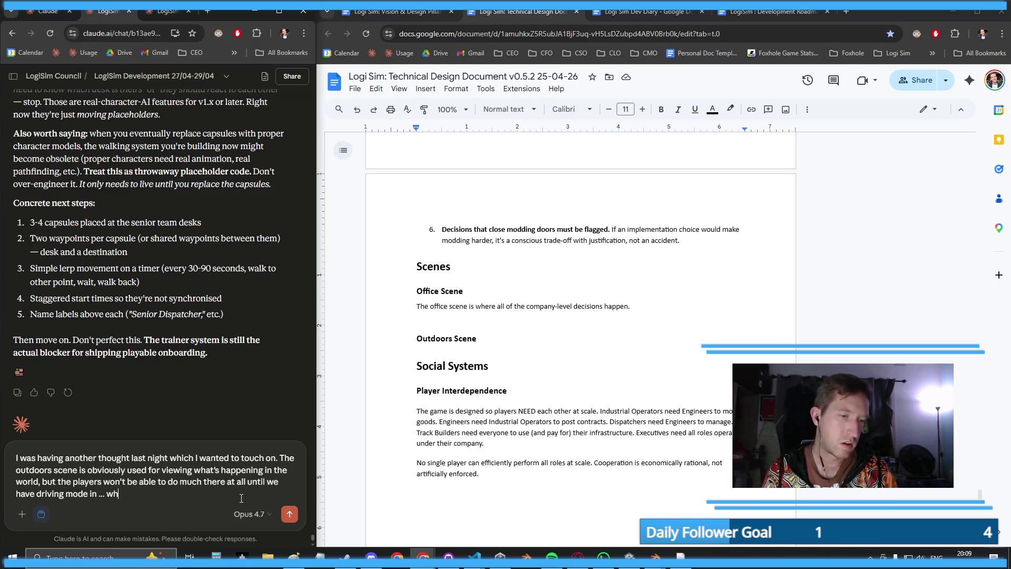
{"action": "type", "text": "y have the office at all?"}
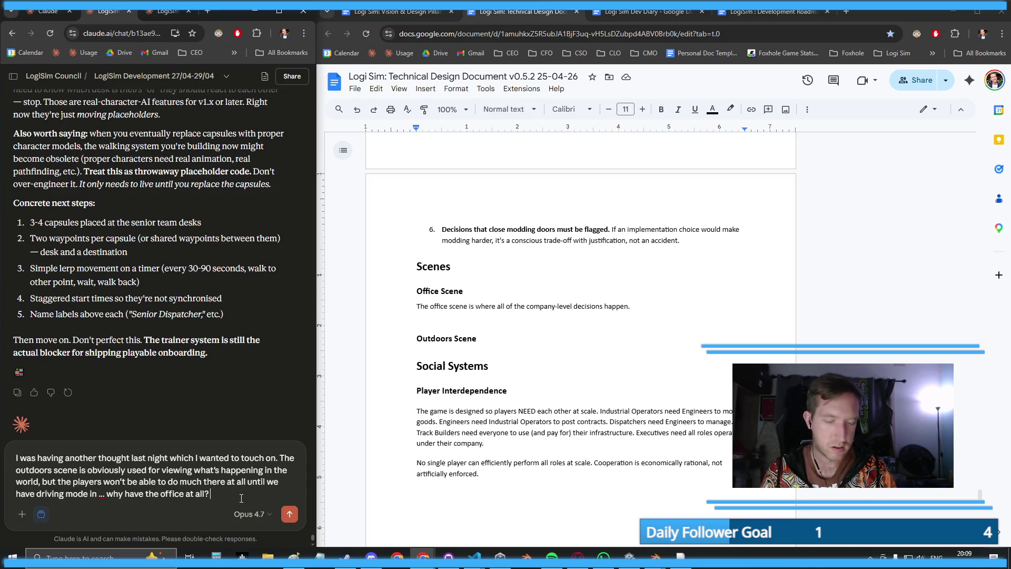
{"action": "type", "text": " Like why not just "}
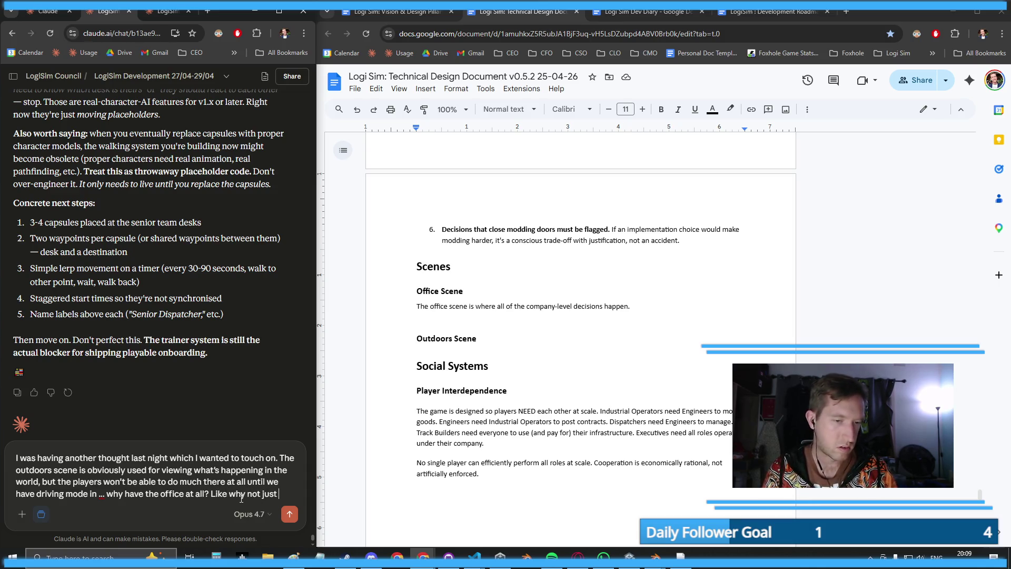
{"action": "type", "text": "put all the functio"}
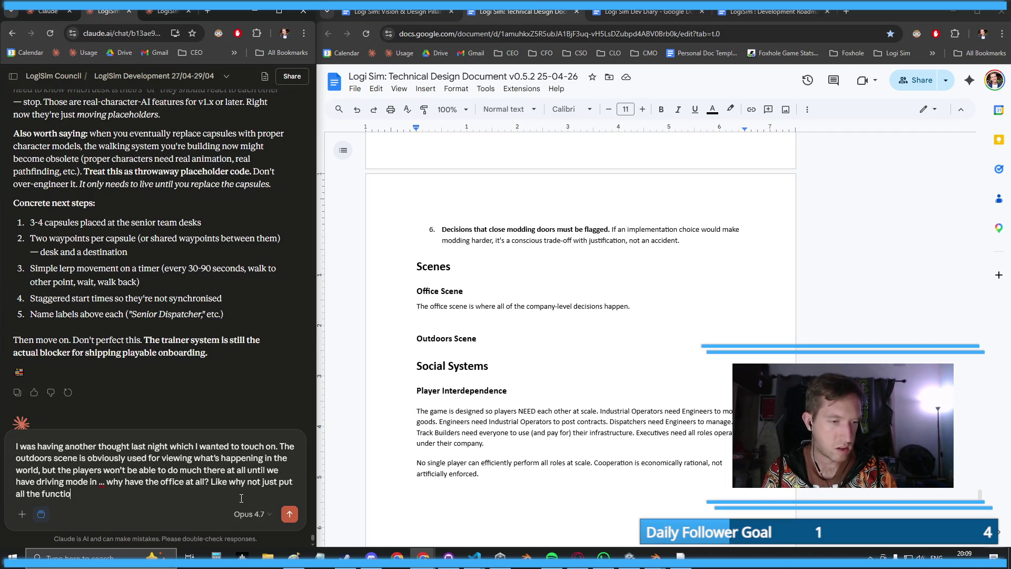
{"action": "type", "text": "nality in the one scene"}
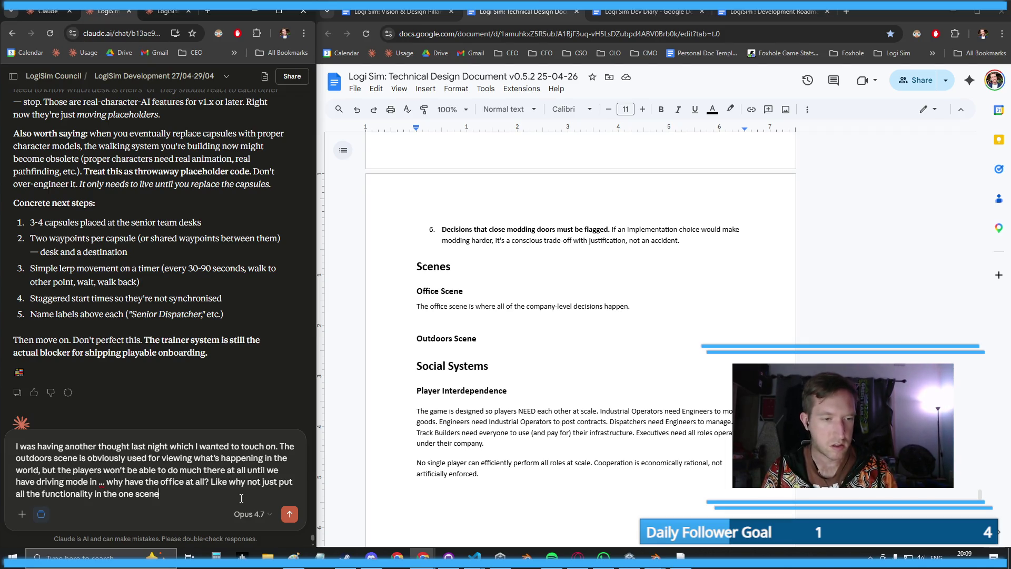
{"action": "type", "text": "? Or is it more th"}
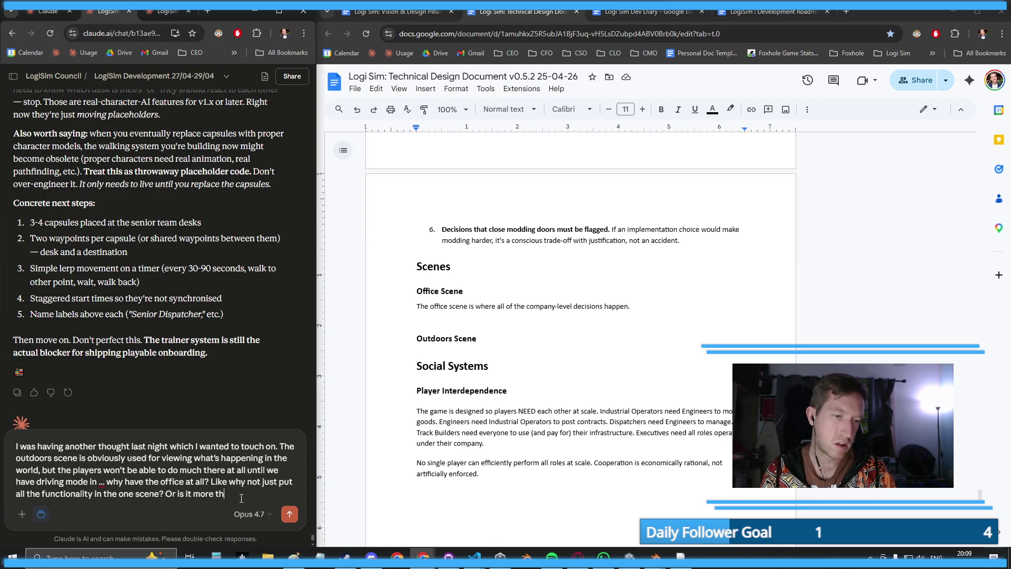
{"action": "type", "text": "e point of the "}
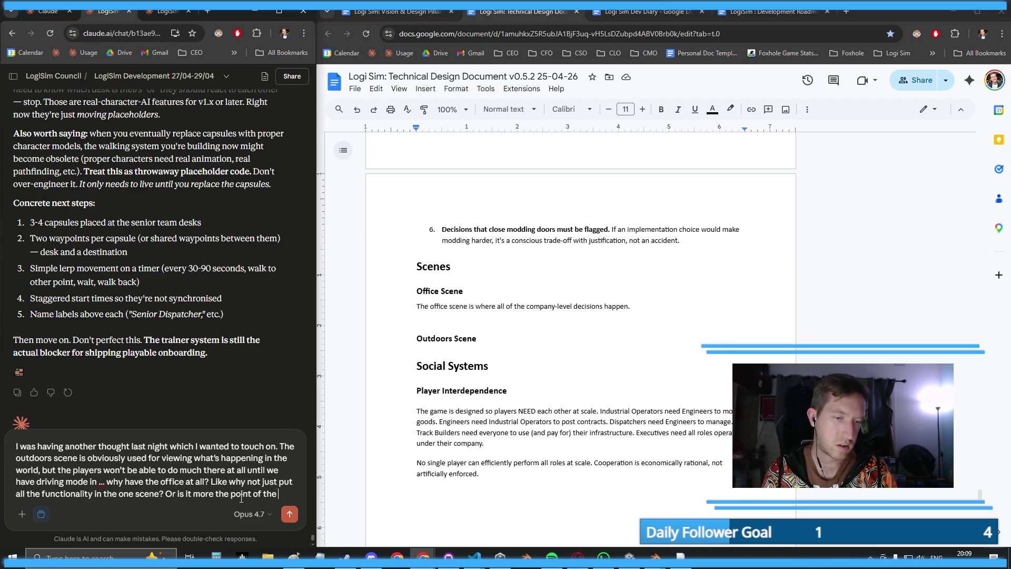
{"action": "type", "text": "\"subset vs. supe"}
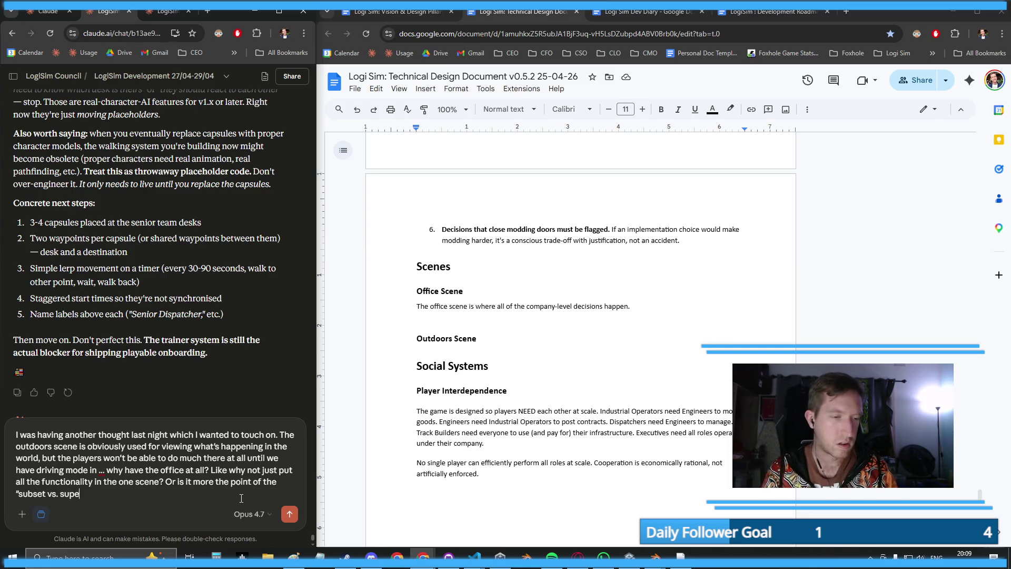
{"action": "type", "text": "rset\" rule where w"}
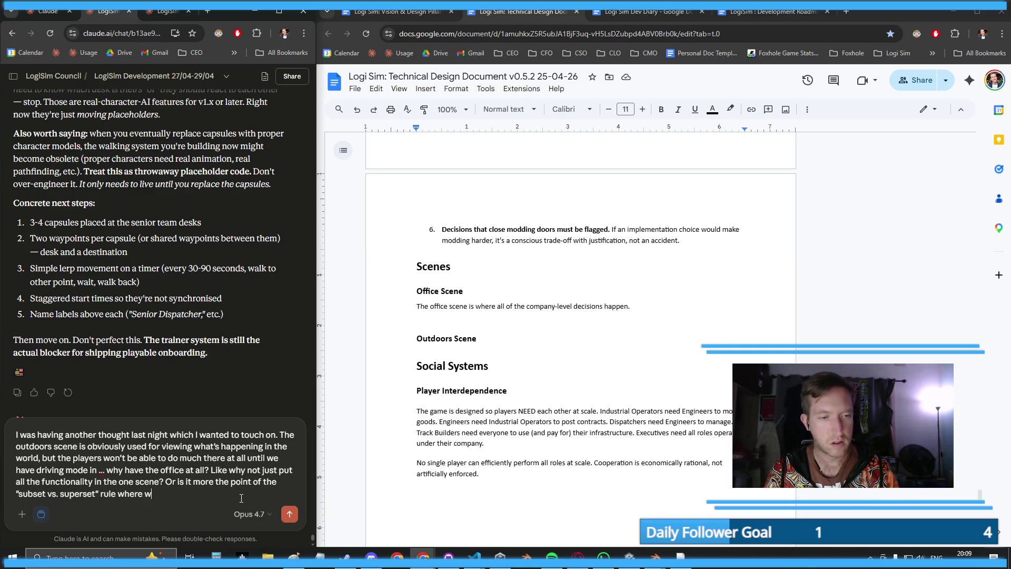
{"action": "type", "text": "e set up all the"}
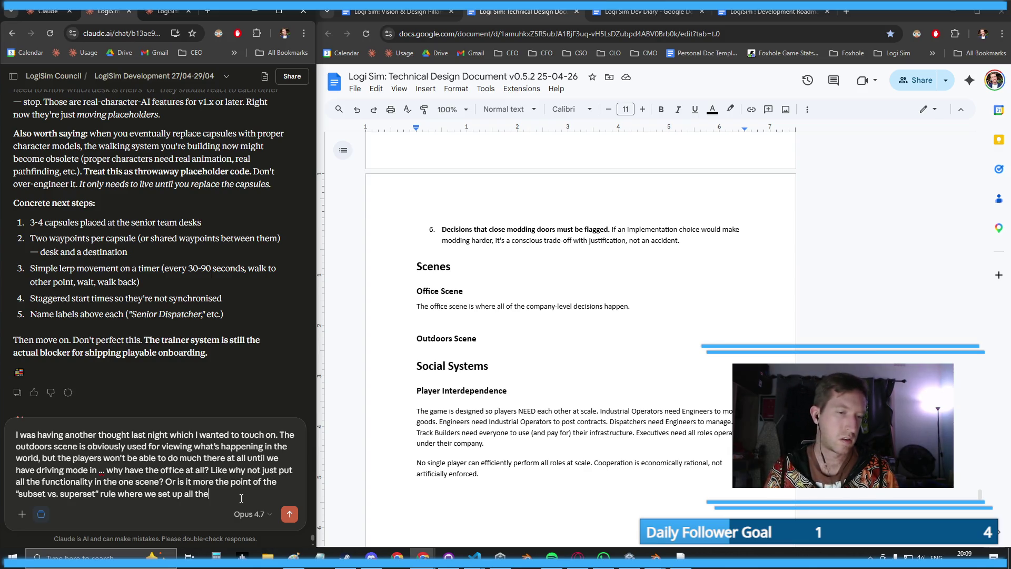
{"action": "type", "text": " infrastructure to"}
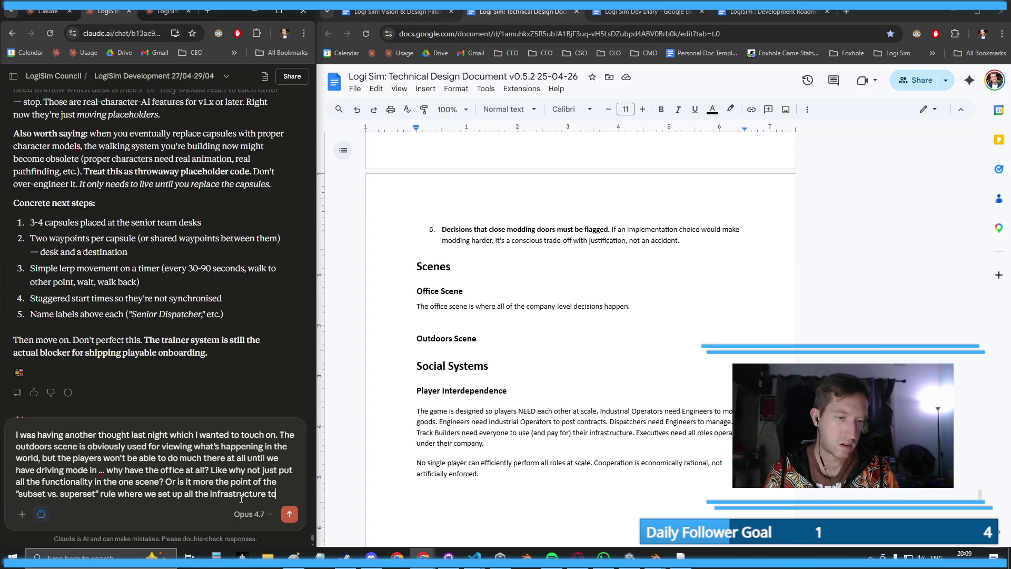
{"action": "type", "text": " make thing"}
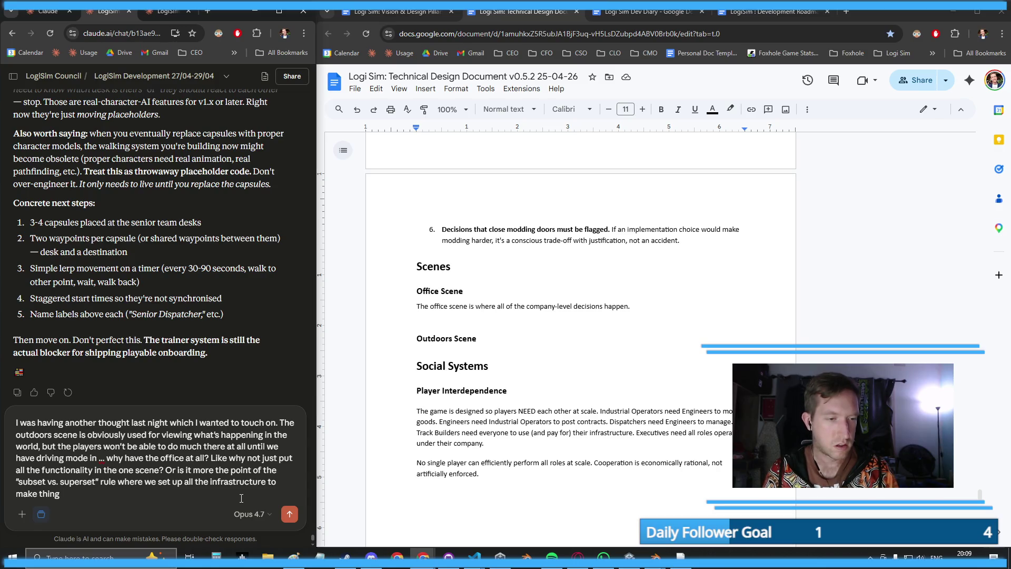
{"action": "type", "text": "s possible - "}
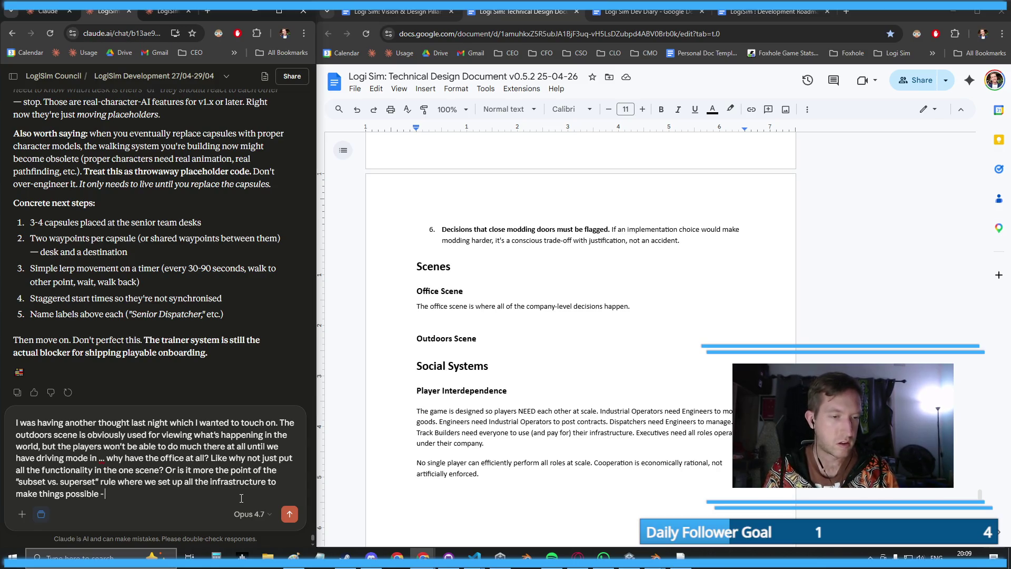
{"action": "type", "text": "like maki"}
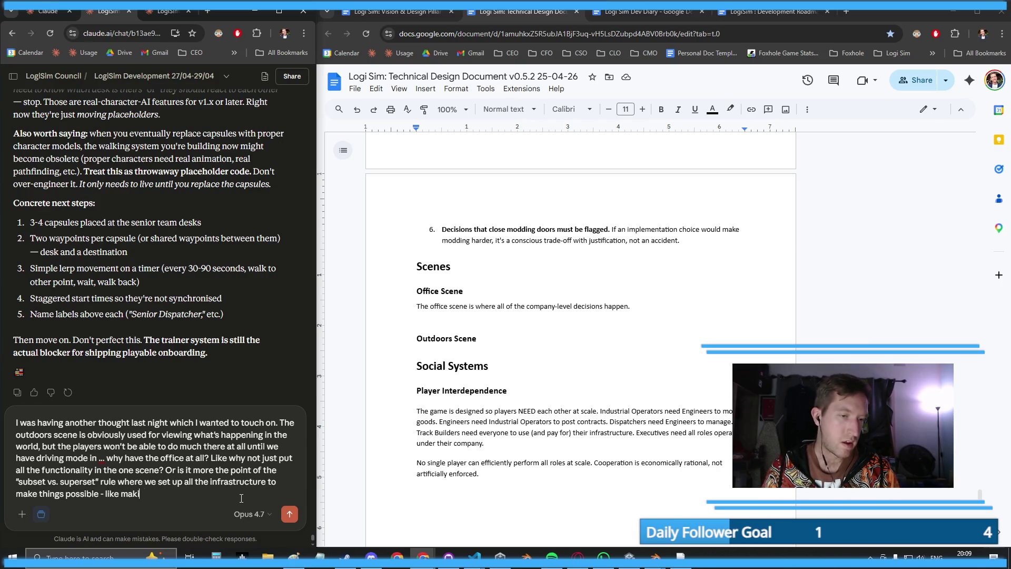
{"action": "type", "text": "ng driving poss"}
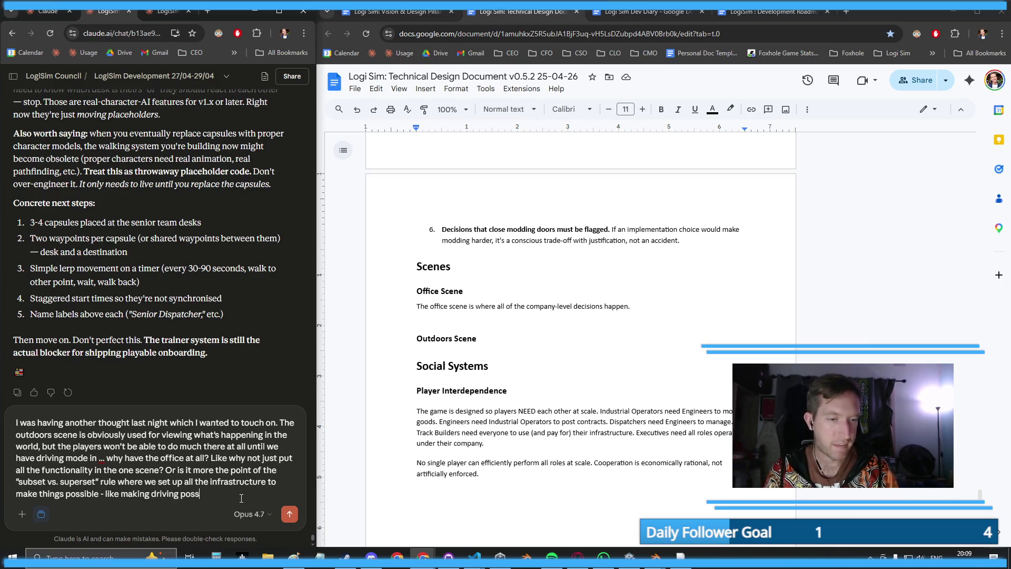
- Finish the single 'command center' scene proposal with operator/drone view, and send it to Claude
{"action": "key", "text": "BackSpace"}
{"action": "key", "text": "BackSpace"}
{"action": "key", "text": "BackSpace"}
{"action": "type", "text": "POSSIBLE "}
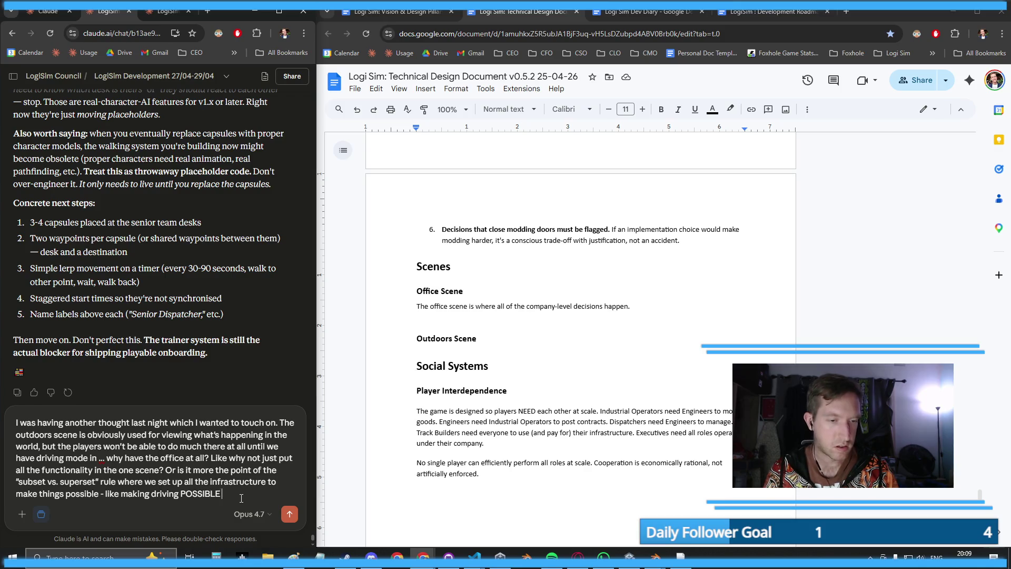
{"action": "type", "text": "by enabling "}
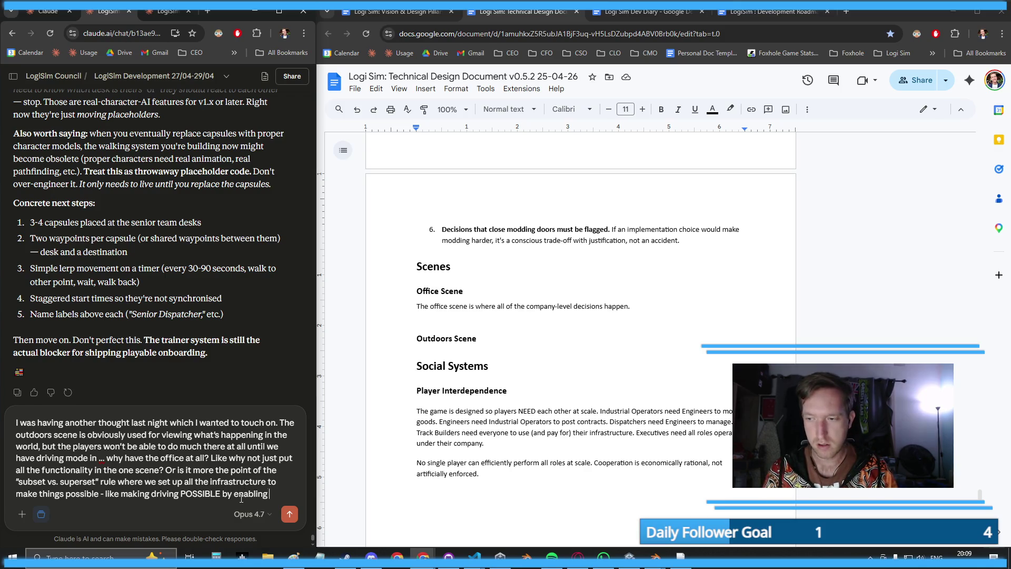
{"action": "type", "text": "the operator/"}
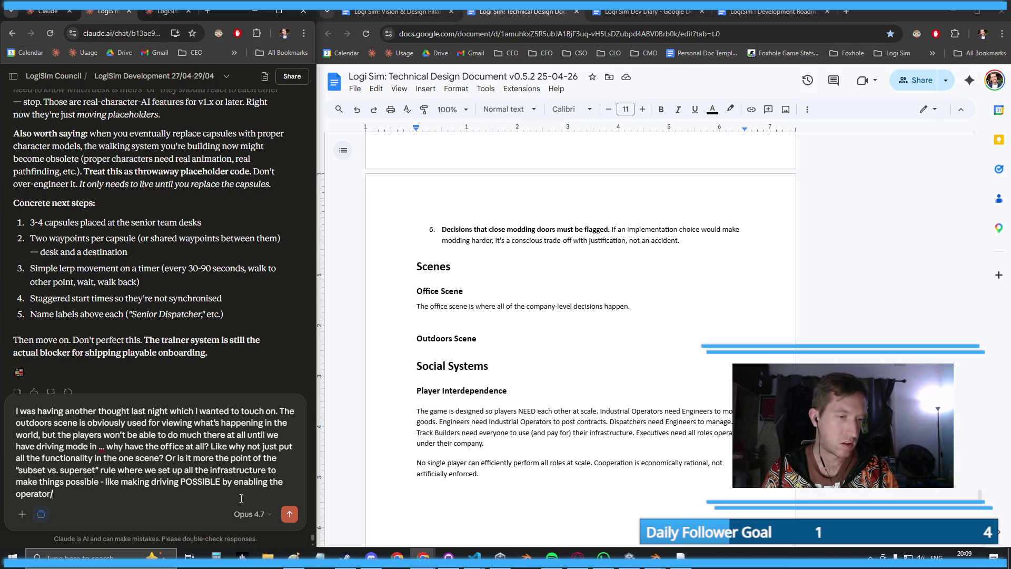
{"action": "type", "text": "drone view without "}
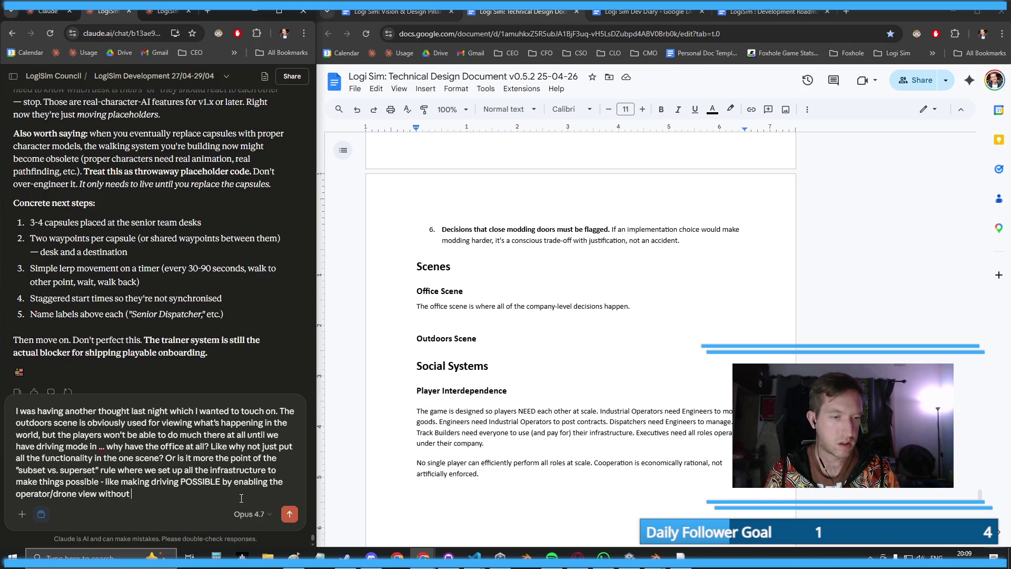
{"action": "type", "text": "actually having to i"}
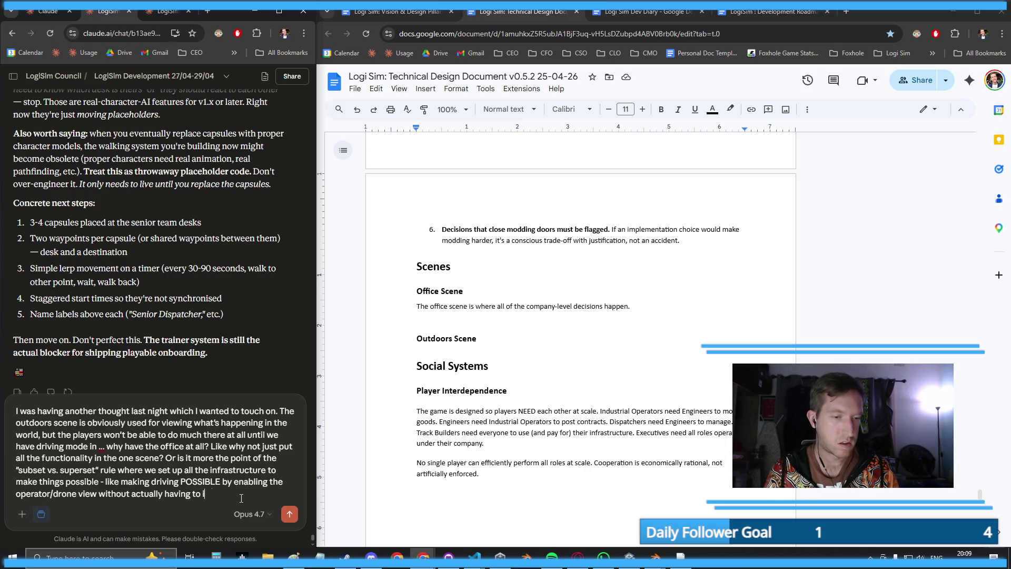
{"action": "type", "text": "mplement driving yet,"}
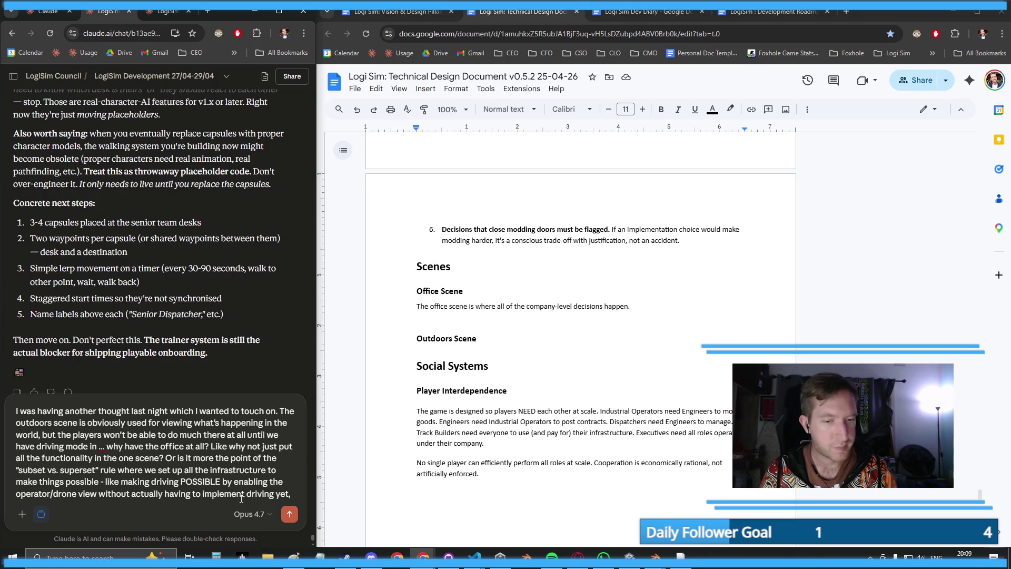
{"action": "type", "text": " and having "}
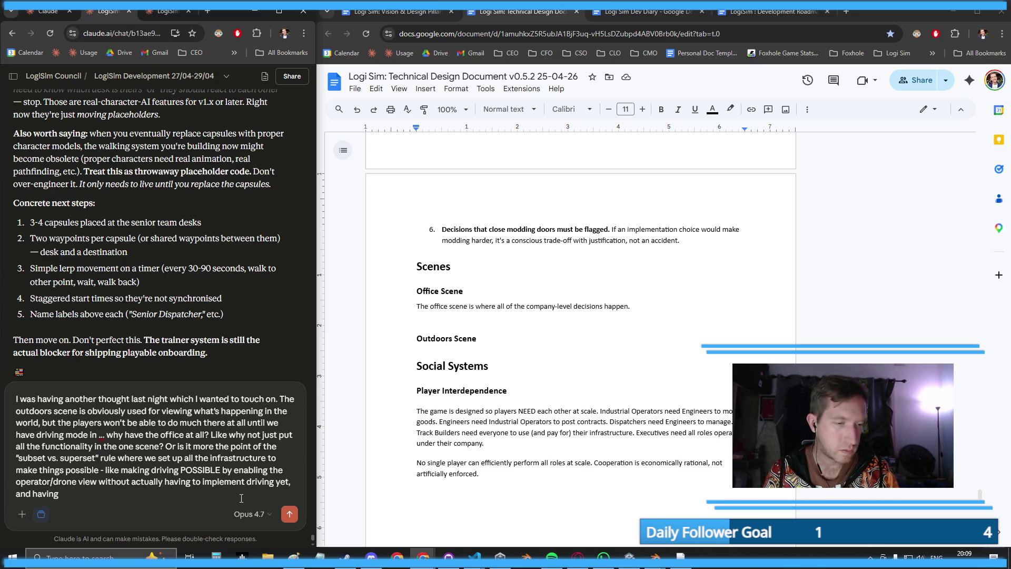
{"action": "type", "text": "the office scene "}
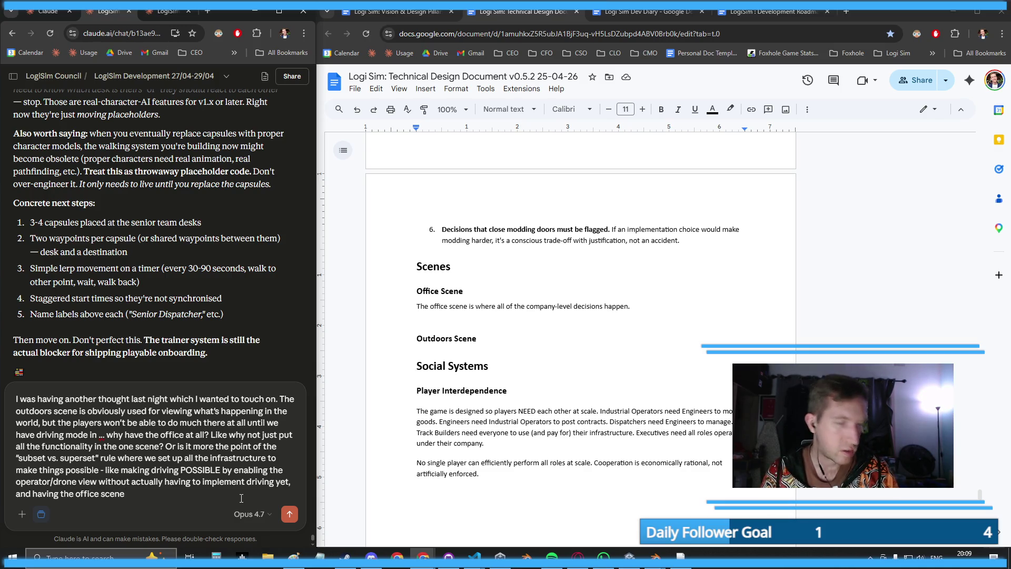
{"action": "type", "text": "be the "}
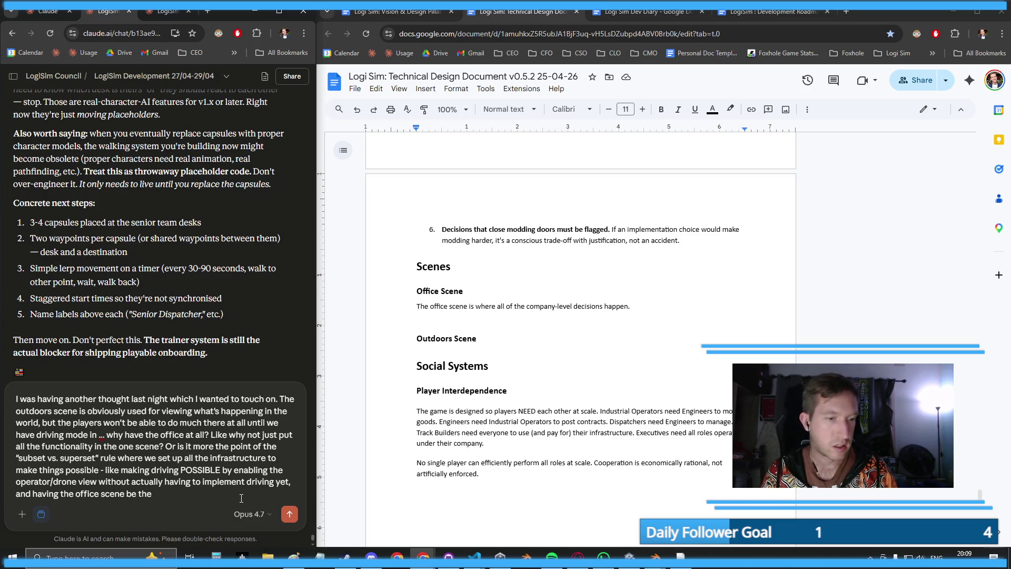
{"action": "type", "text": "kinda \"oc"}
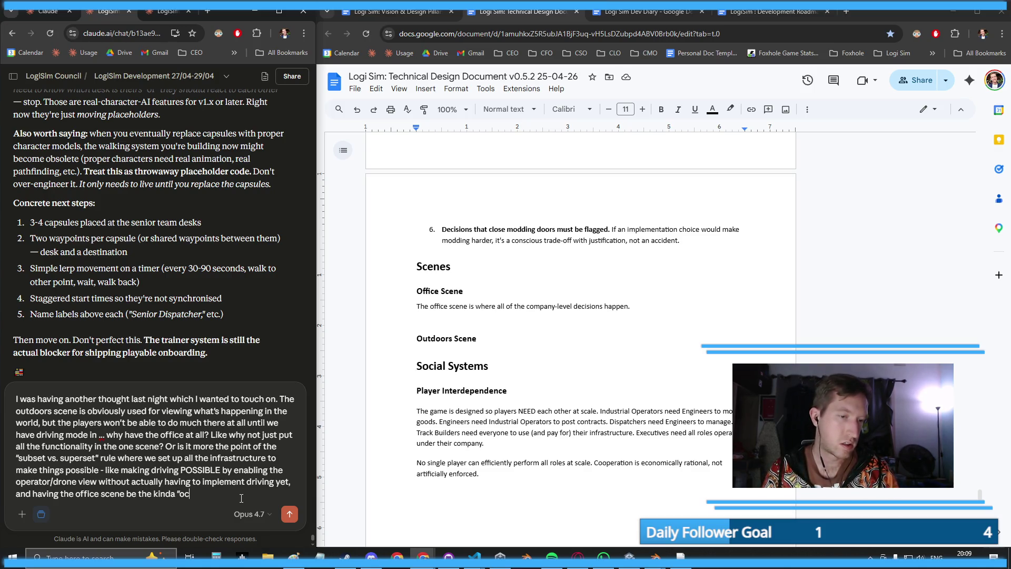
{"action": "key", "text": "BackSpace"}
{"action": "key", "text": "BackSpace"}
{"action": "type", "text": "command center\""}
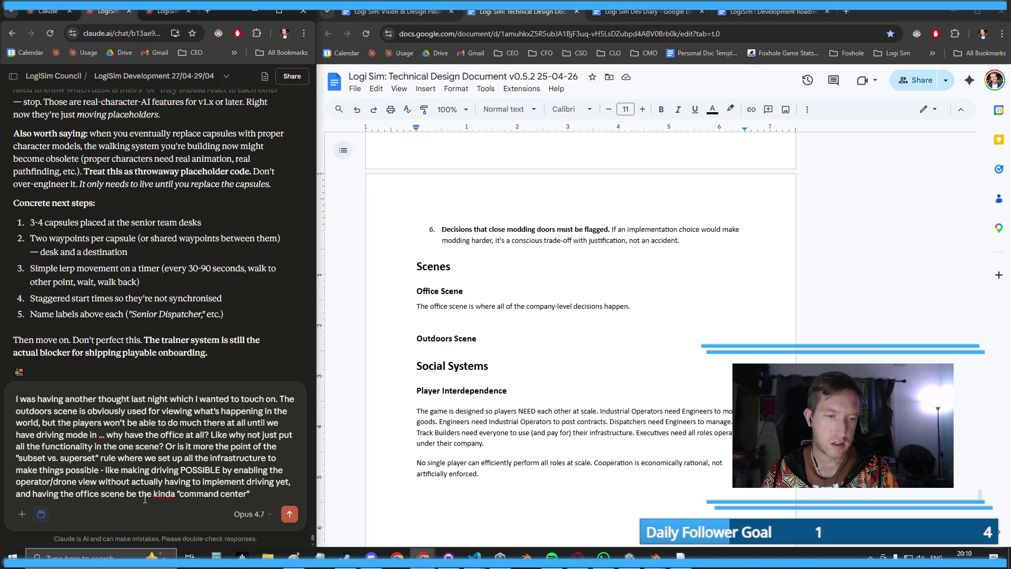
{"action": "left_click", "coordinate": [289, 514]}
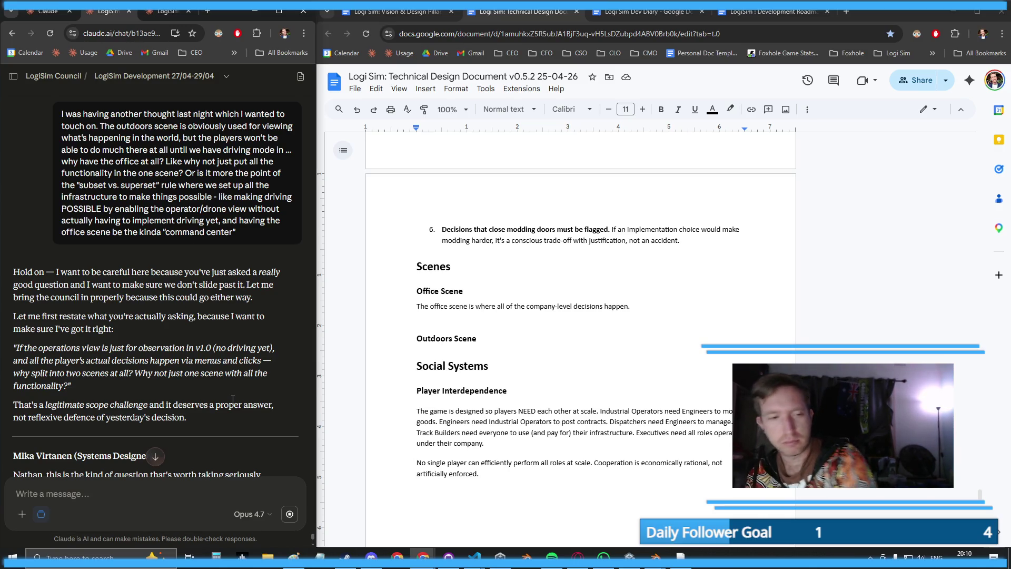
- Read through Claude's reply weighing one merged scene against two separate scenes
{"action": "scroll", "coordinate": [232, 400], "scroll_direction": "down", "scroll_amount": 4}
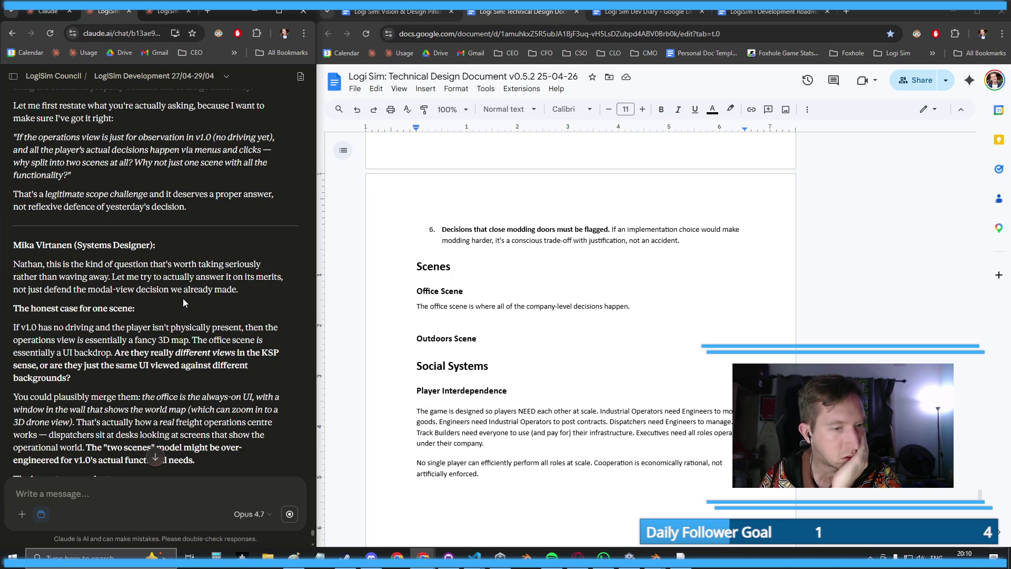
{"action": "scroll", "coordinate": [183, 300], "scroll_direction": "down", "scroll_amount": 1}
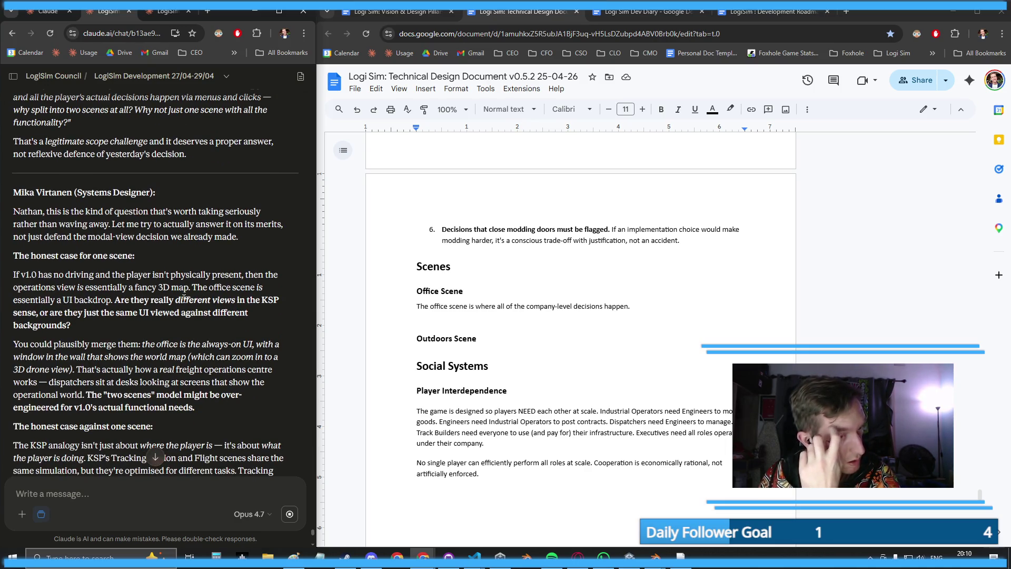
{"action": "scroll", "coordinate": [183, 297], "scroll_direction": "down", "scroll_amount": 2}
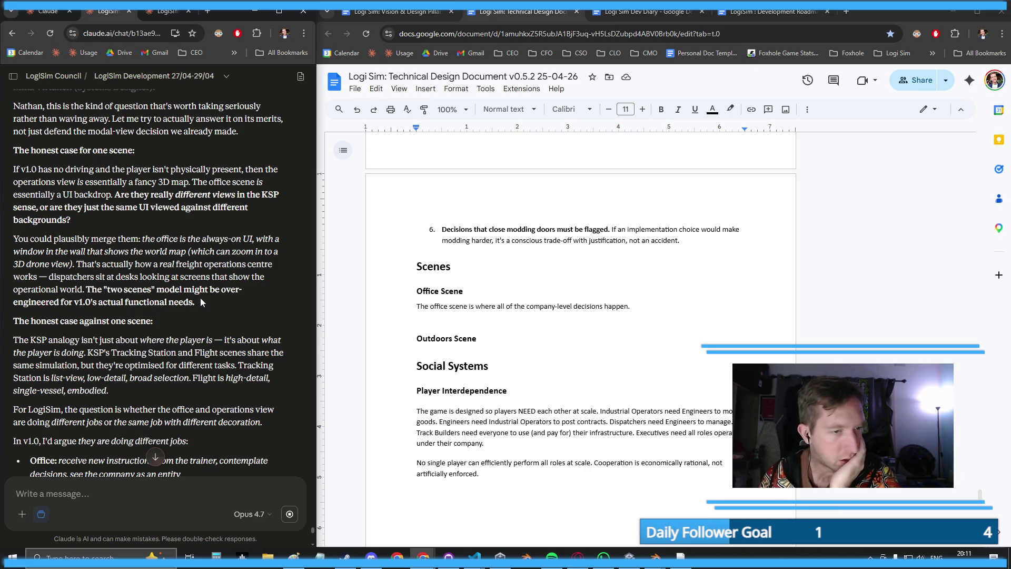
{"action": "left_click", "coordinate": [117, 488]}
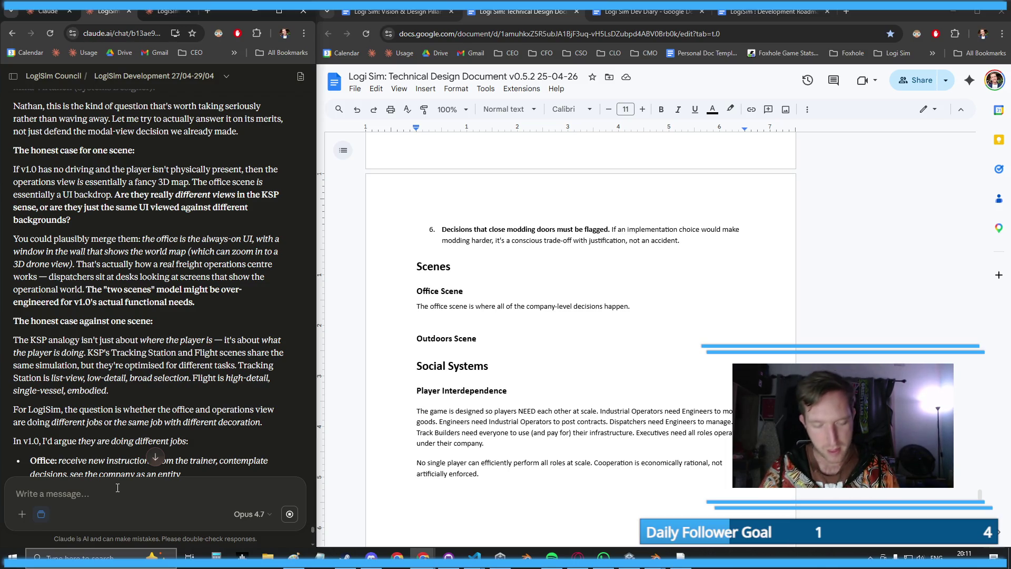
- Write that an office-only game becomes a text-based logistics startup clone, so use the text client
{"action": "type", "text": "TA"}
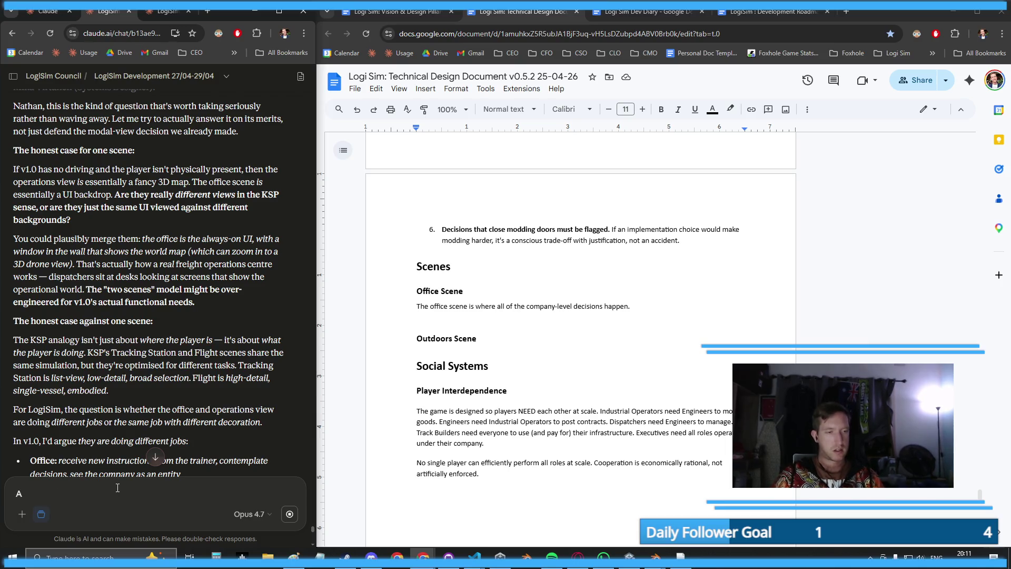
{"action": "type", "text": "nd the one "}
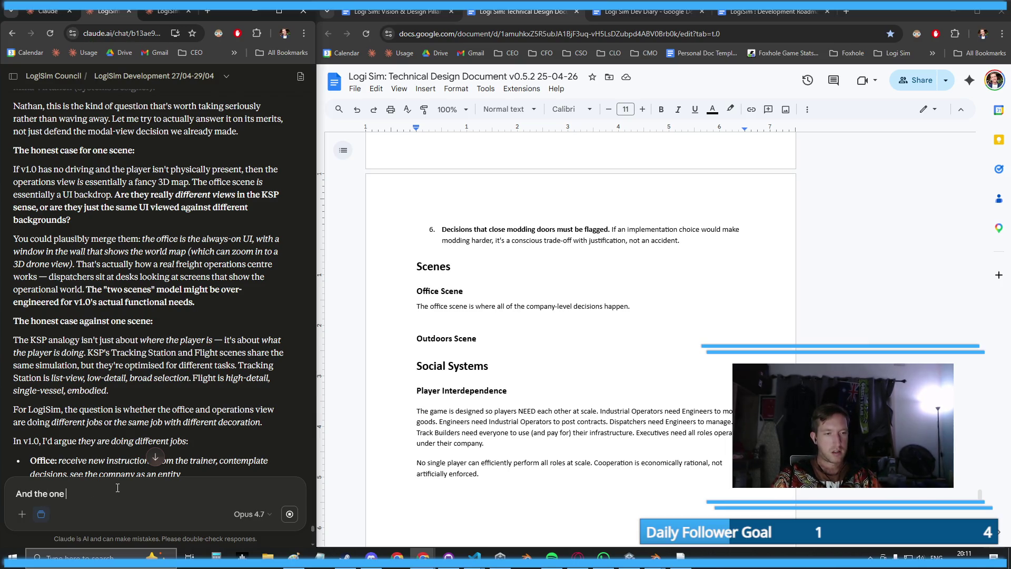
{"action": "type", "text": "reaso"}
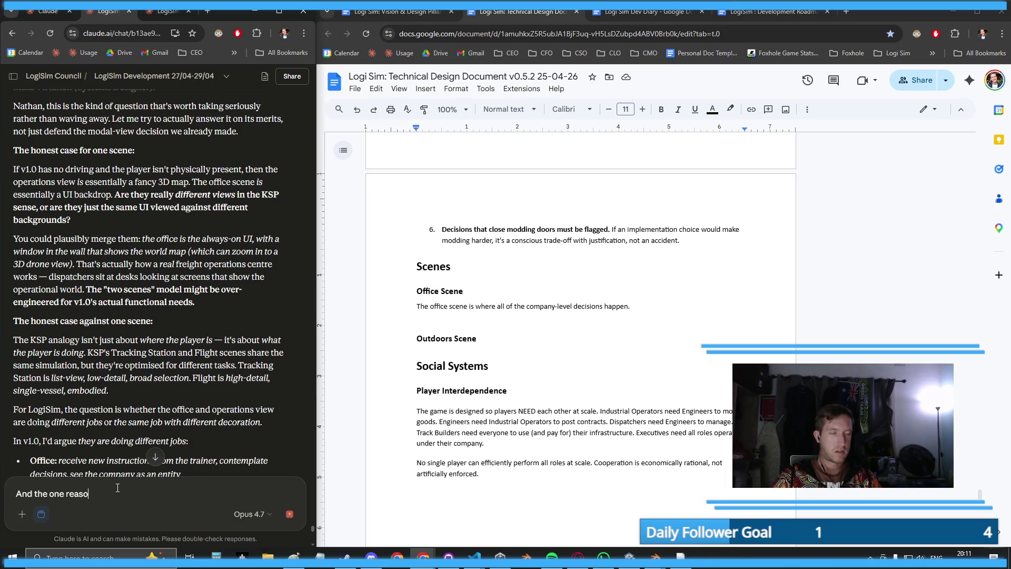
{"action": "type", "text": "n we shouldn't want to"}
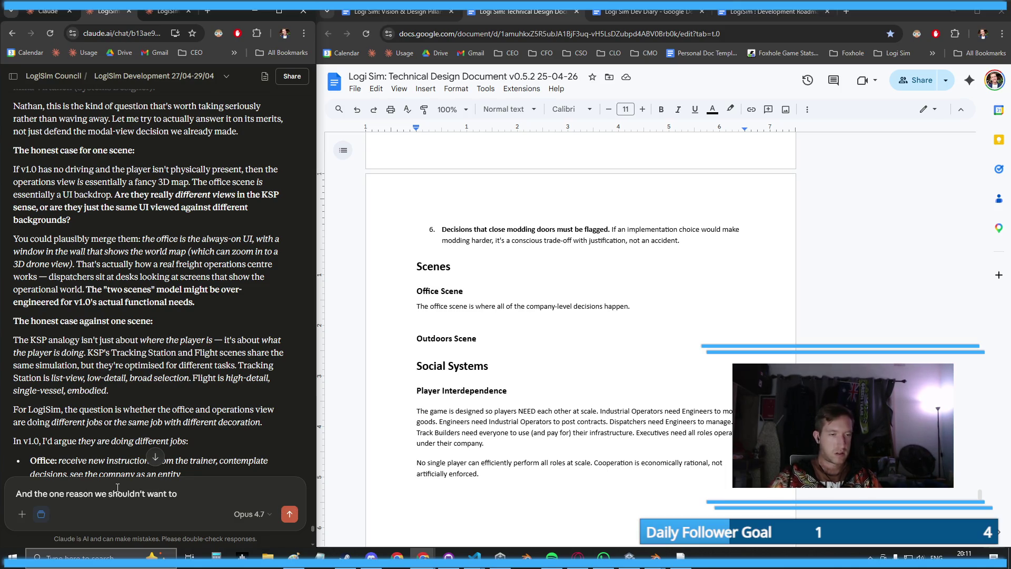
{"action": "key", "text": "BackSpace"}
{"action": "key", "text": "BackSpace"}
{"action": "key", "text": "BackSpace"}
{"action": "type", "text": "wouldn't want to have JUST the office scene is because then we've e"}
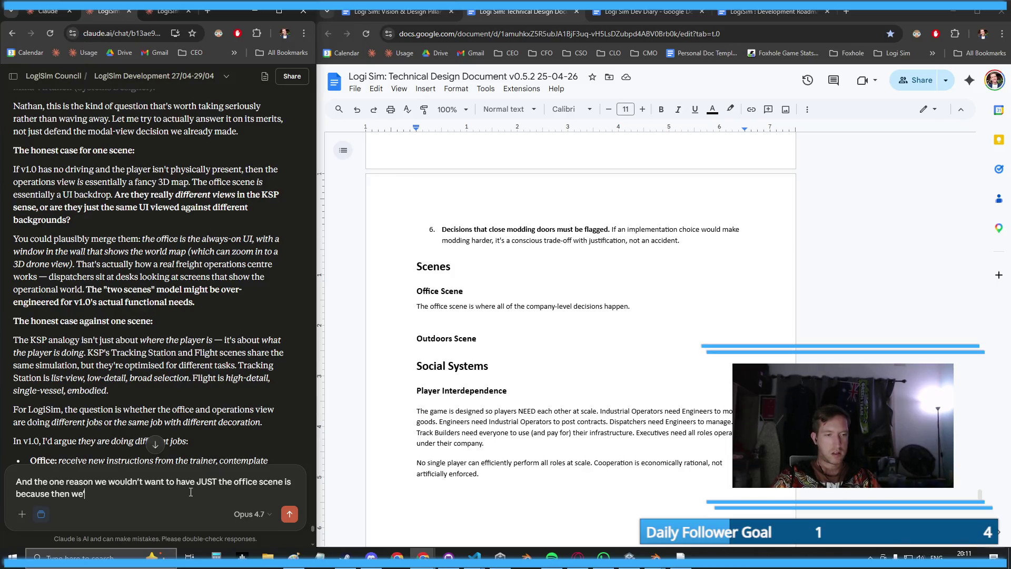
{"action": "type", "text": "ffectively cr"}
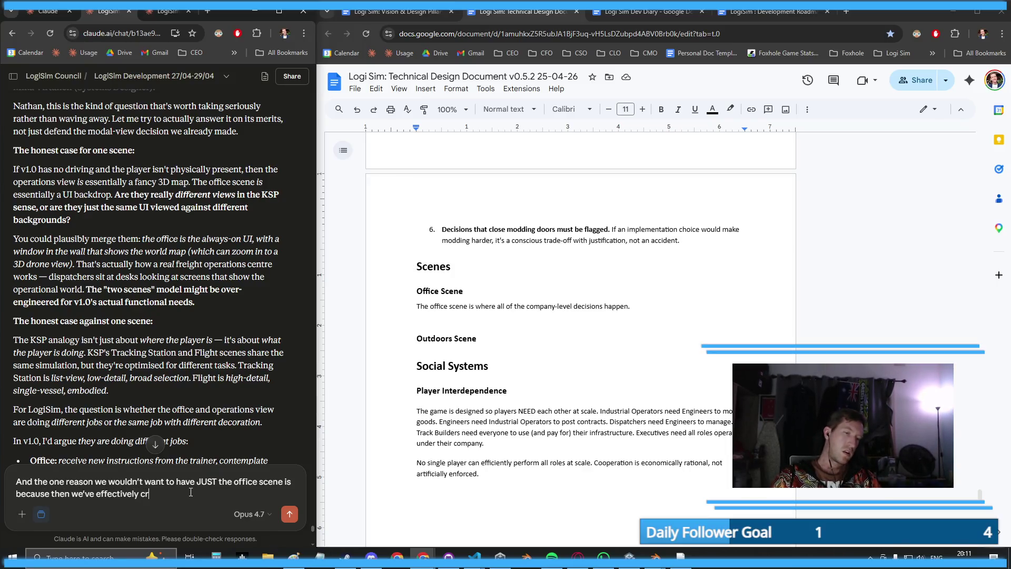
{"action": "type", "text": "eated a startup co"}
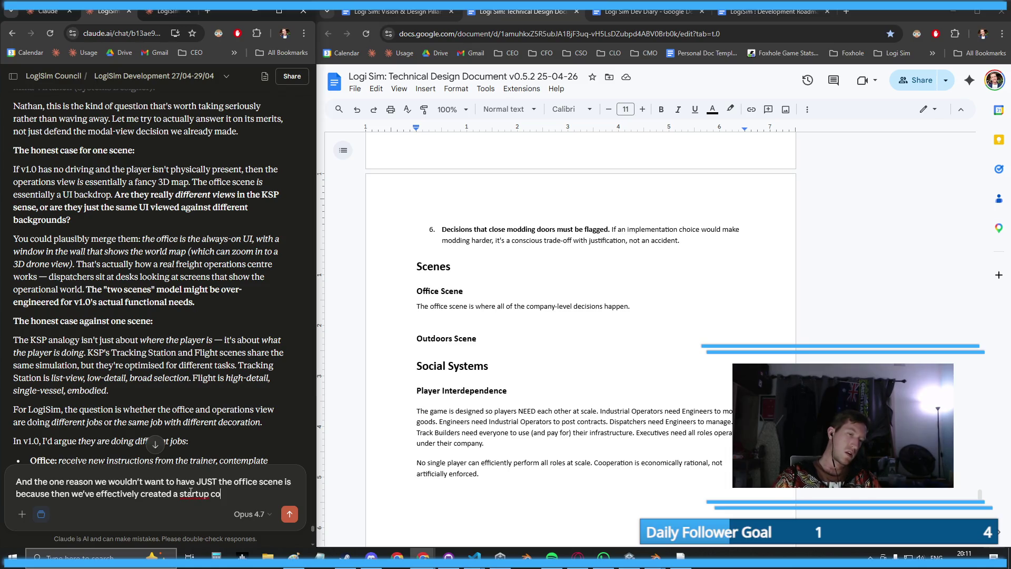
{"action": "type", "text": "mpany clone that"}
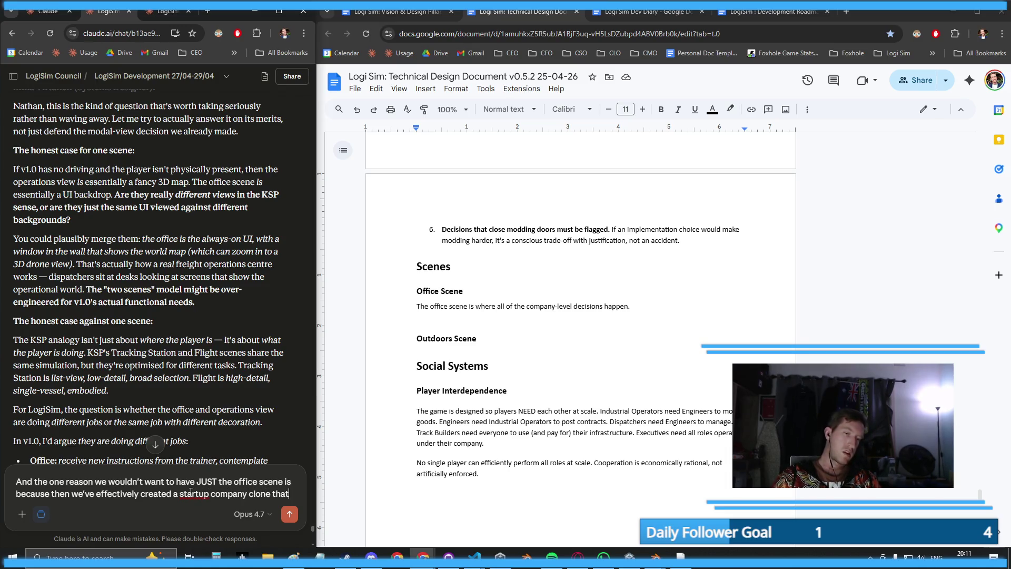
{"action": "type", "text": " happens to be a"}
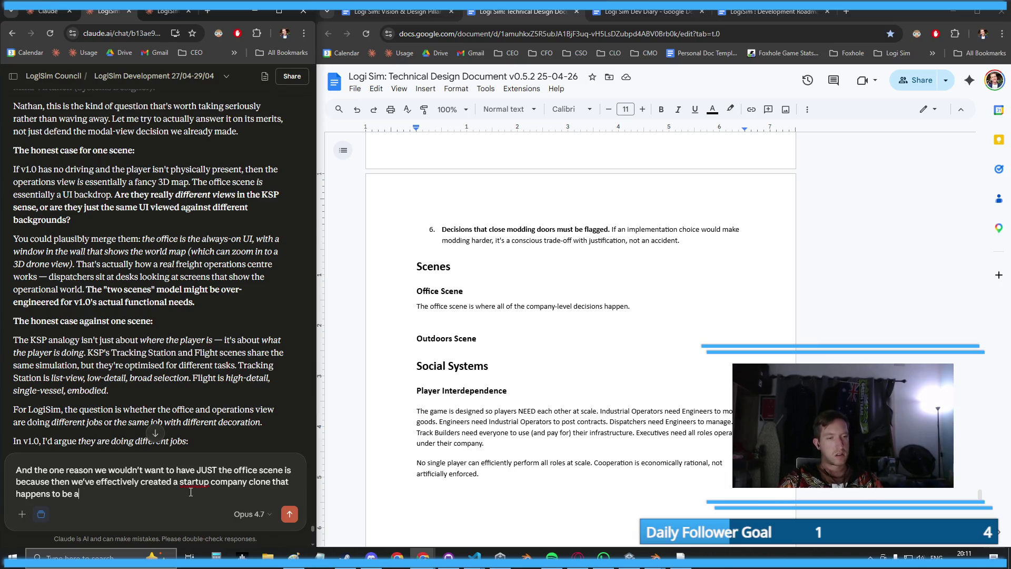
{"action": "type", "text": "bout logistics,"}
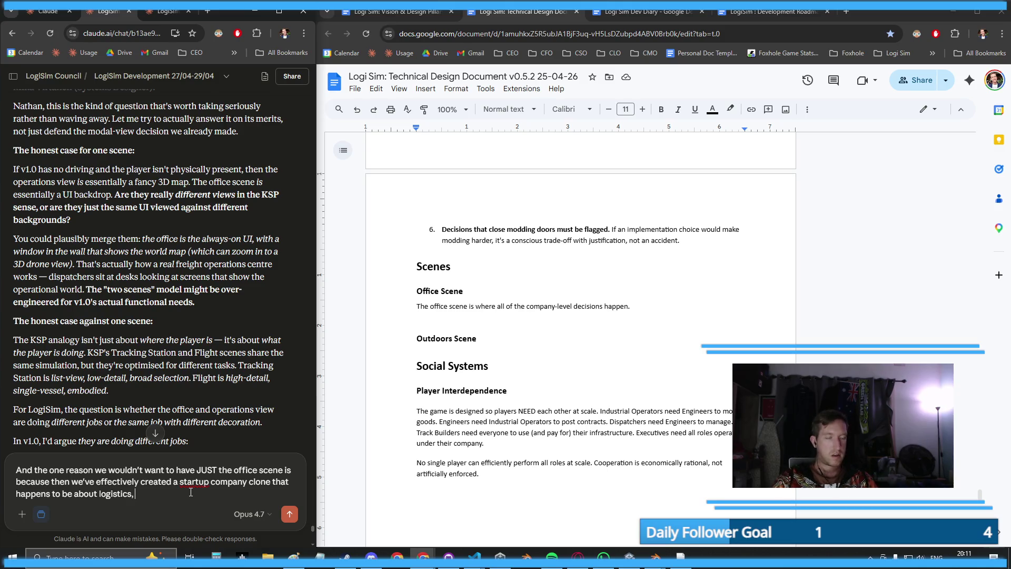
{"action": "type", "text": " or"}
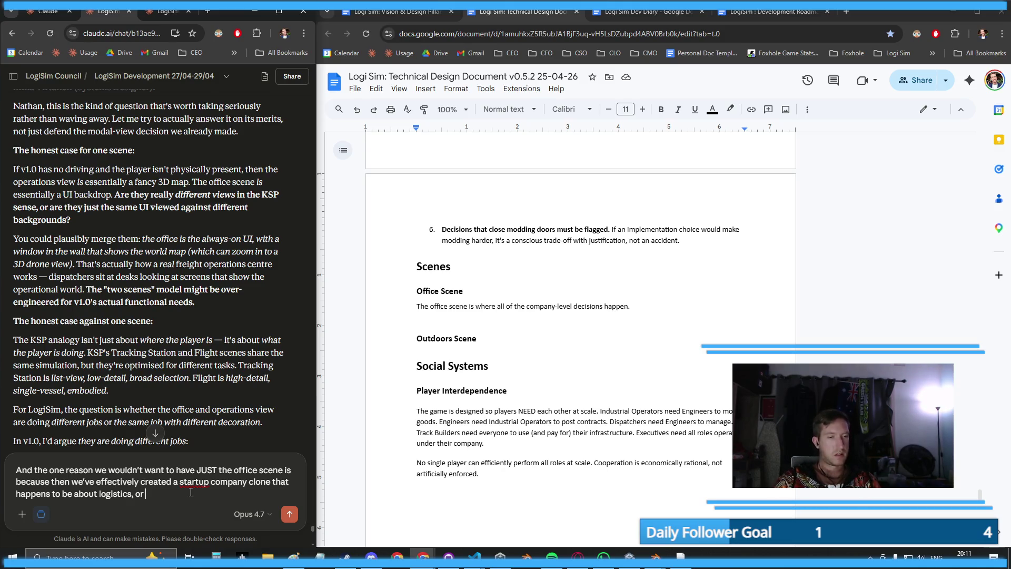
{"action": "key", "text": "BackSpace"}
{"action": "key", "text": "BackSpace"}
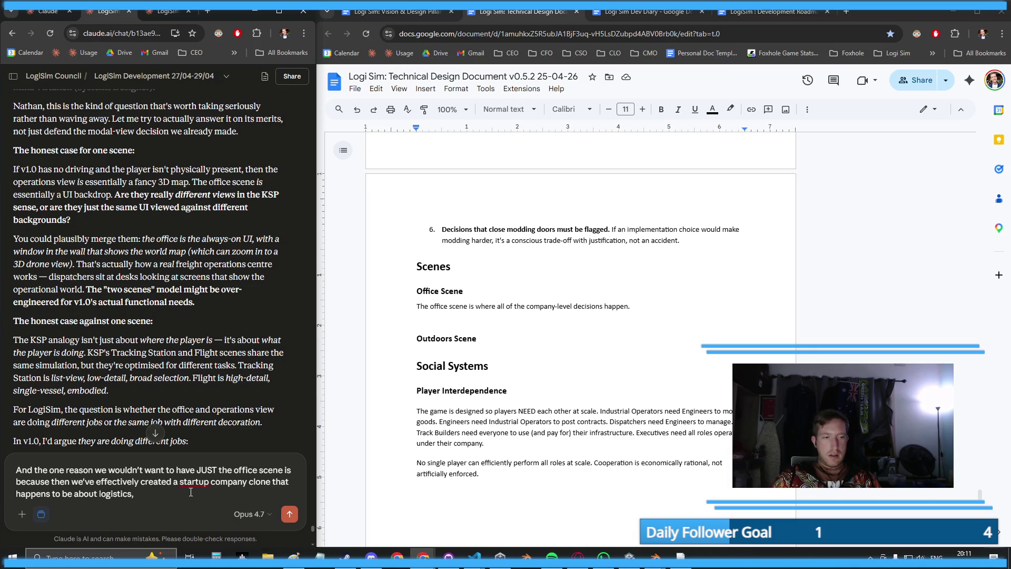
{"action": "type", "text": " or somethign that"}
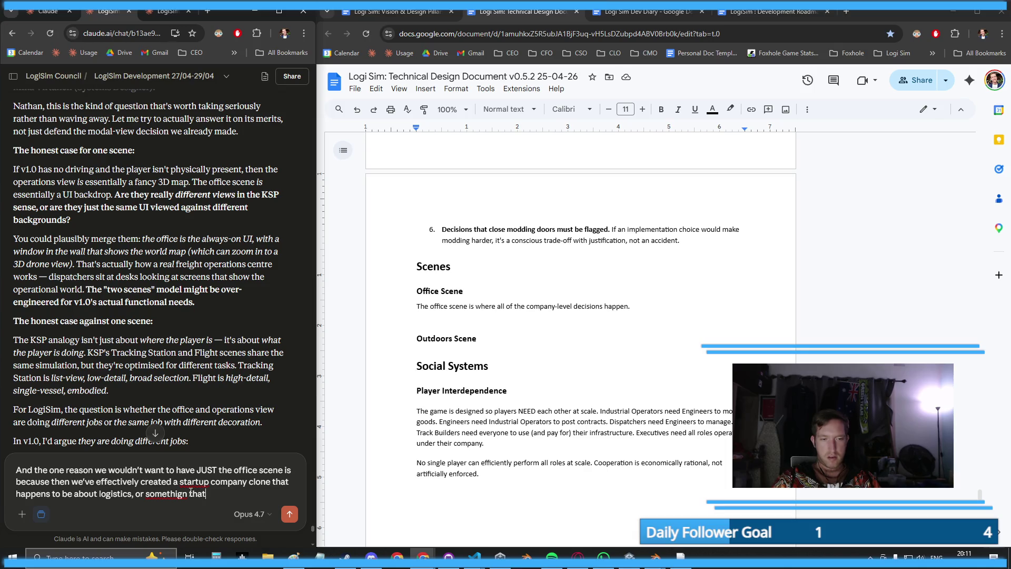
{"action": "key", "text": "BackSpace"}
{"action": "key", "text": "BackSpace"}
{"action": "key", "text": "BackSpace"}
{"action": "key", "text": "BackSpace"}
{"action": "key", "text": "BackSpace"}
{"action": "key", "text": "BackSpace"}
{"action": "key", "text": "BackSpace"}
{"action": "type", "text": "ng th"}
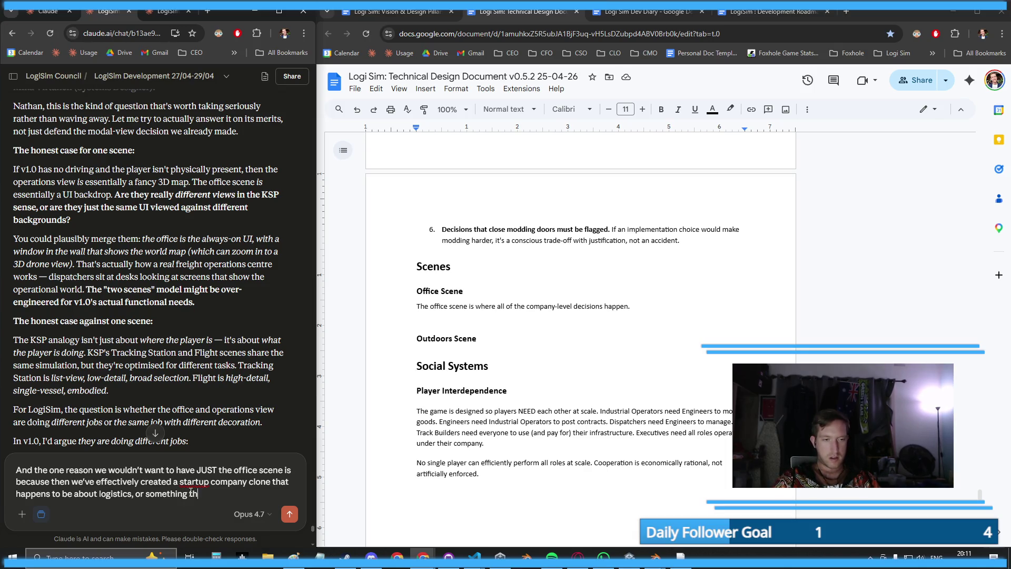
{"action": "type", "text": "at's effectively t"}
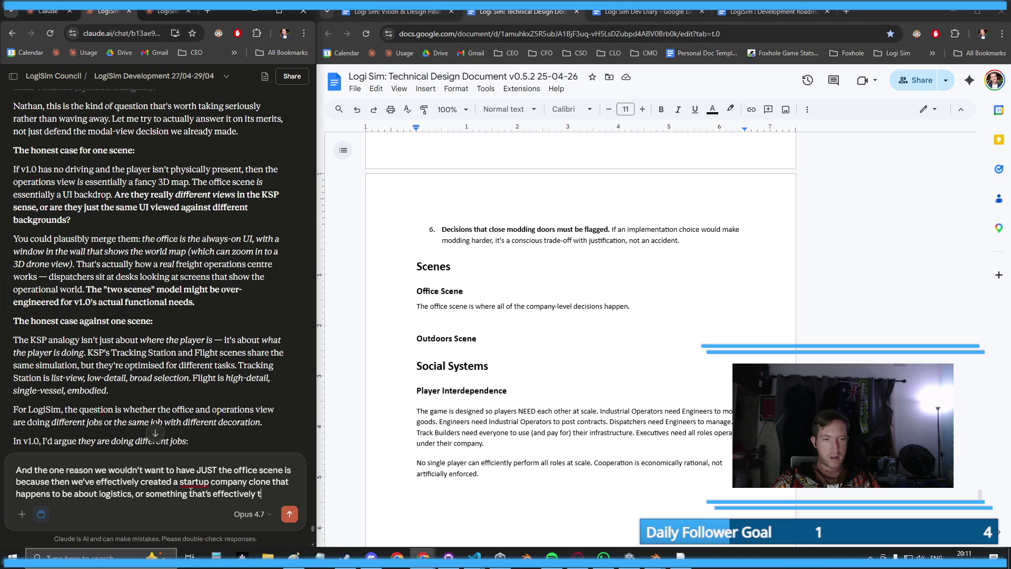
{"action": "type", "text": "ext-based"}
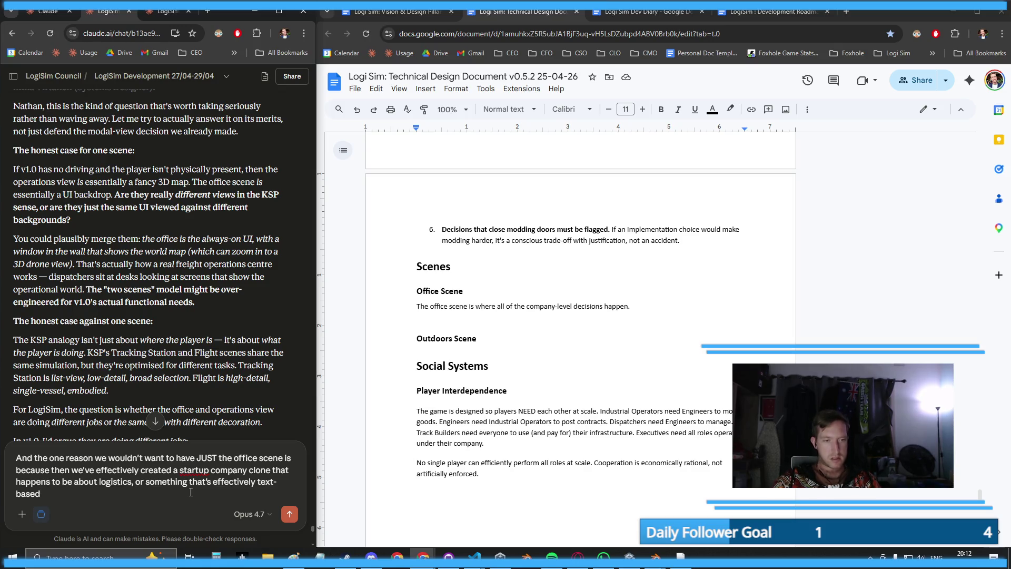
{"action": "type", "text": "in which c"}
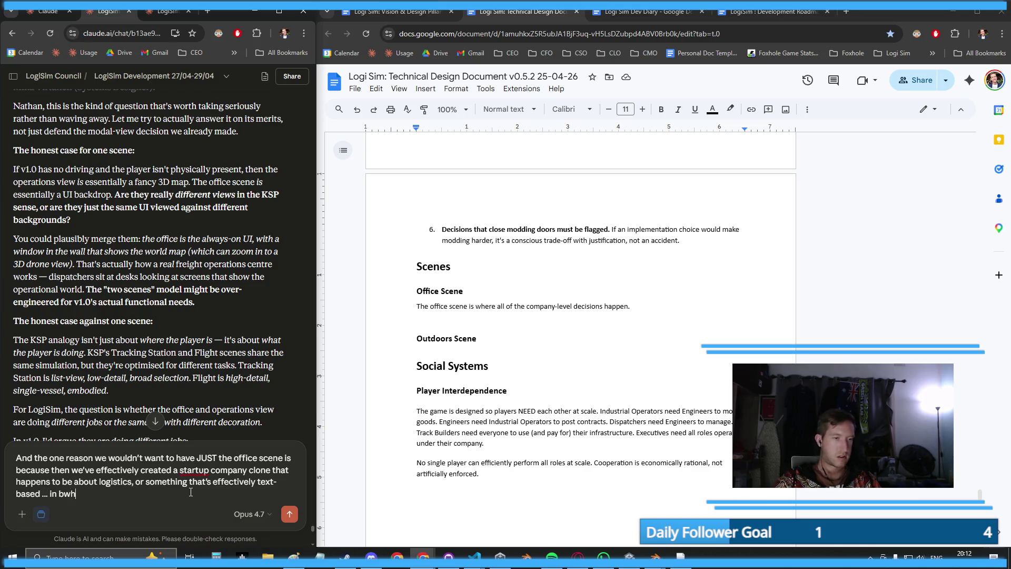
{"action": "type", "text": "ase"}
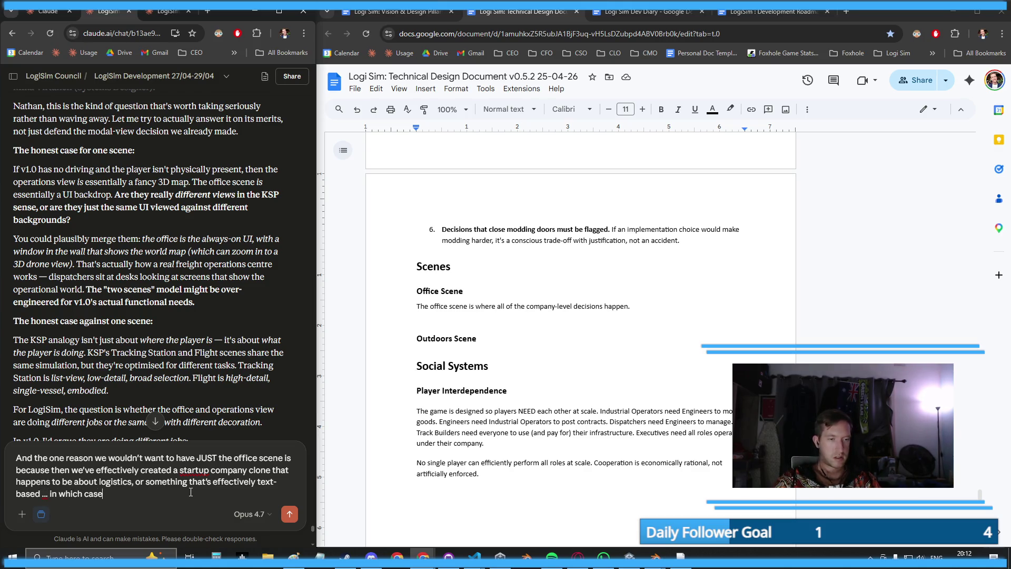
{"action": "type", "text": ", just use the text"}
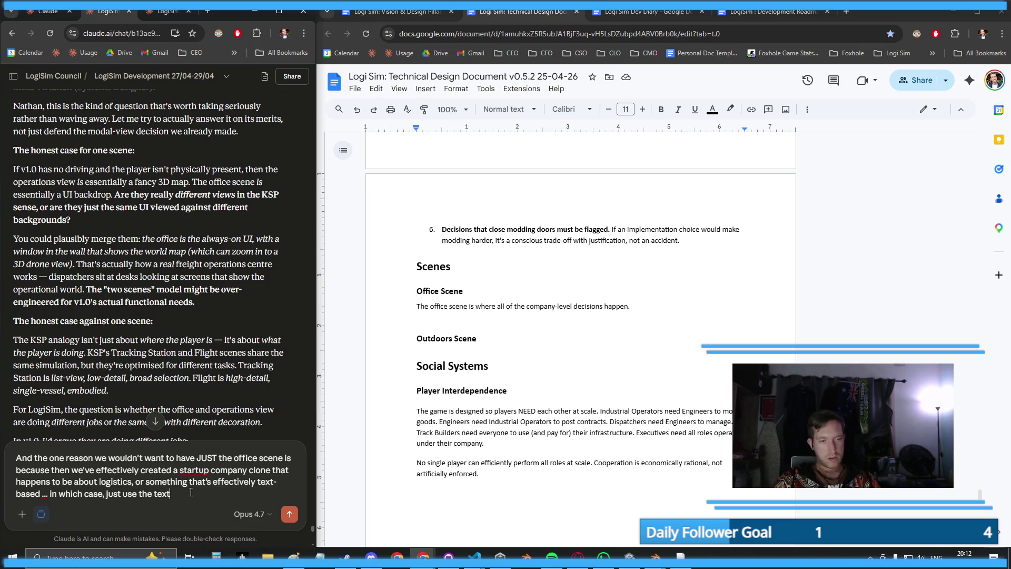
{"action": "type", "text": " client which already "}
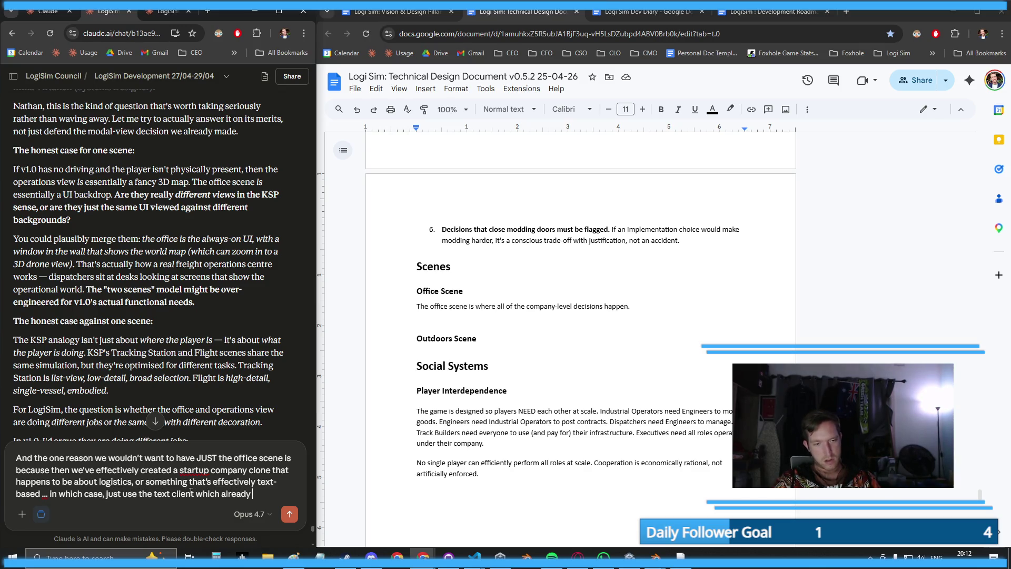
{"action": "type", "text": "exists (see the w"}
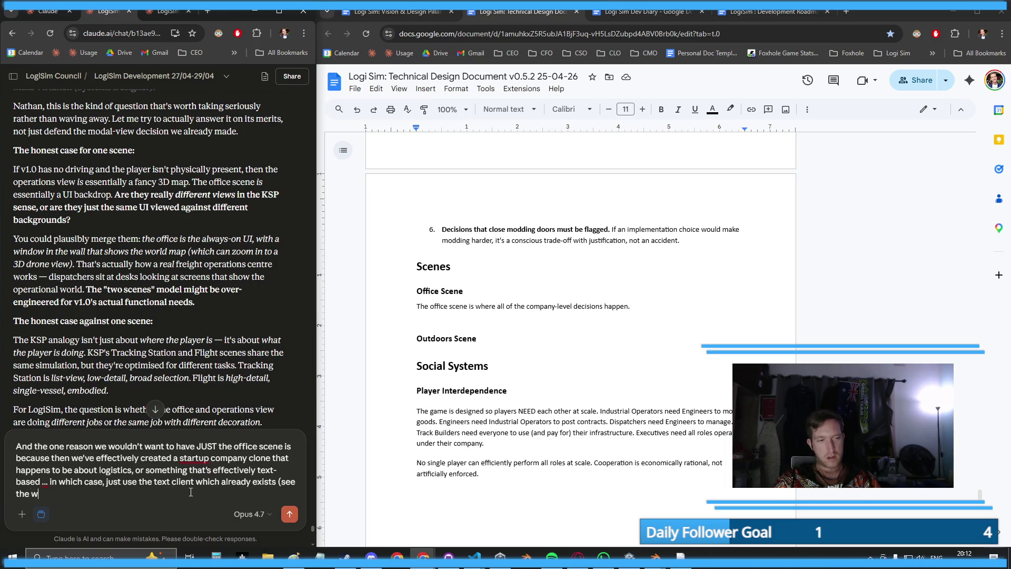
{"action": "type", "text": "hole thing fallsap"}
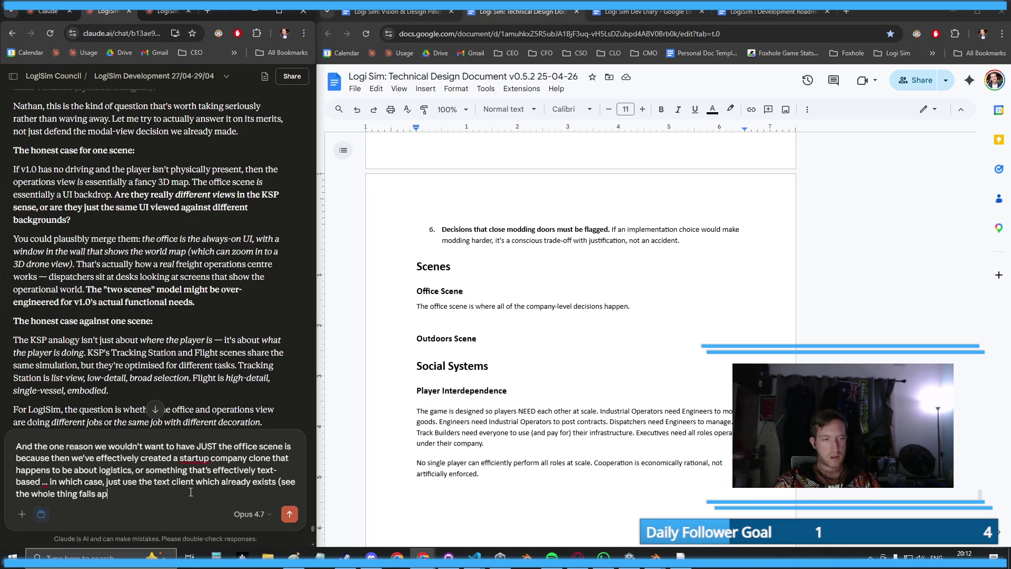
{"action": "type", "text": "art?)"}
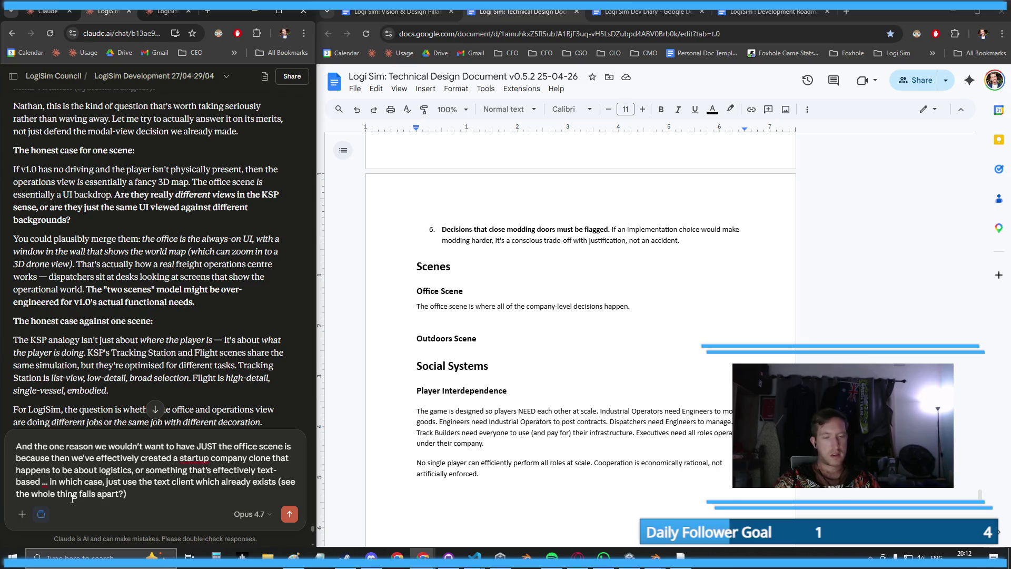
{"action": "type", "text": "how"}
{"action": "left_click", "coordinate": [207, 492]}
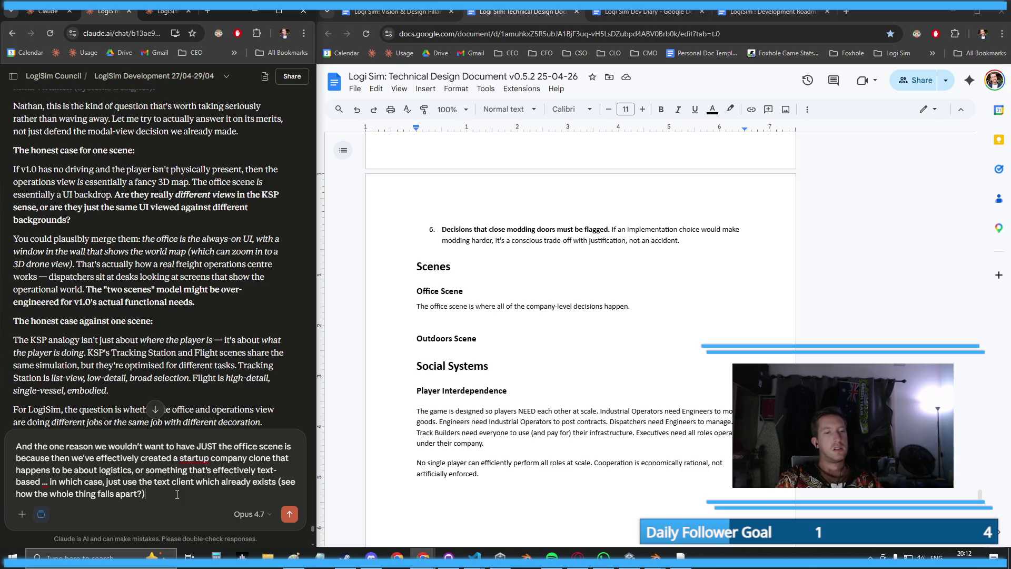
- Add a paragraph about a physically present office overlooking trucks, rejected for the cleaner two-scene split
{"action": "key", "text": "shift+Return"}
{"action": "key", "text": "shift+Return"}
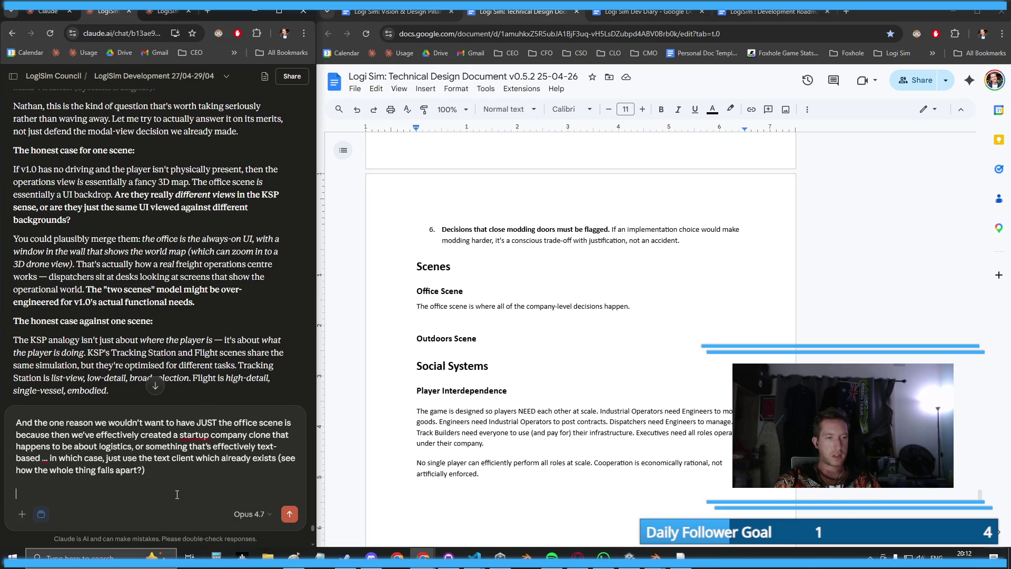
{"action": "type", "text": "I had"}
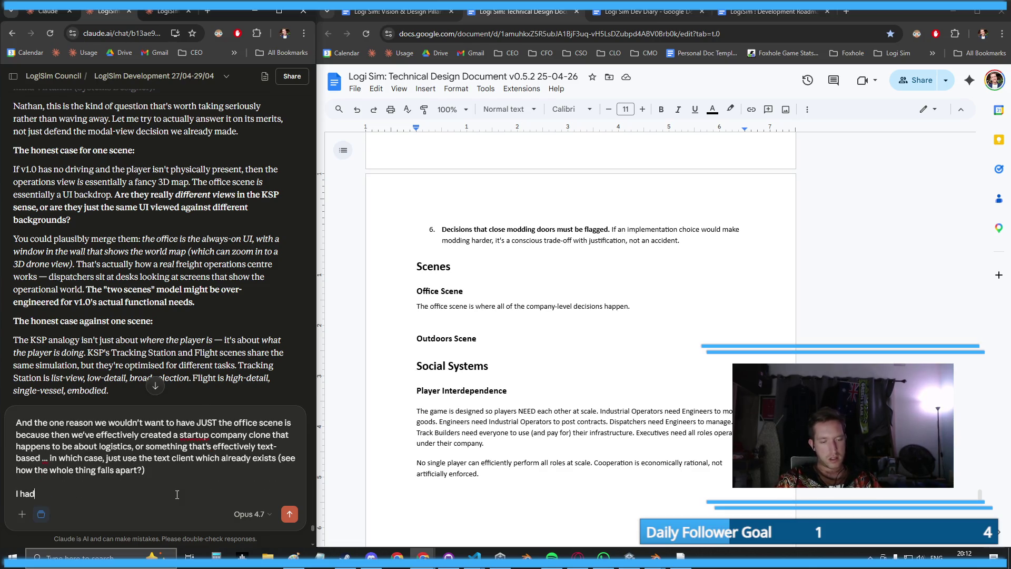
{"action": "type", "text": " thought about hav"}
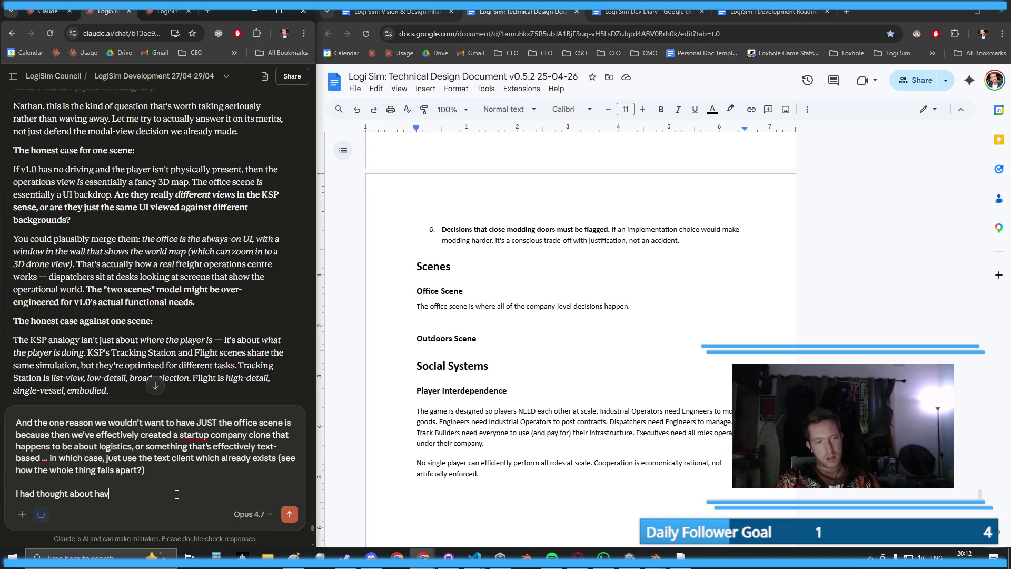
{"action": "type", "text": "ing the office be physically pre"}
{"action": "type", "text": "sent in the world"}
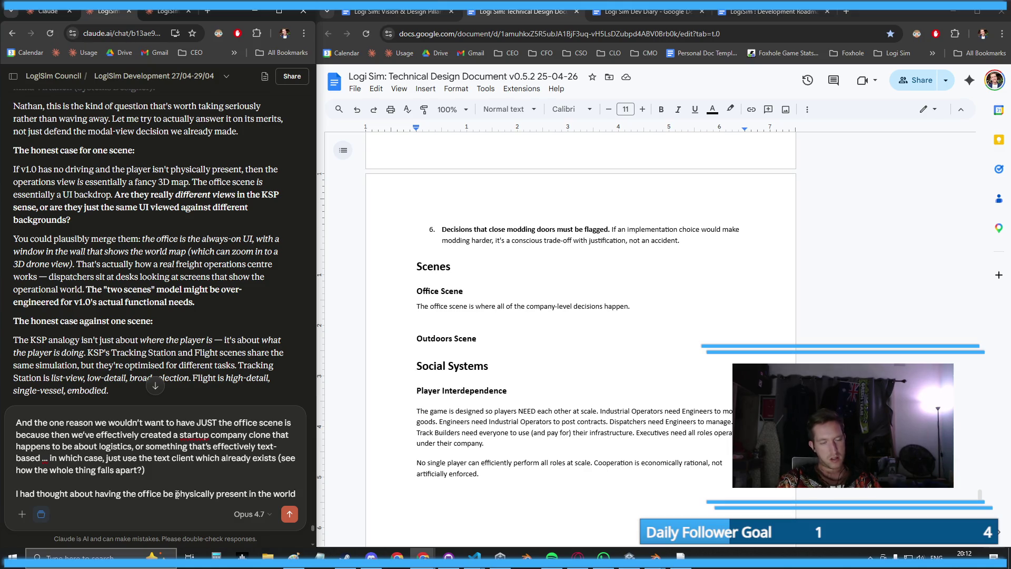
{"action": "type", "text": " and"}
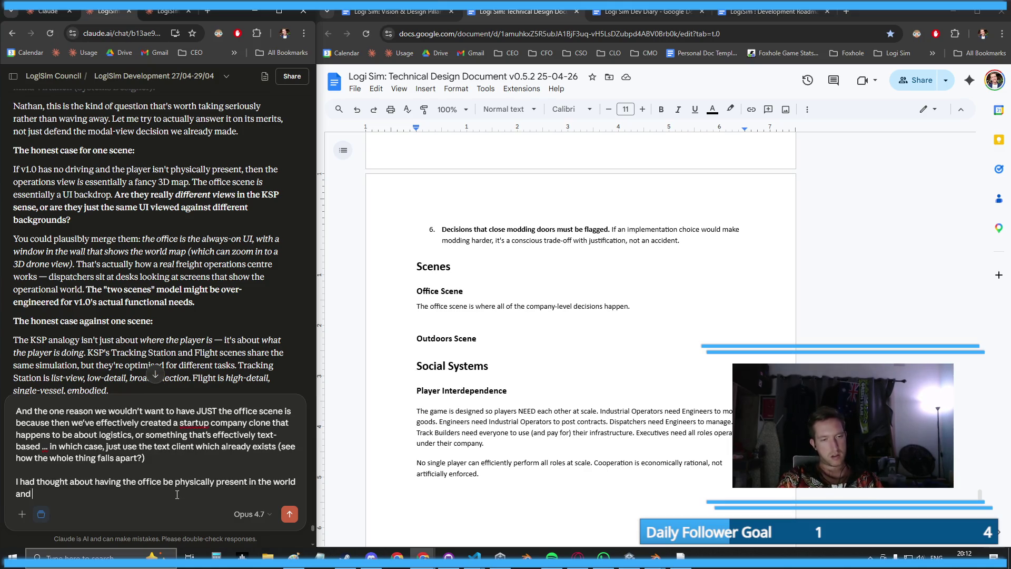
{"action": "type", "text": " let the player"}
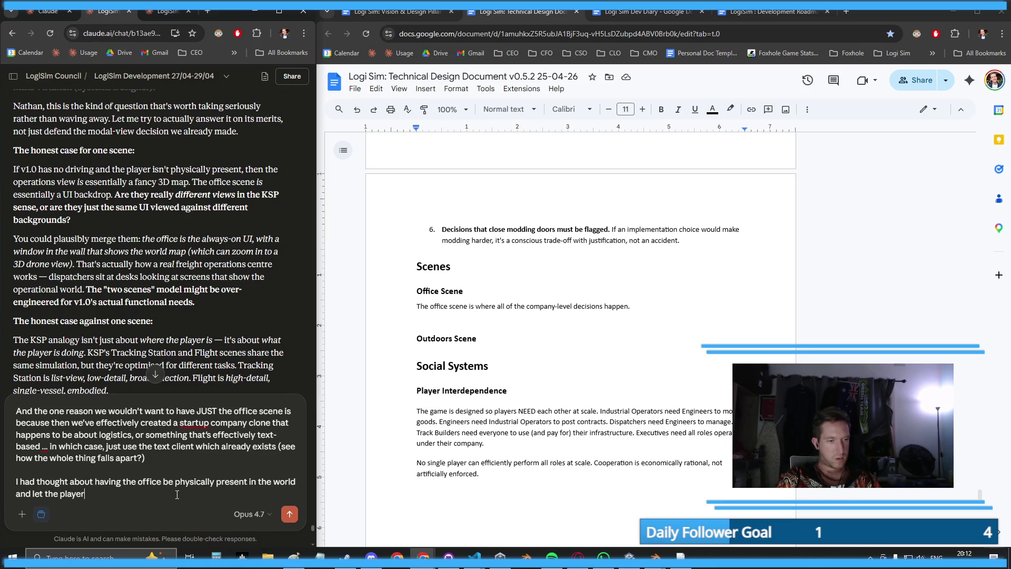
{"action": "type", "text": " walk up to the win"}
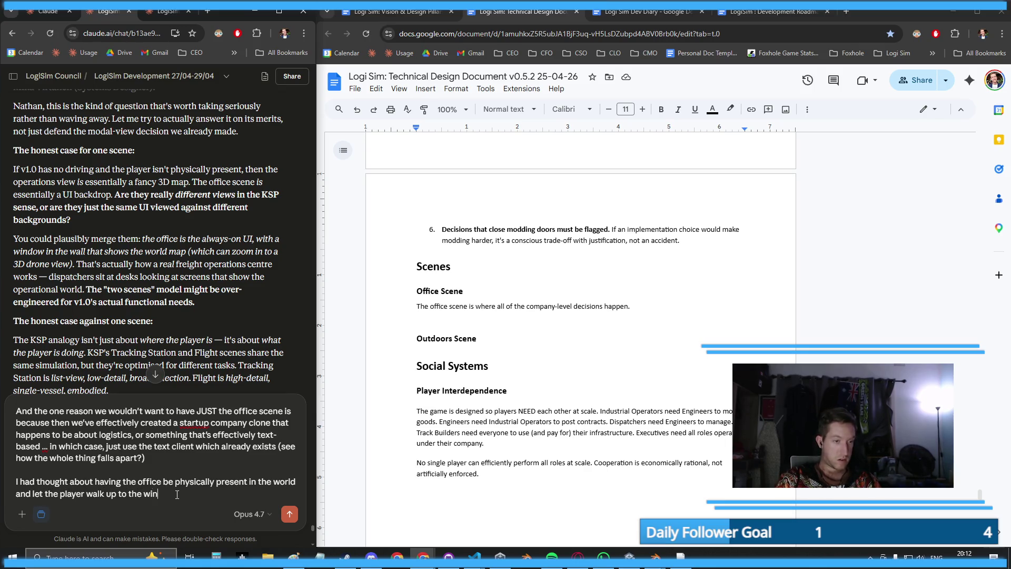
{"action": "type", "text": "dow and look out, a"}
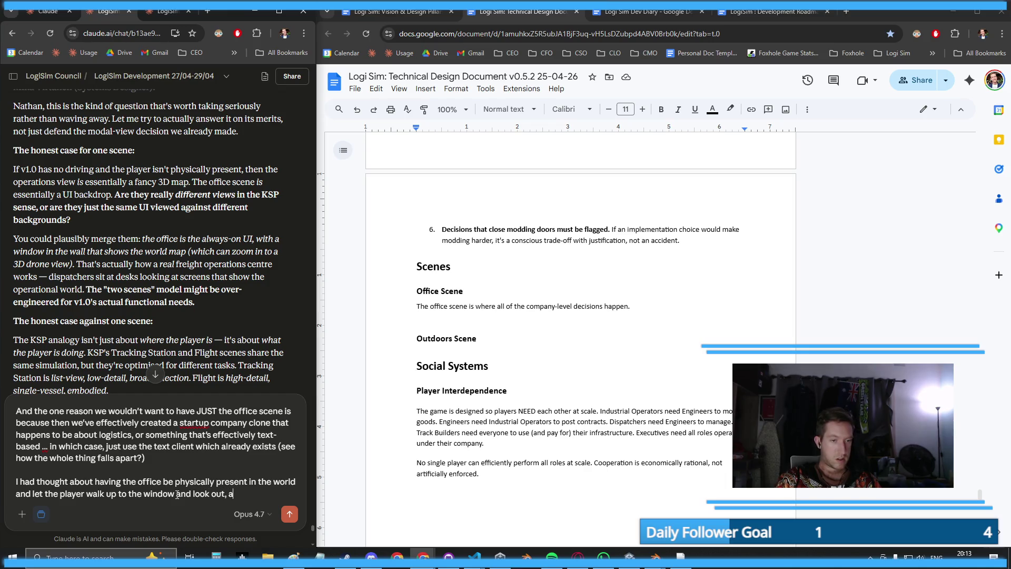
{"action": "type", "text": "nd actually see"}
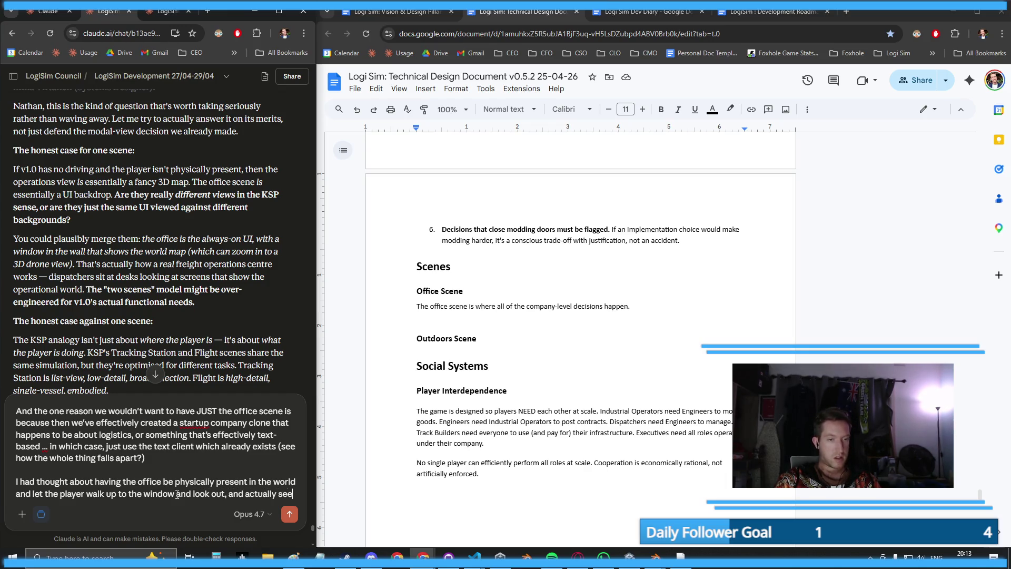
{"action": "type", "text": " the trucks moving ar"}
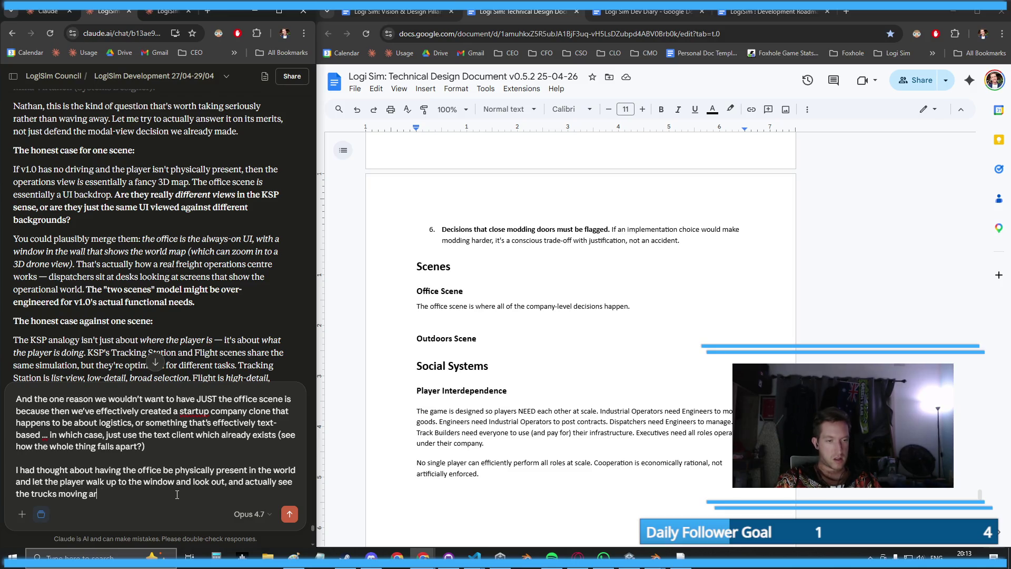
{"action": "type", "text": "ound. But"}
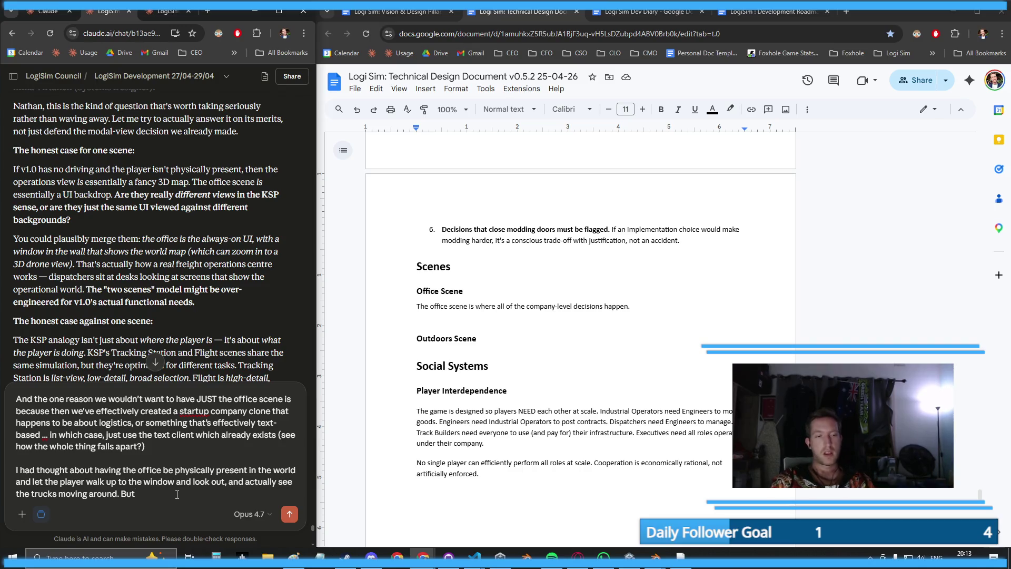
{"action": "key", "text": "BackSpace"}
{"action": "key", "text": "BackSpace"}
{"action": "key", "text": "BackSpace"}
{"action": "key", "text": "BackSpace"}
{"action": "key", "text": "BackSpace"}
{"action": "type", "text": ", b"}
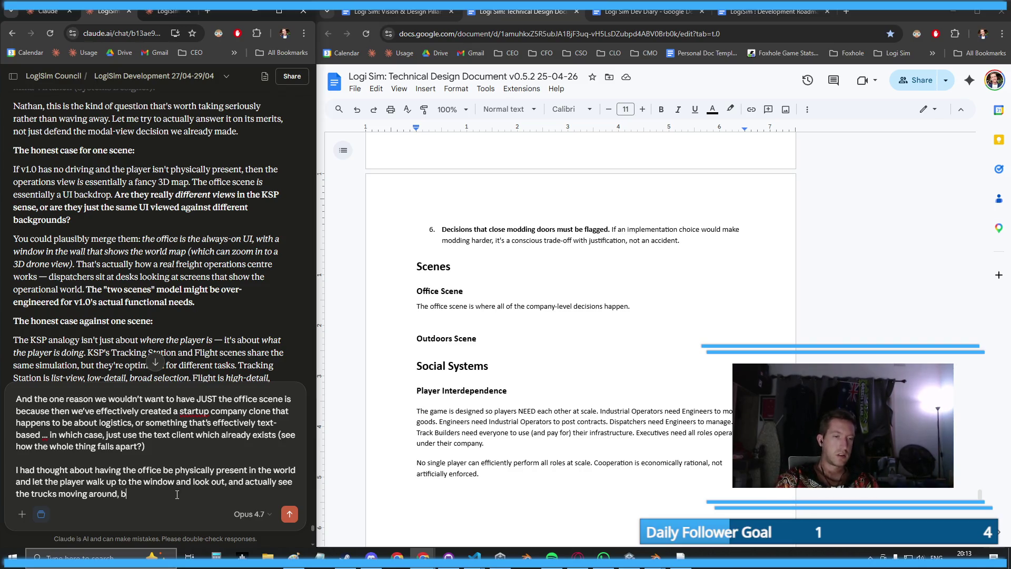
{"action": "type", "text": "ut decided that"}
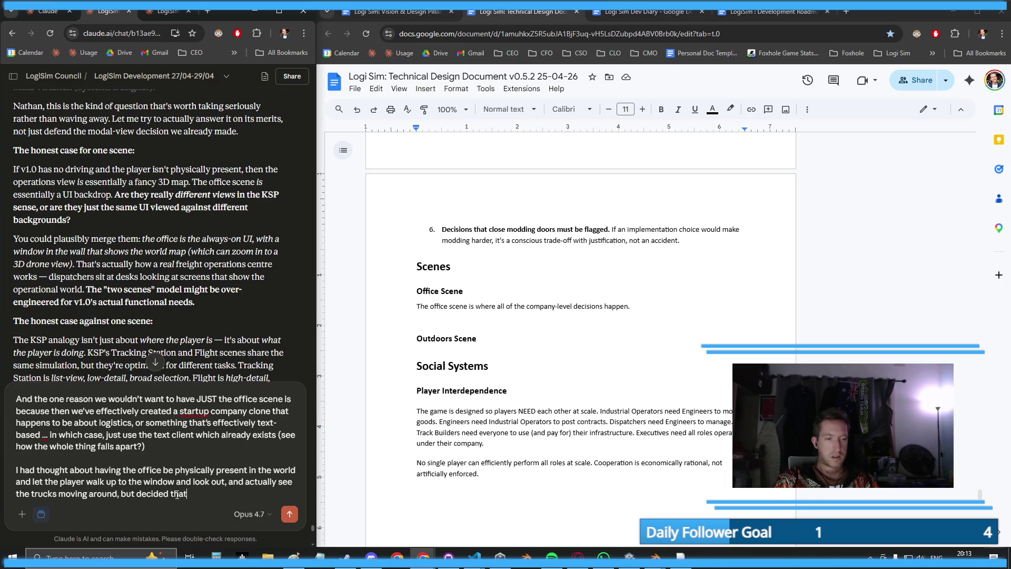
{"action": "type", "text": " the two-scene "}
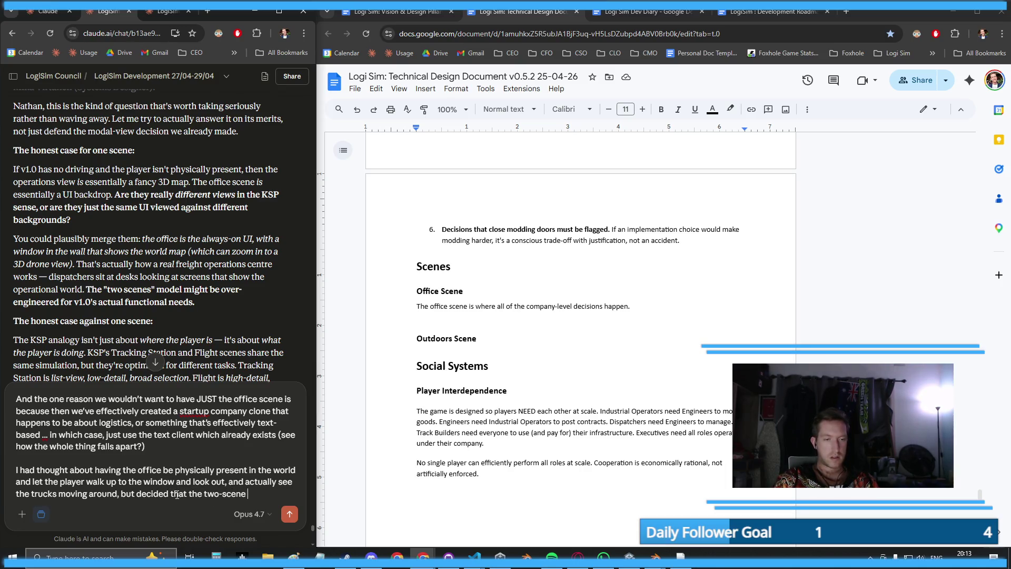
{"action": "type", "text": "separation"}
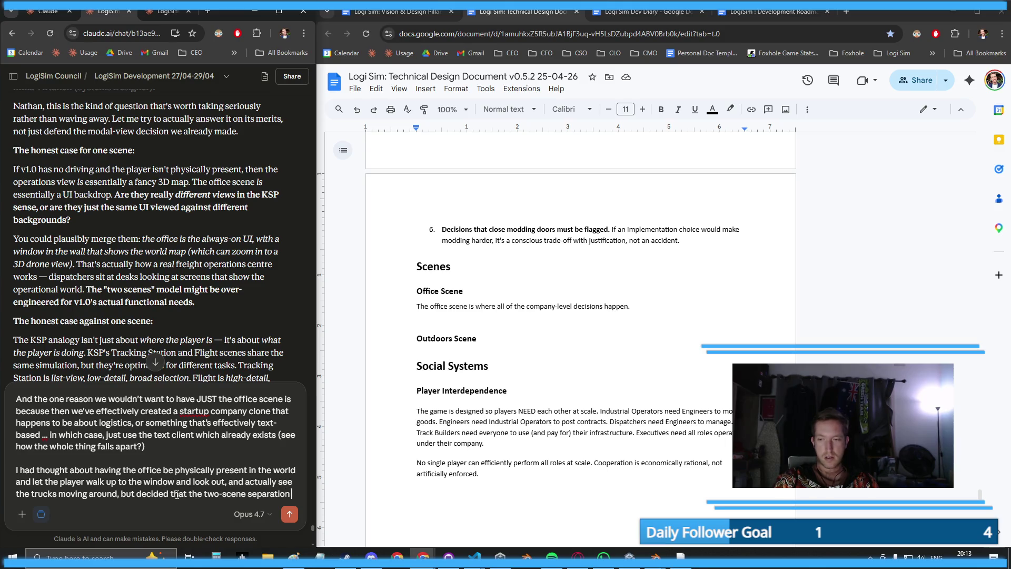
{"action": "type", "text": " was cleaner"}
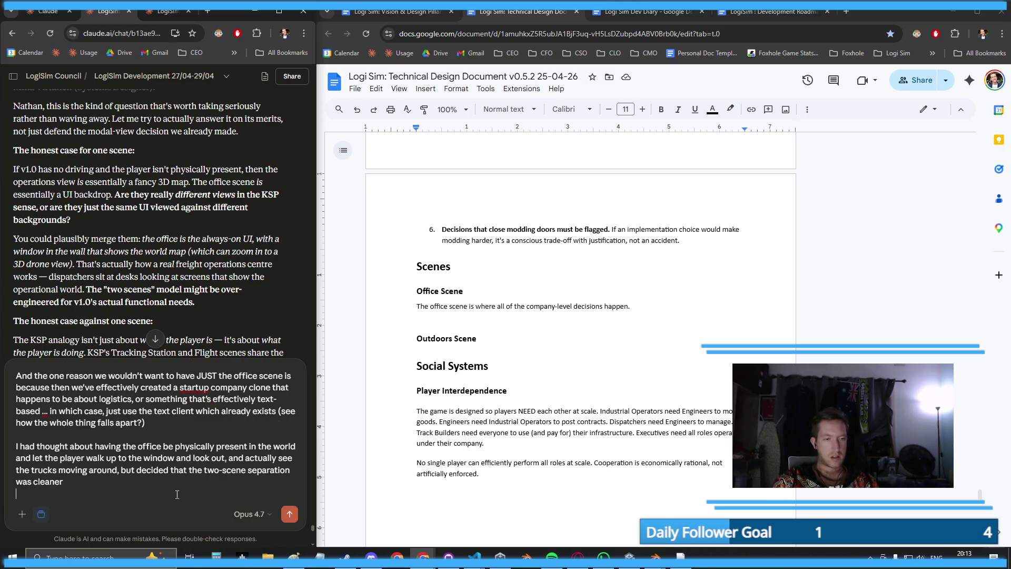
- Send the drafted reply about the two-scene separation to Claude
{"action": "left_click", "coordinate": [293, 516]}
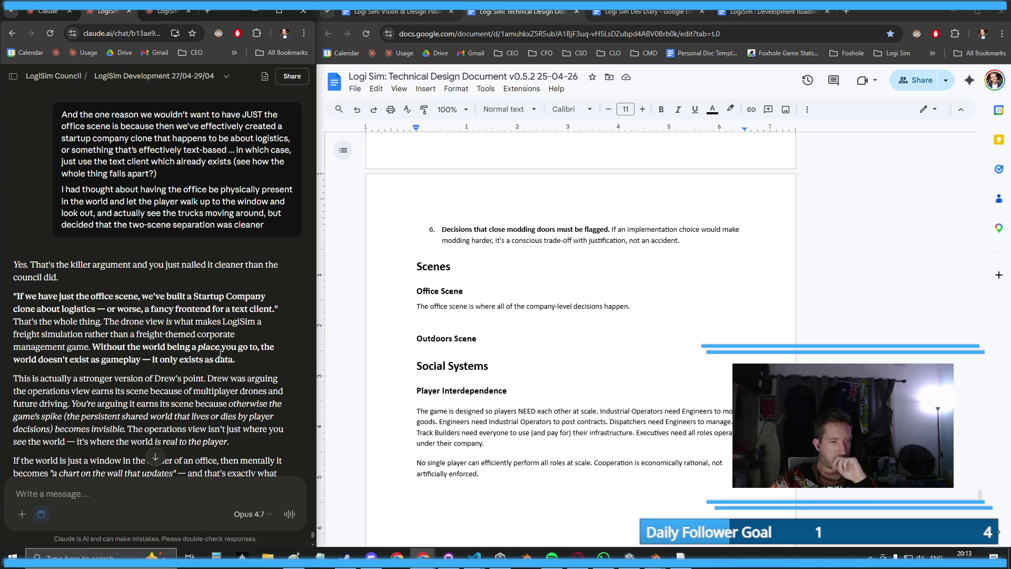
{"action": "scroll", "coordinate": [216, 350], "scroll_direction": "down", "scroll_amount": 2}
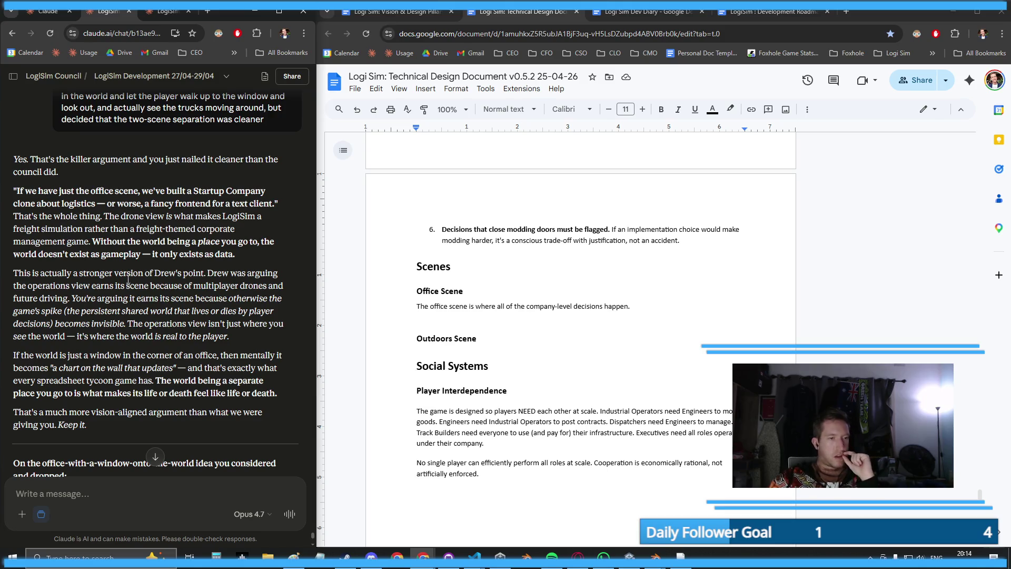
{"action": "scroll", "coordinate": [128, 280], "scroll_direction": "down", "scroll_amount": 4}
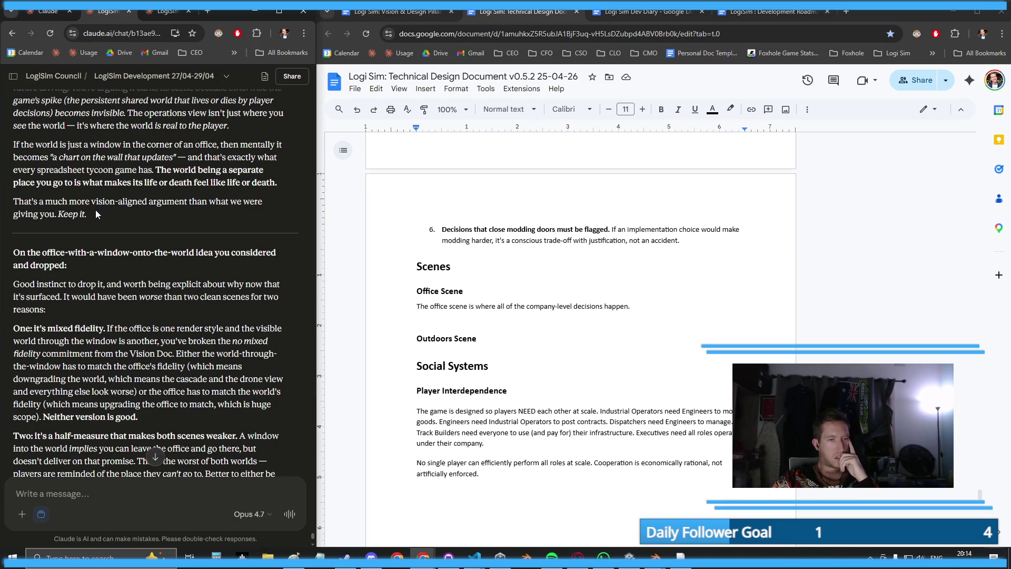
{"action": "scroll", "coordinate": [114, 229], "scroll_direction": "down", "scroll_amount": 2}
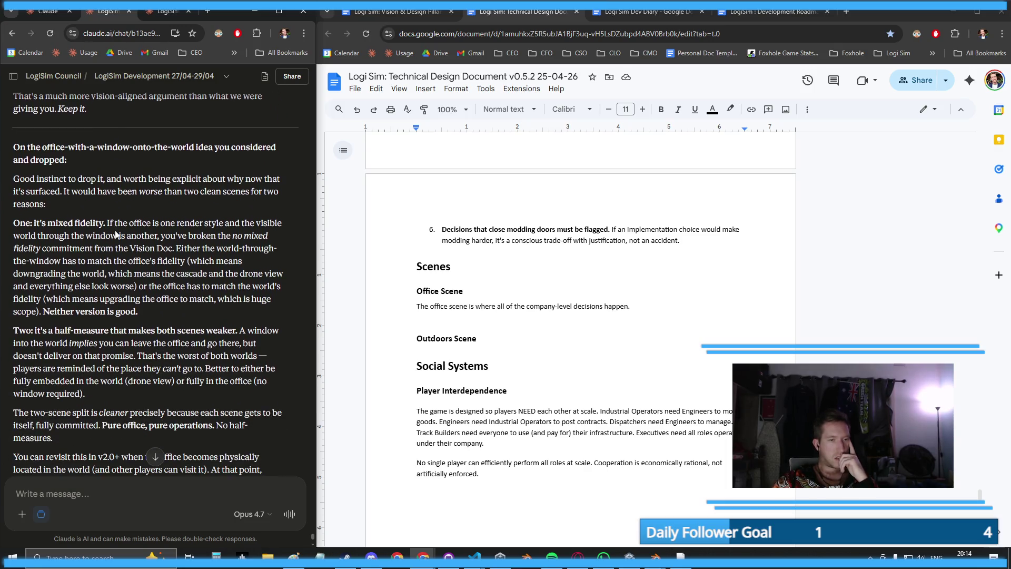
{"action": "scroll", "coordinate": [125, 233], "scroll_direction": "down", "scroll_amount": 3}
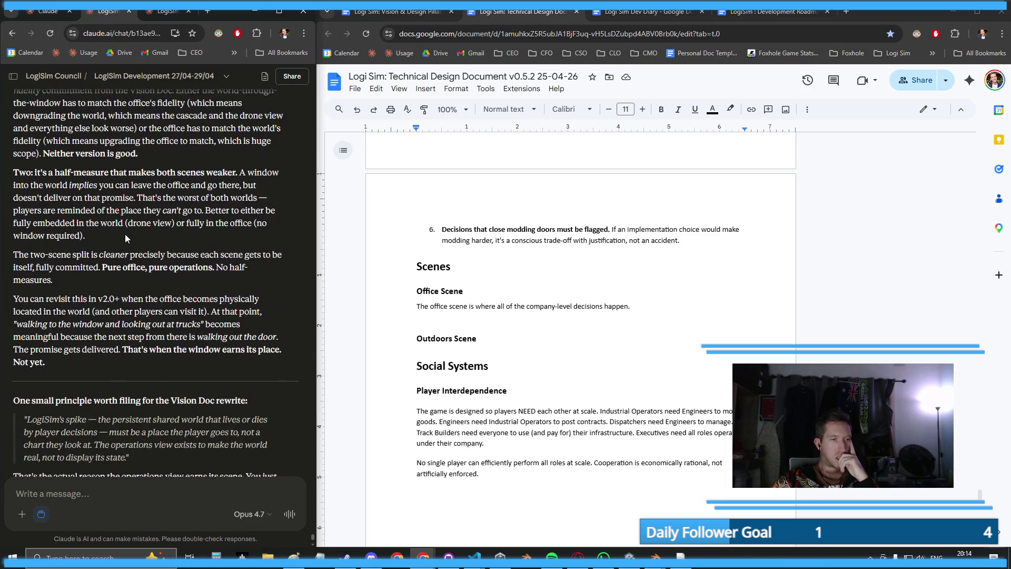
{"action": "scroll", "coordinate": [123, 236], "scroll_direction": "down", "scroll_amount": 2}
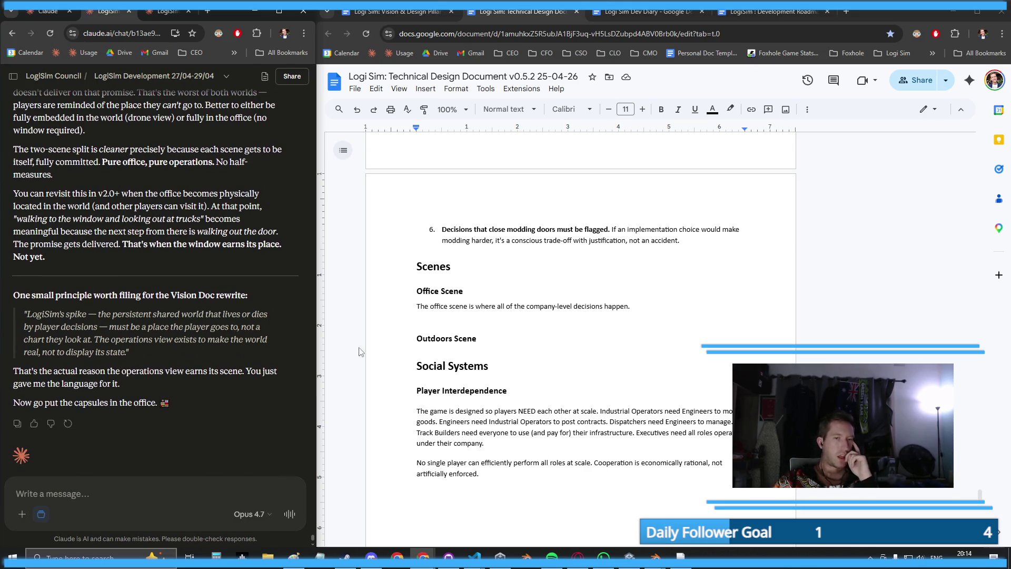
{"action": "left_click", "coordinate": [656, 305]}
{"action": "left_click", "coordinate": [674, 308]}
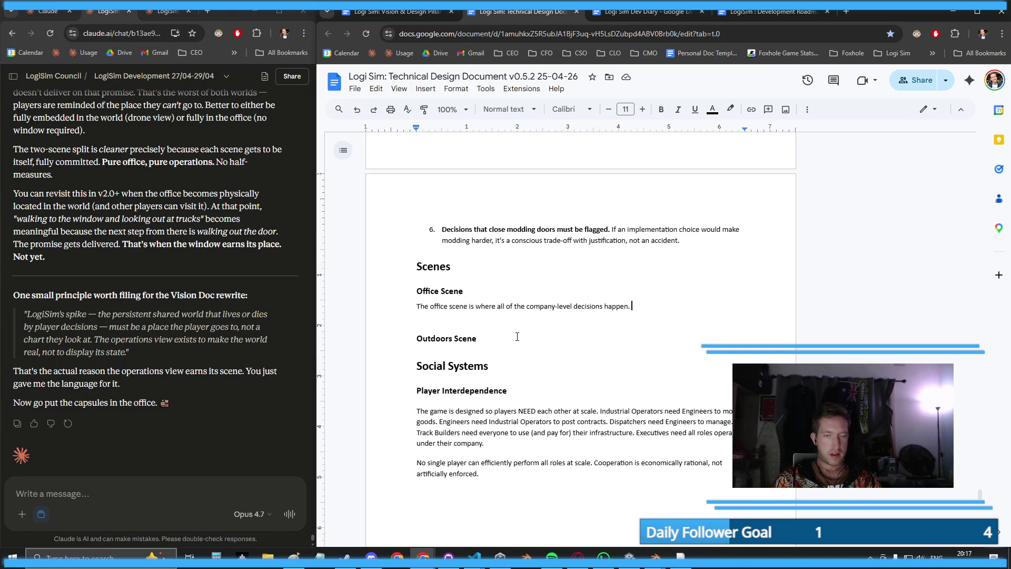
- Add that the player's desk sits where company employees work, visibly moving around
{"action": "type", "text": "The player "}
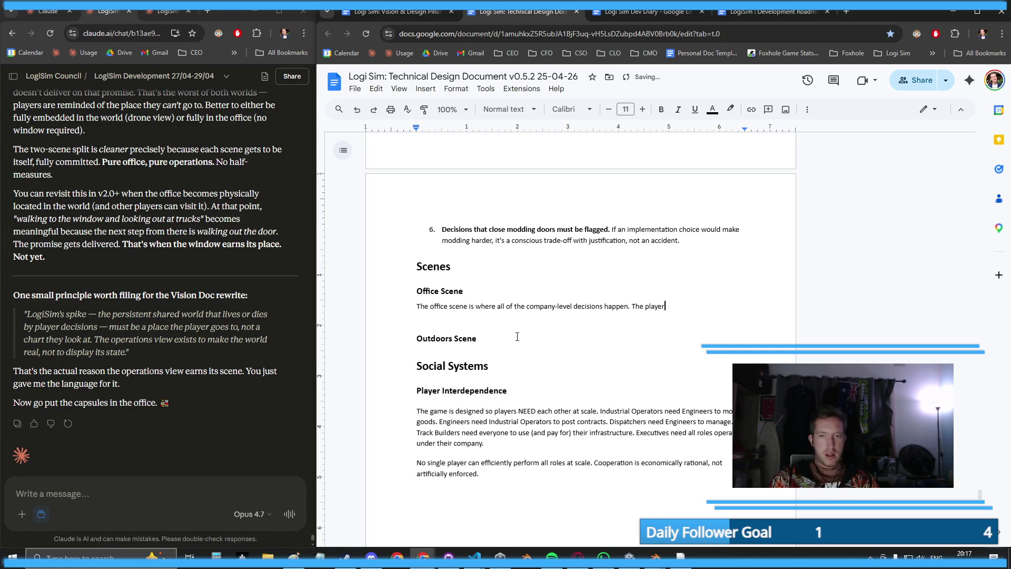
{"action": "type", "text": "has t"}
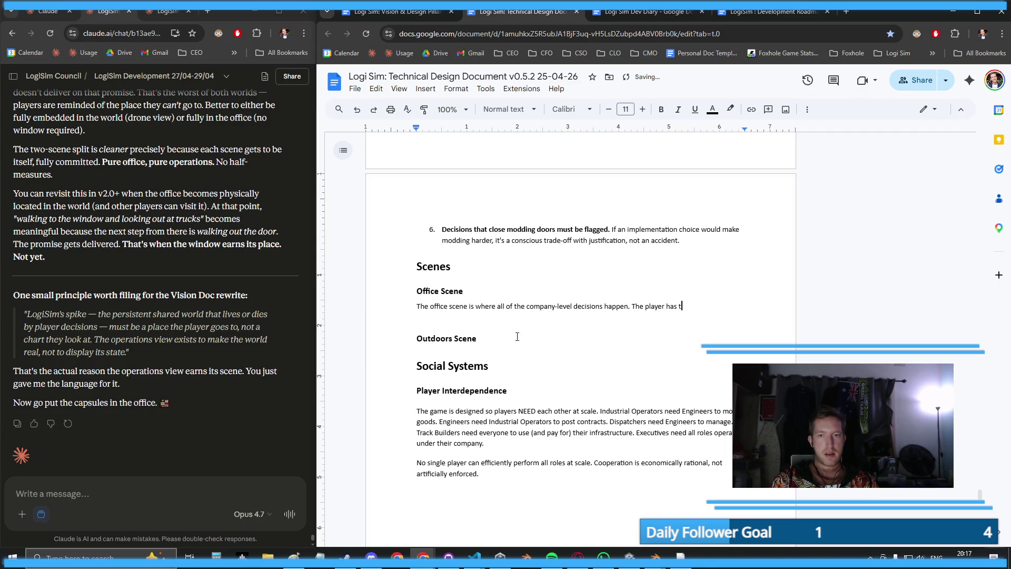
{"action": "type", "text": "heir own desk in the offi"}
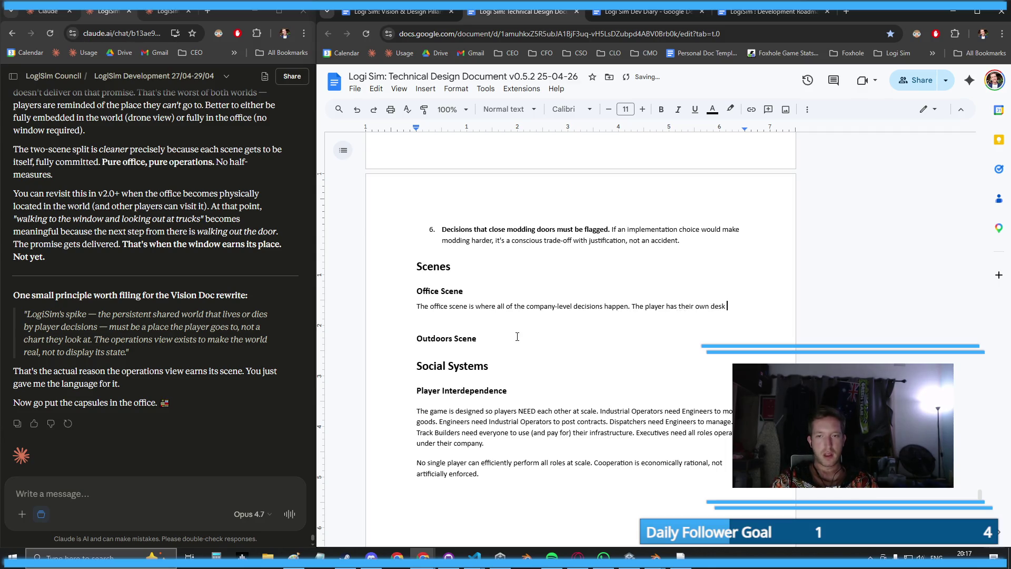
{"action": "key", "text": "BackSpace"}
{"action": "key", "text": "BackSpace"}
{"action": "key", "text": "BackSpace"}
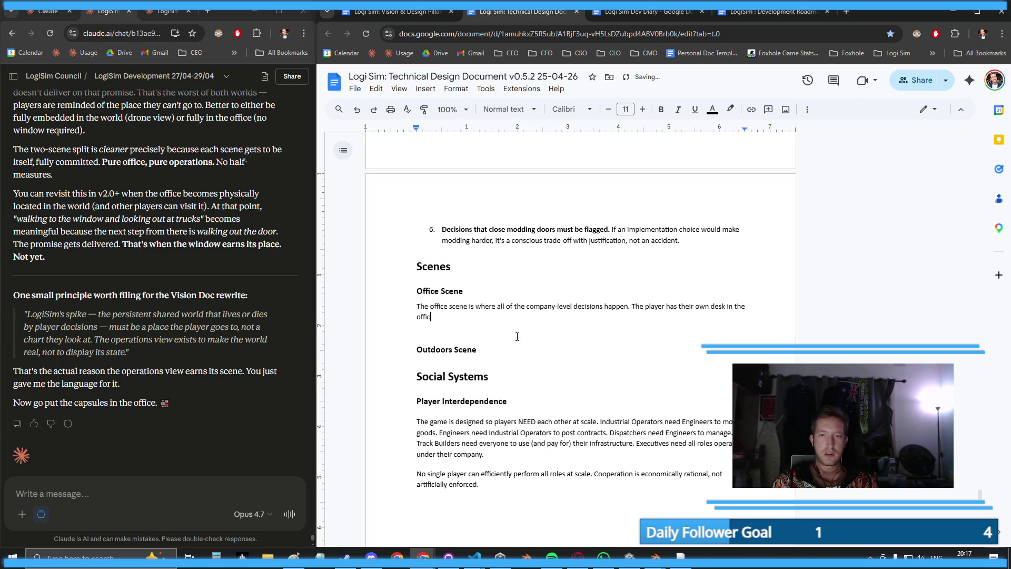
{"action": "type", "text": "same office where "}
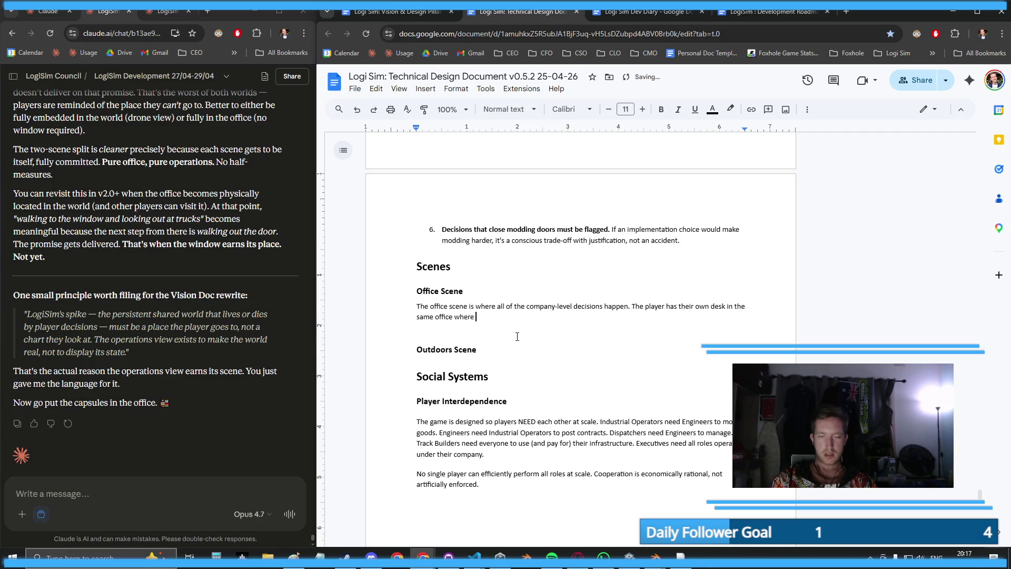
{"action": "type", "text": "all"}
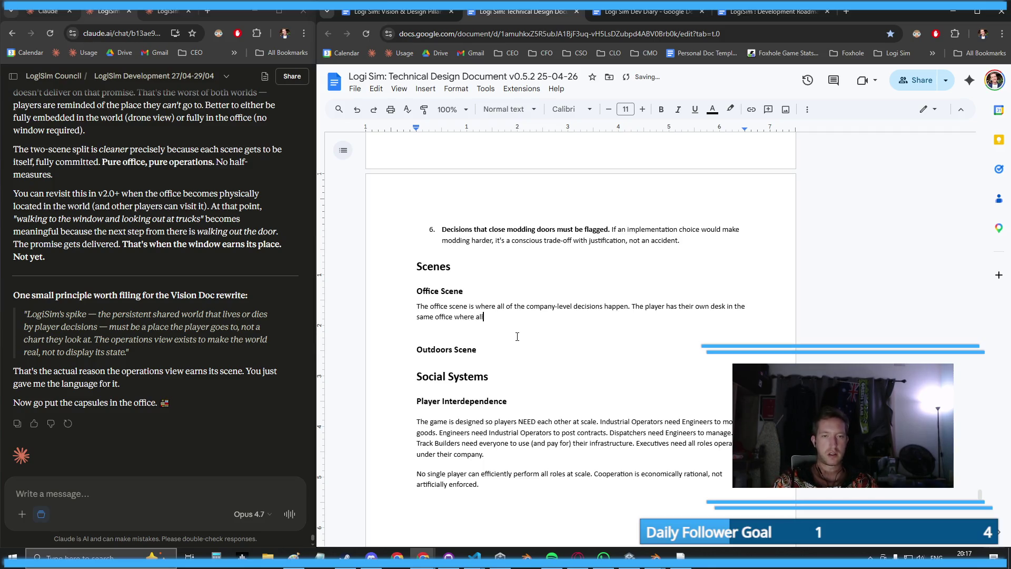
{"action": "type", "text": " of the other "}
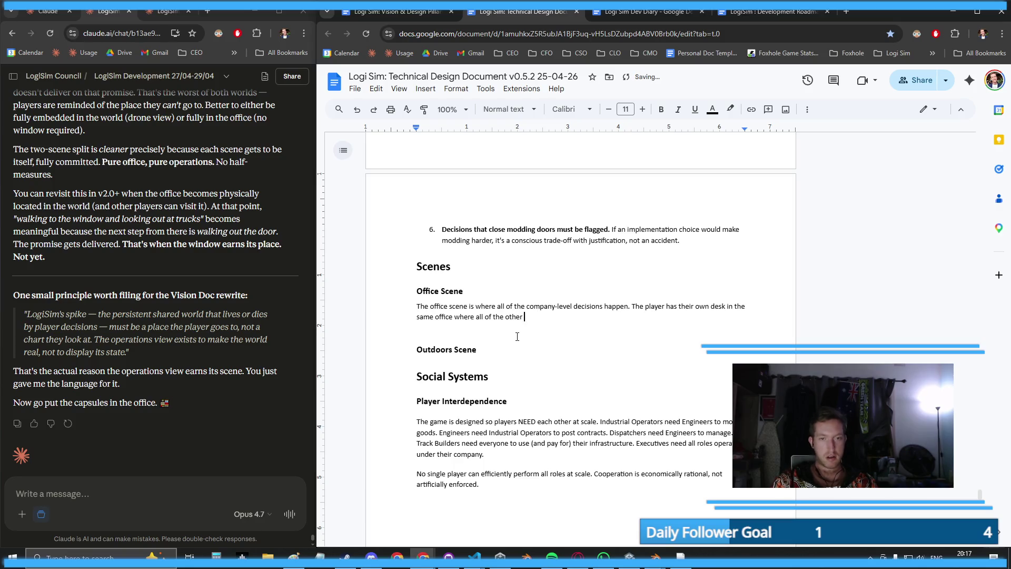
{"action": "type", "text": "workers in the comp"}
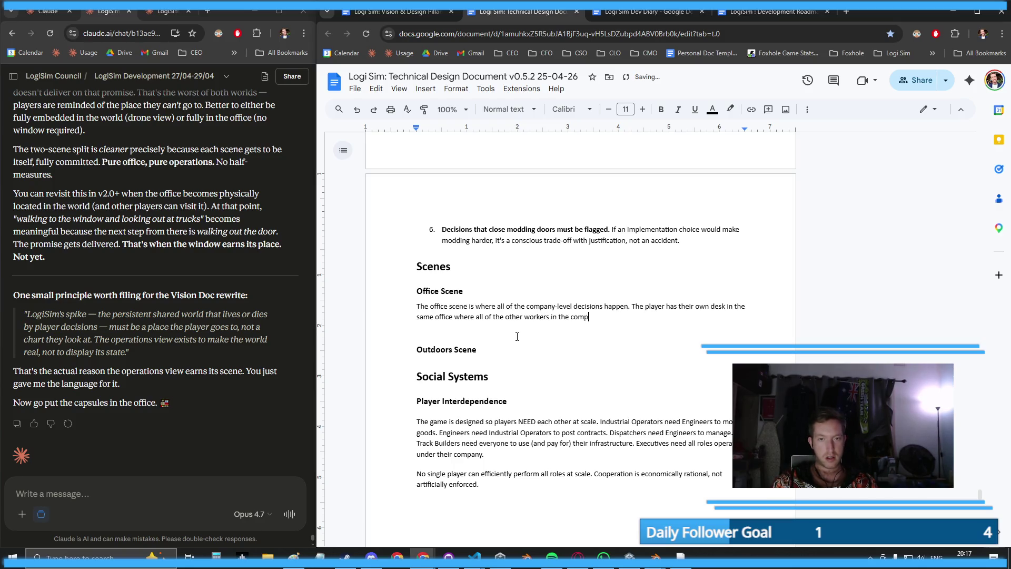
{"action": "type", "text": "any"}
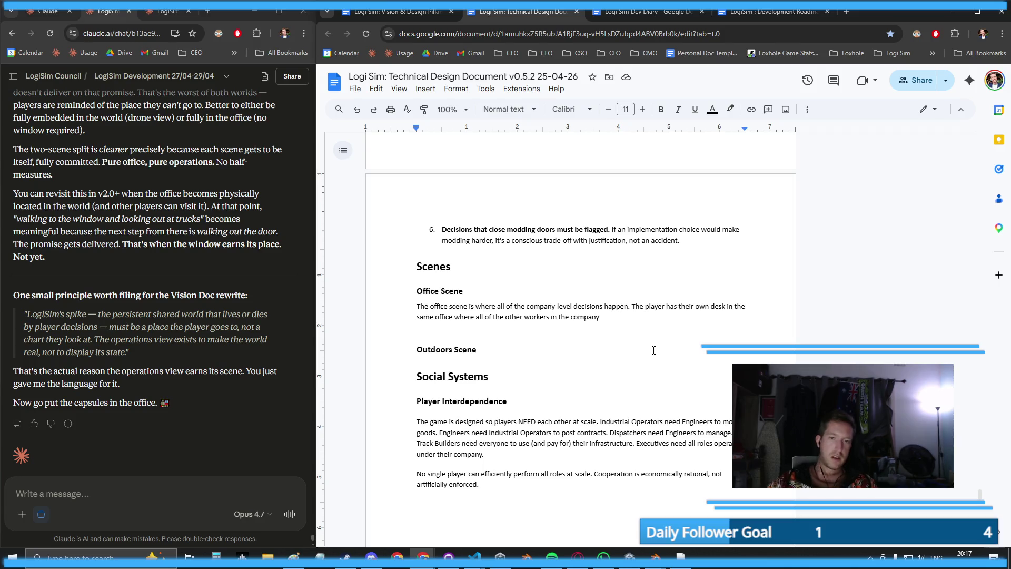
{"action": "double_click", "coordinate": [541, 319]}
{"action": "key", "text": "BackSpace"}
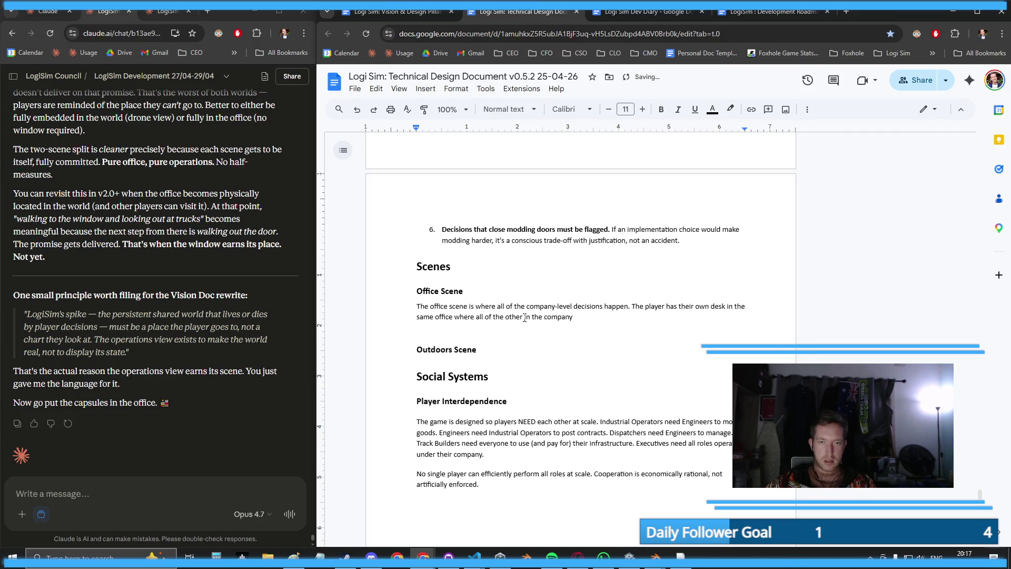
{"action": "left_click_drag", "start_coordinate": [524, 318], "coordinate": [586, 321]}
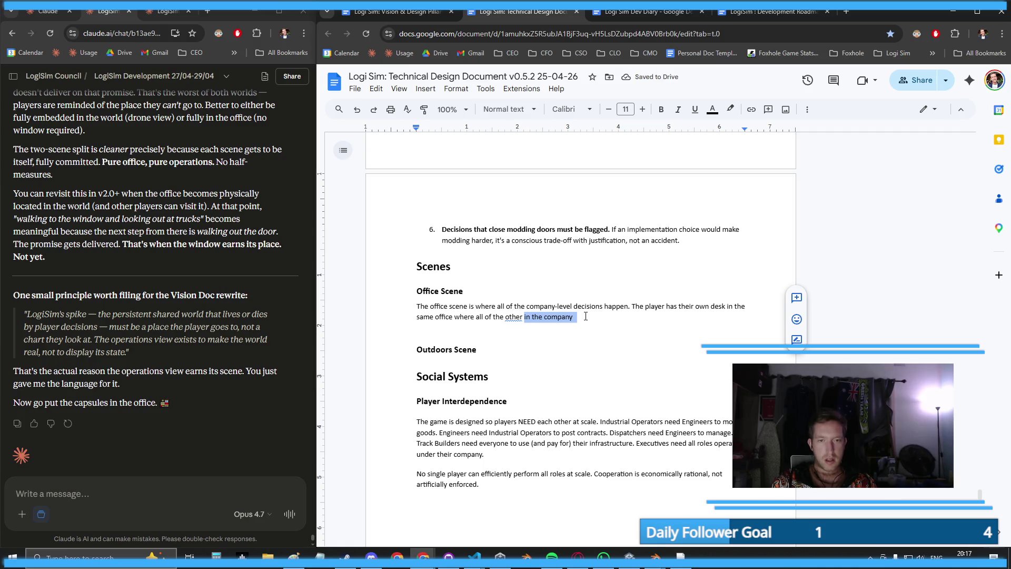
{"action": "type", "text": "company "}
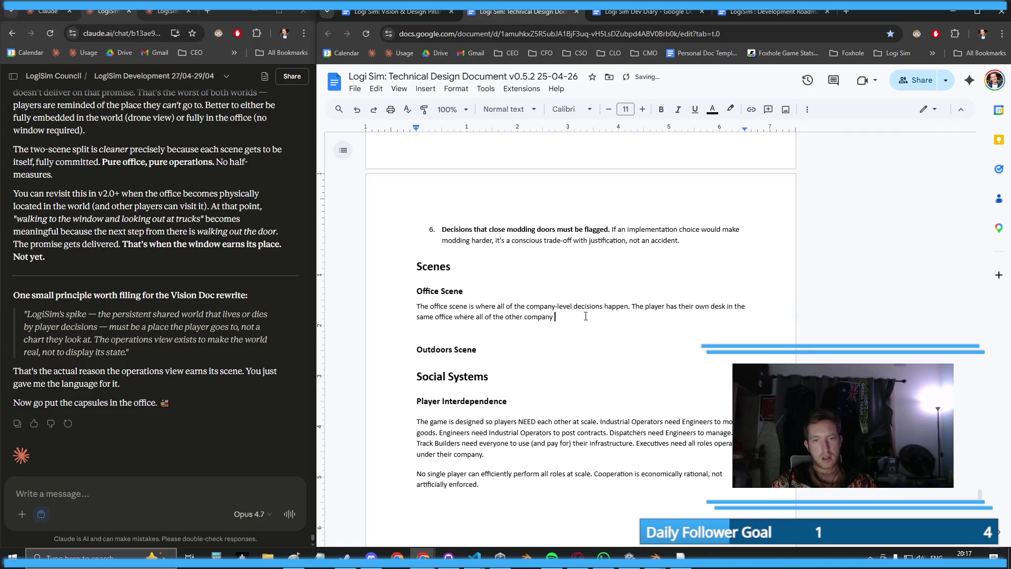
{"action": "type", "text": "employees work"}
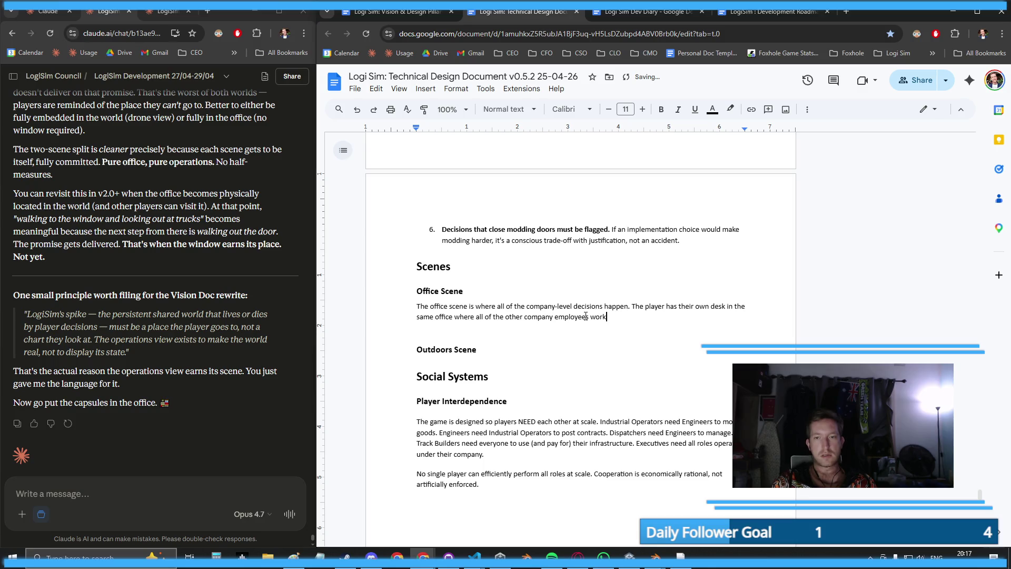
{"action": "type", "text": ", and can see them"}
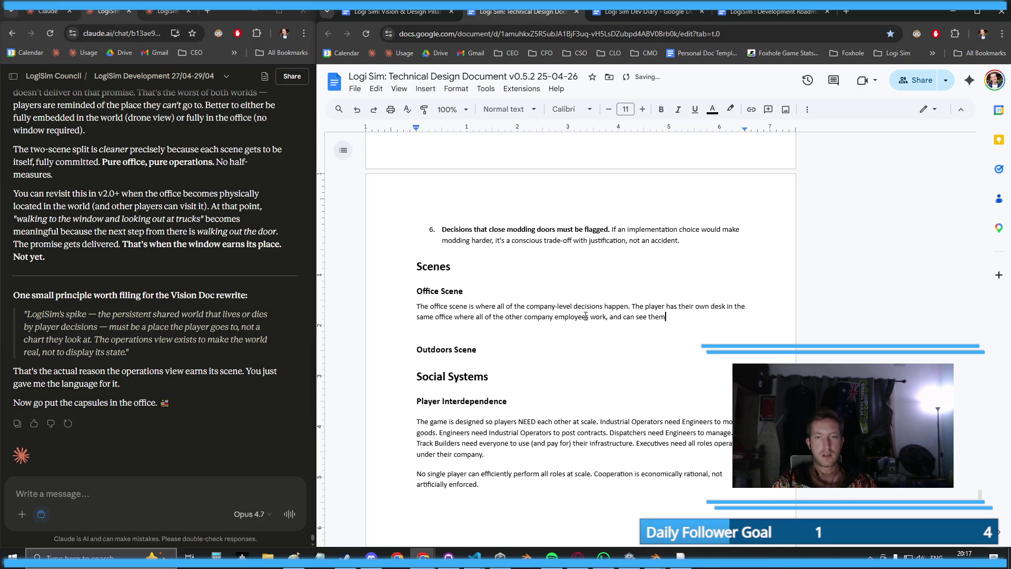
{"action": "type", "text": " moving around."}
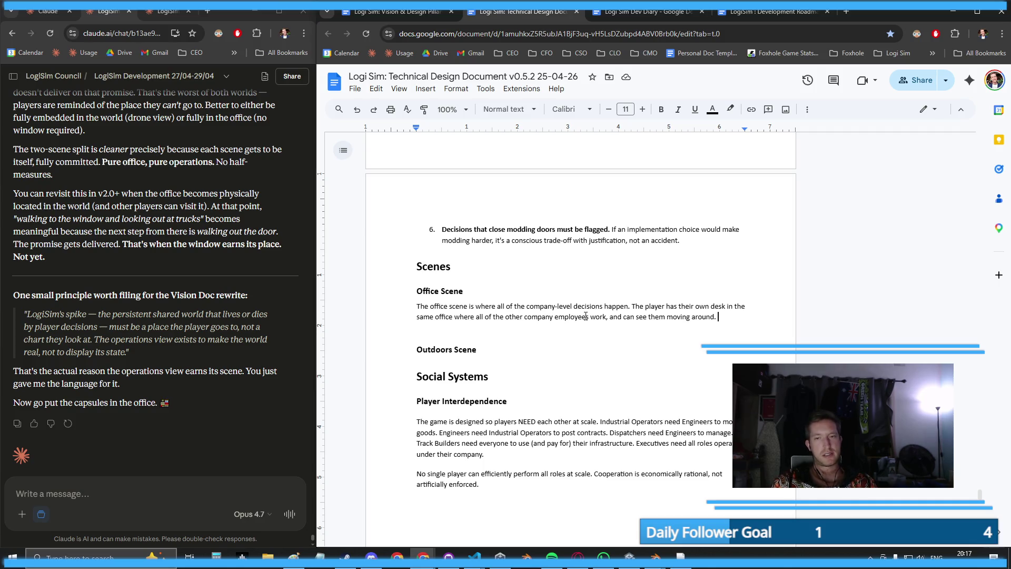
- Describe the Startup Company-like isometric feel and managing manager-level company functions from one place
{"action": "type", "text": "The"}
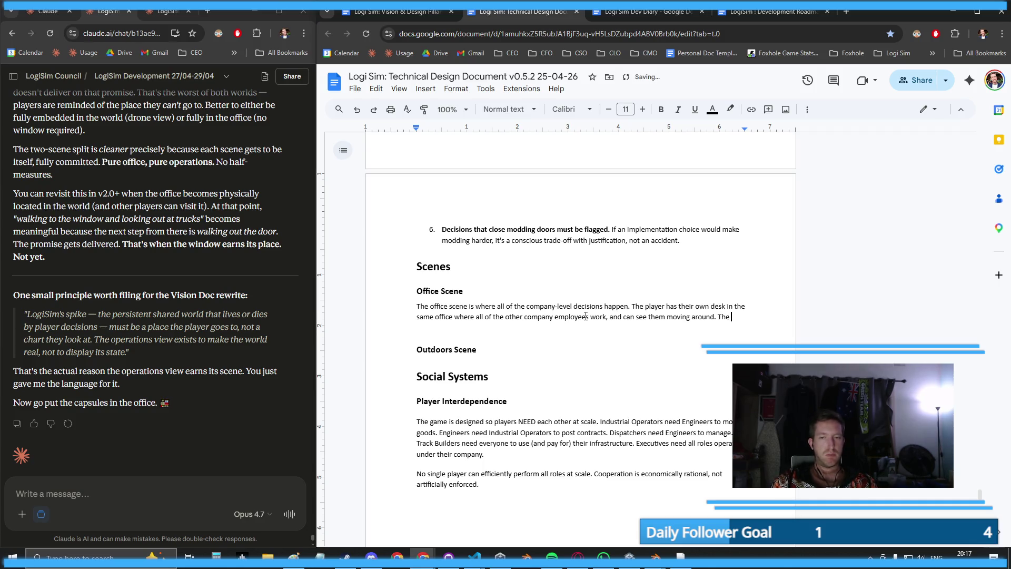
{"action": "type", "text": " overall fe"}
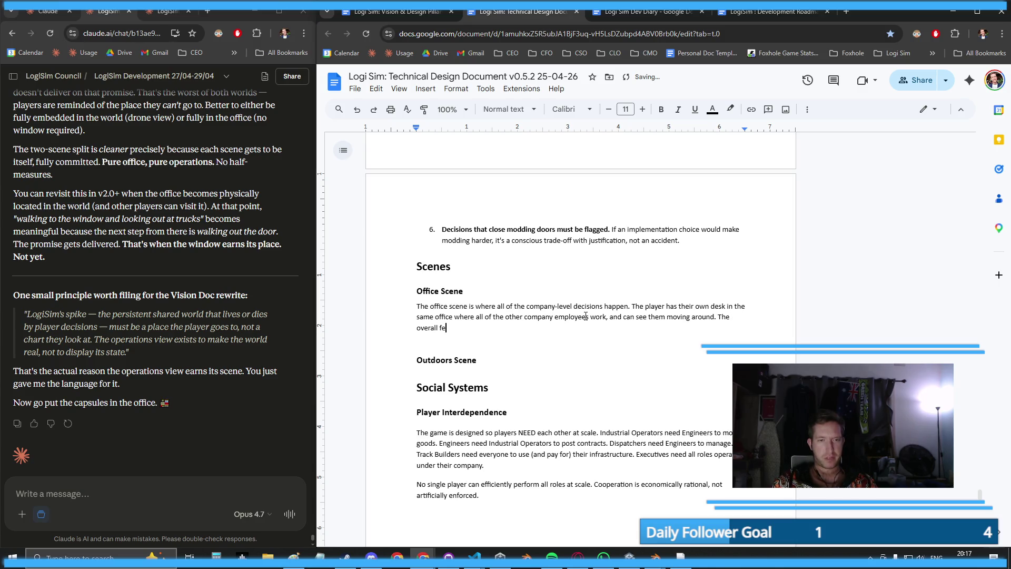
{"action": "type", "text": "el of this scene i"}
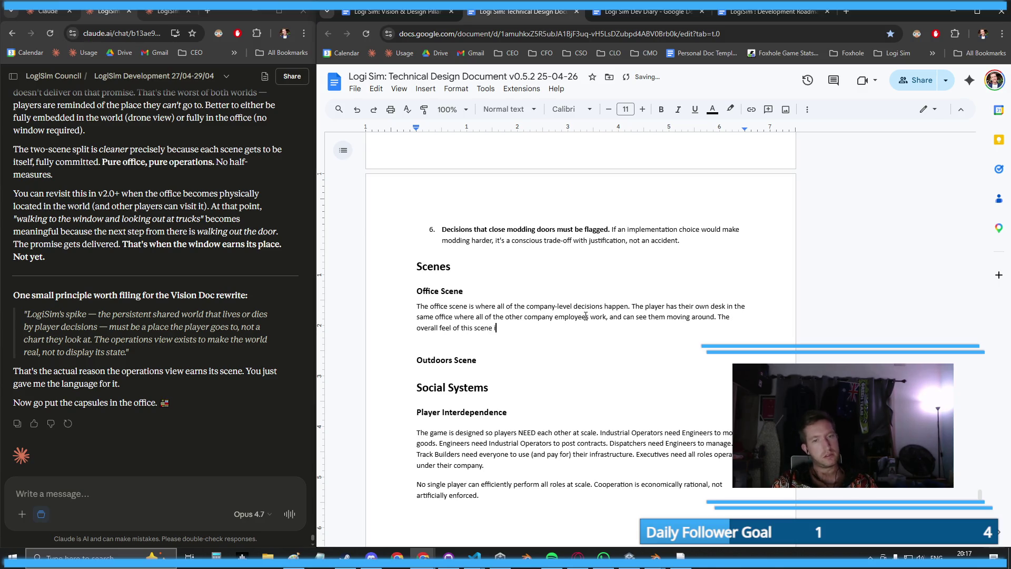
{"action": "type", "text": "s much like S"}
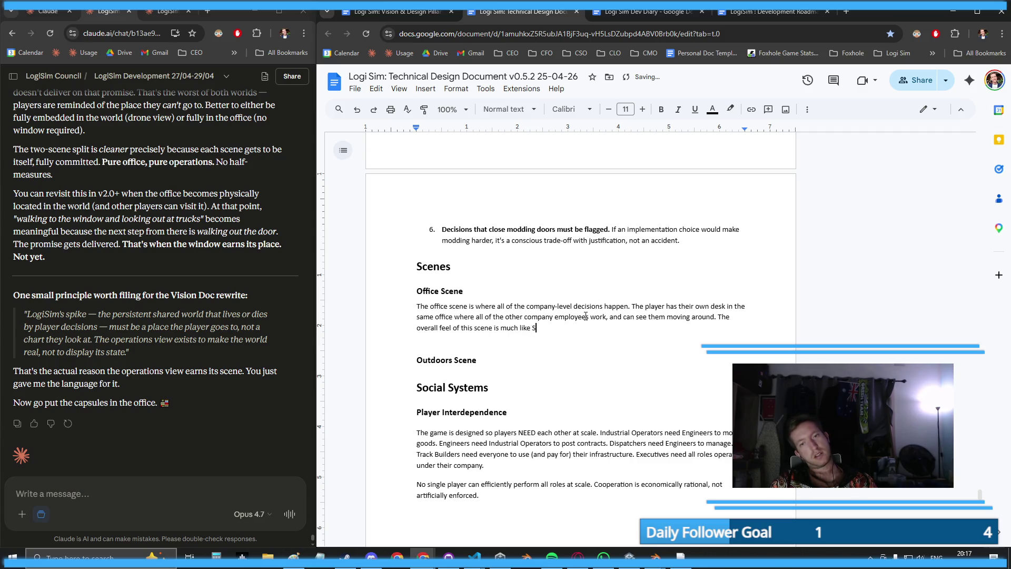
{"action": "type", "text": "tartup Company"}
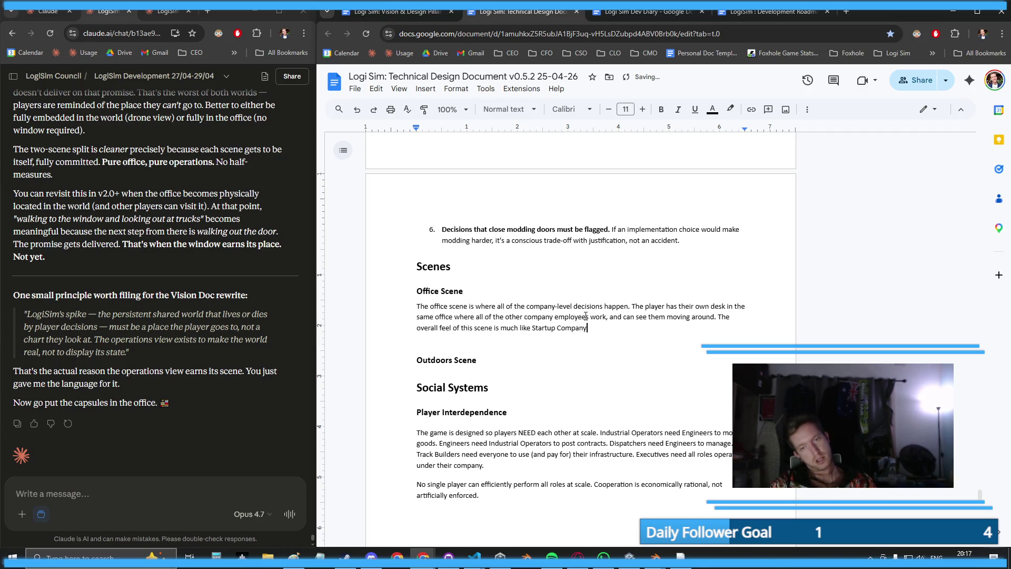
{"action": "type", "text": " with an isometric-l"}
{"action": "type", "text": "ike"}
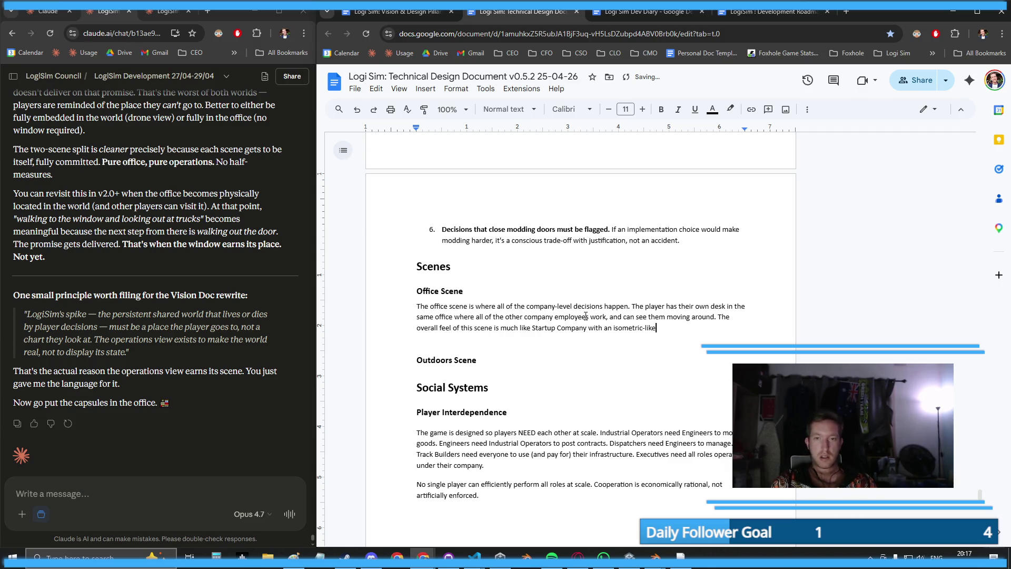
{"action": "type", "text": " cameraangle"}
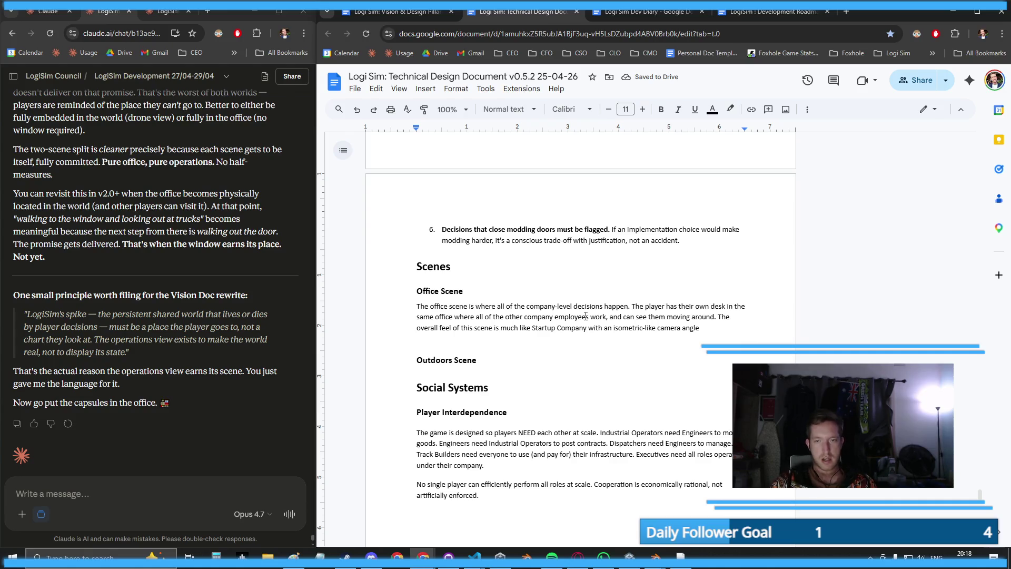
{"action": "type", "text": ", "}
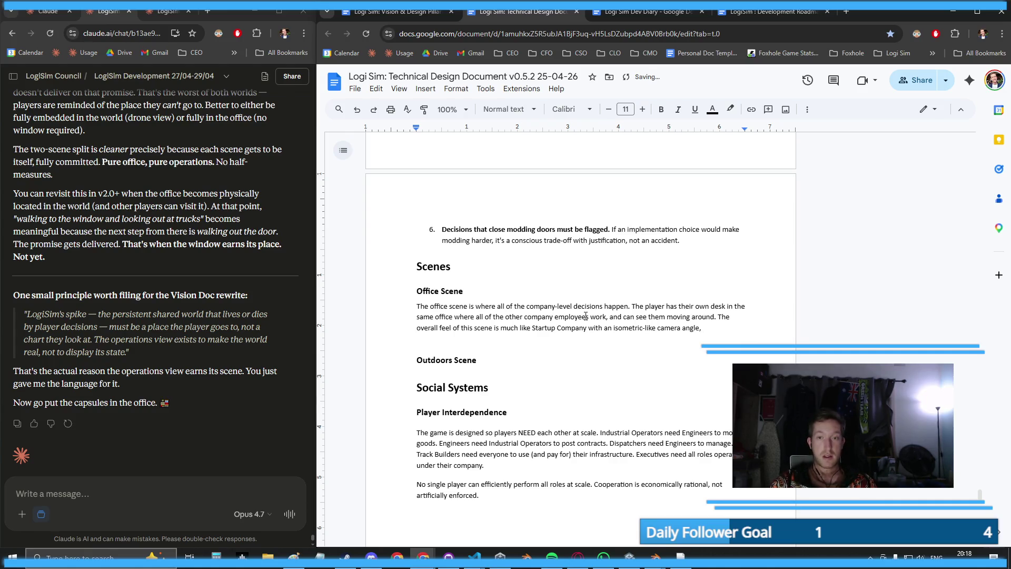
{"action": "type", "text": "and like "}
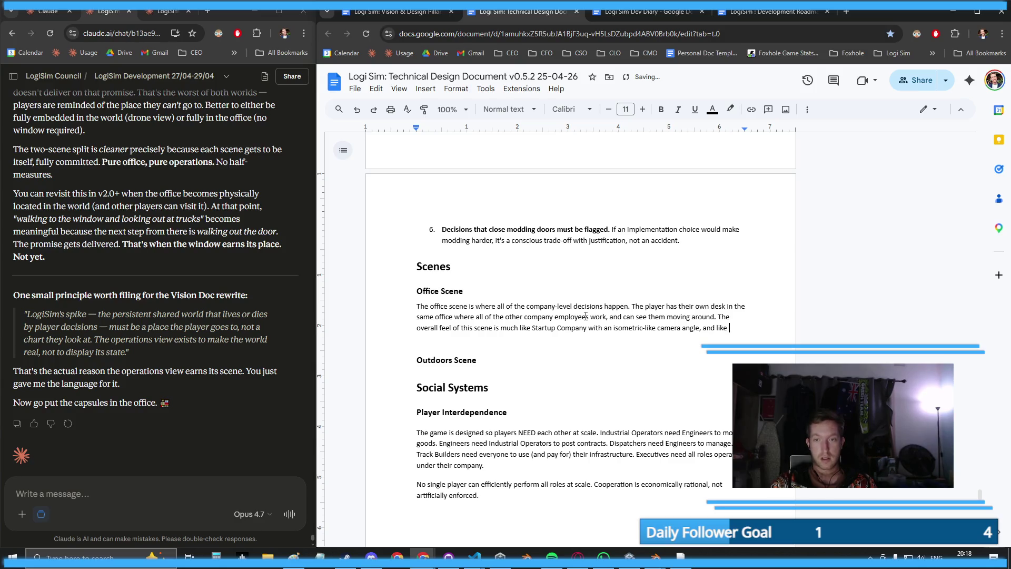
{"action": "type", "text": "Startup Co"}
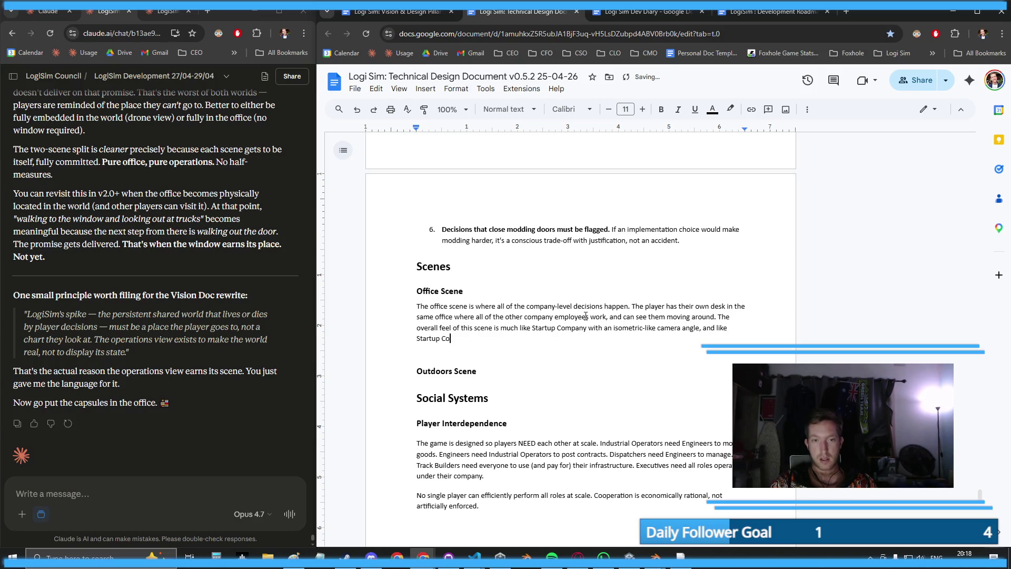
{"action": "type", "text": "mpany "}
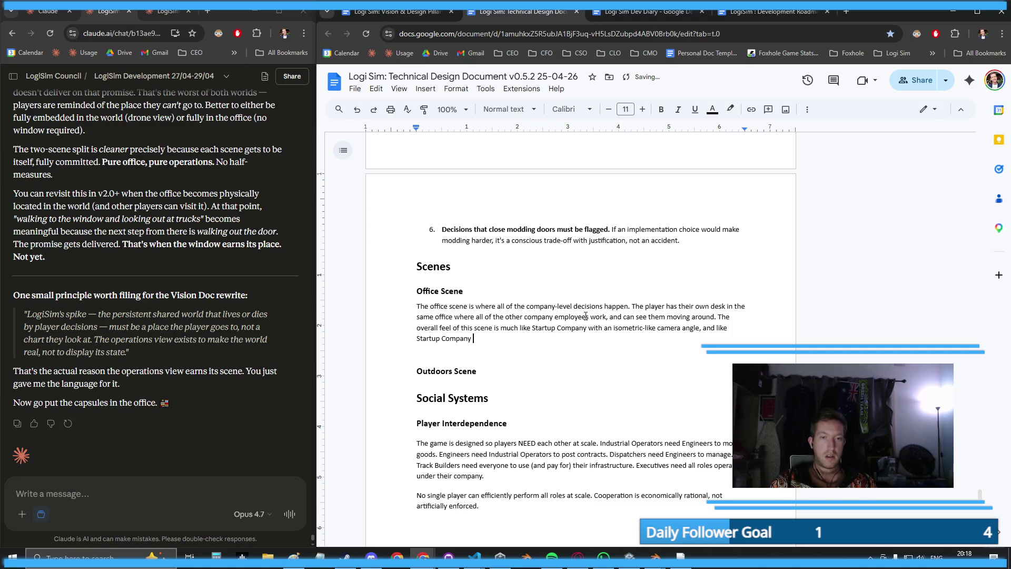
{"action": "type", "text": ", the player is abl"}
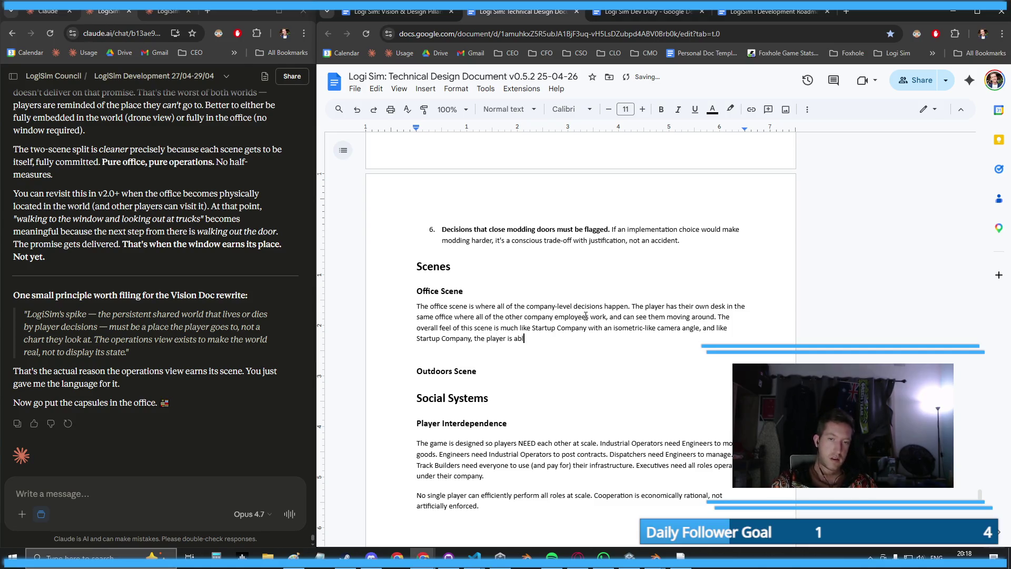
{"action": "type", "text": "e to perform all "}
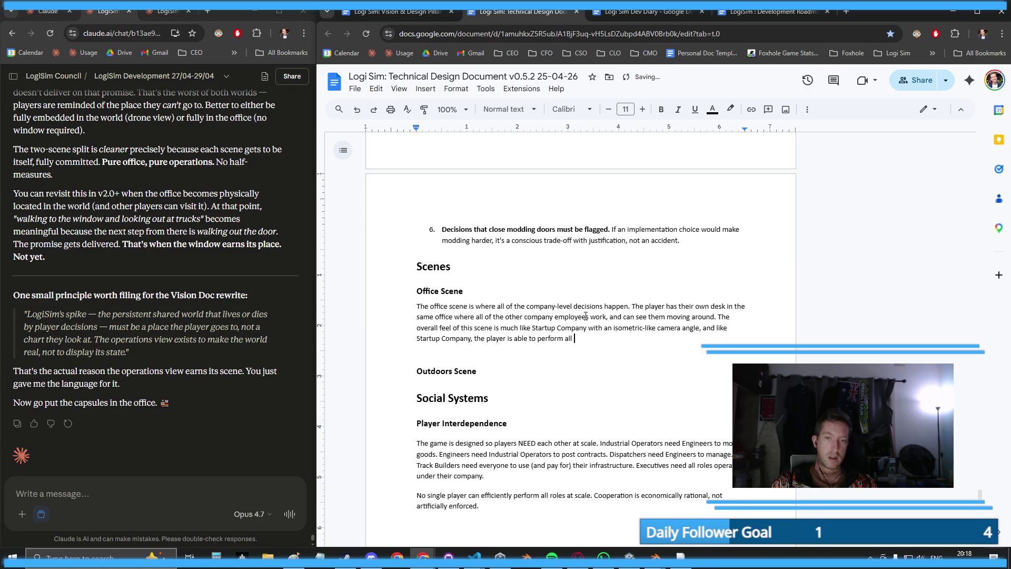
{"action": "type", "text": "managerial-"}
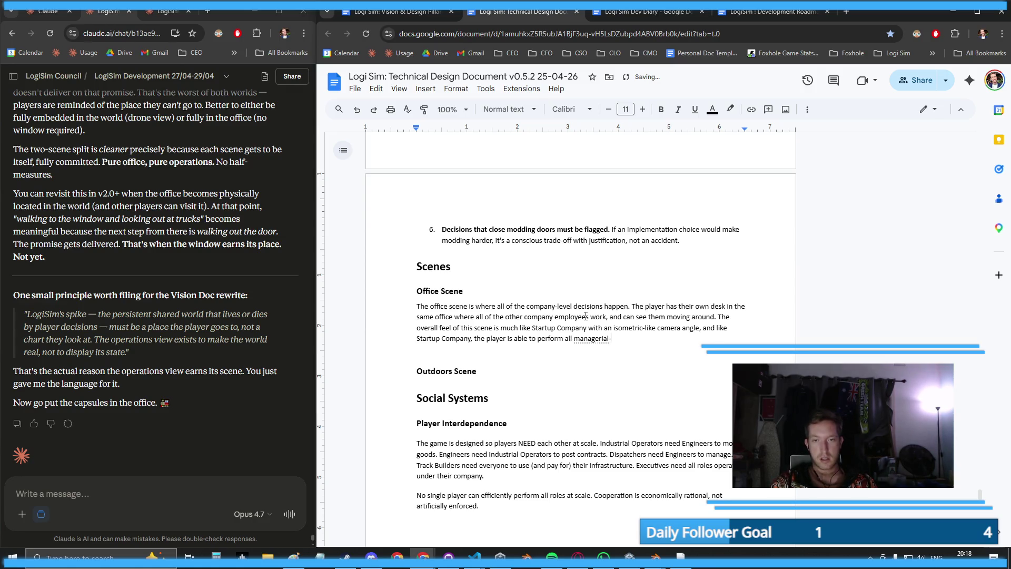
{"action": "key", "text": "BackSpace"}
{"action": "key", "text": "BackSpace"}
{"action": "key", "text": "BackSpace"}
{"action": "key", "text": "BackSpace"}
{"action": "type", "text": "-level company"}
{"action": "type", "text": " functions from the one"}
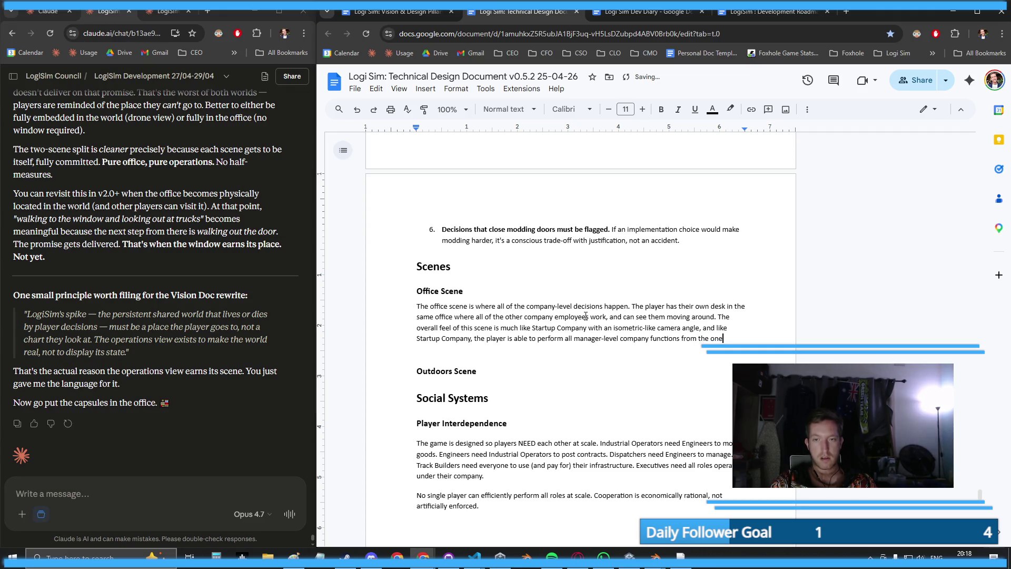
{"action": "type", "text": " place."}
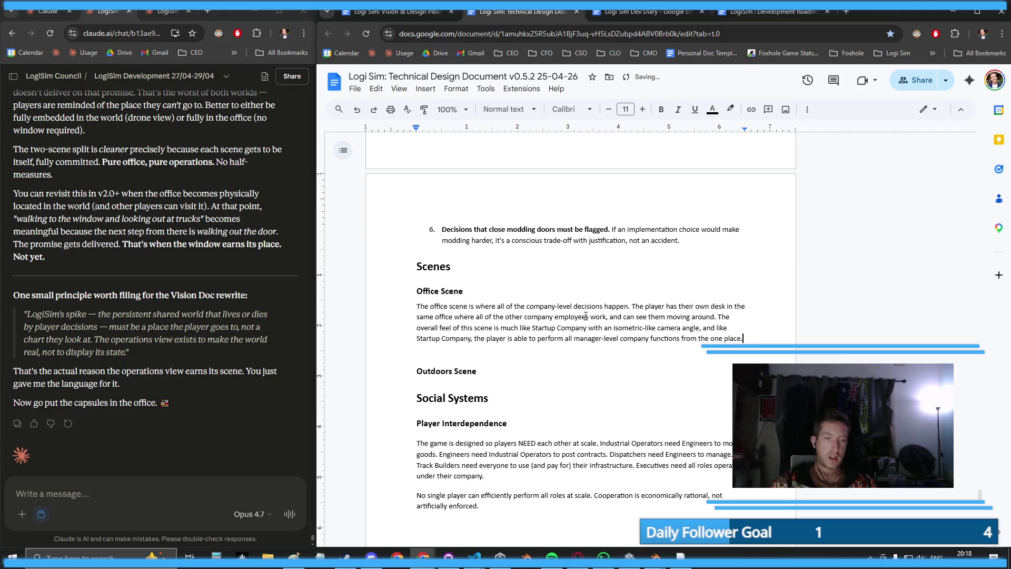
- Remove the blank line and start a new body line under the Outdoors Scene heading
{"action": "key", "text": "Down"}
{"action": "key", "text": "Delete"}
{"action": "key", "text": "End"}
{"action": "key", "text": "Return"}
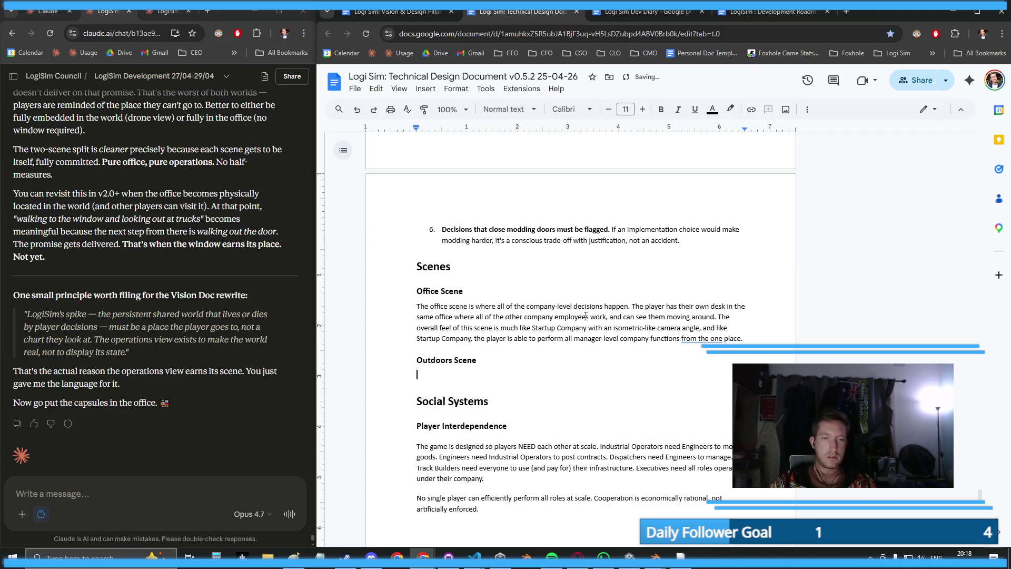
- Write the Outdoors Scene text with bold 'Drone Scene' and accept the 'from one place' grammar fix
{"action": "type", "text": "The outdo"}
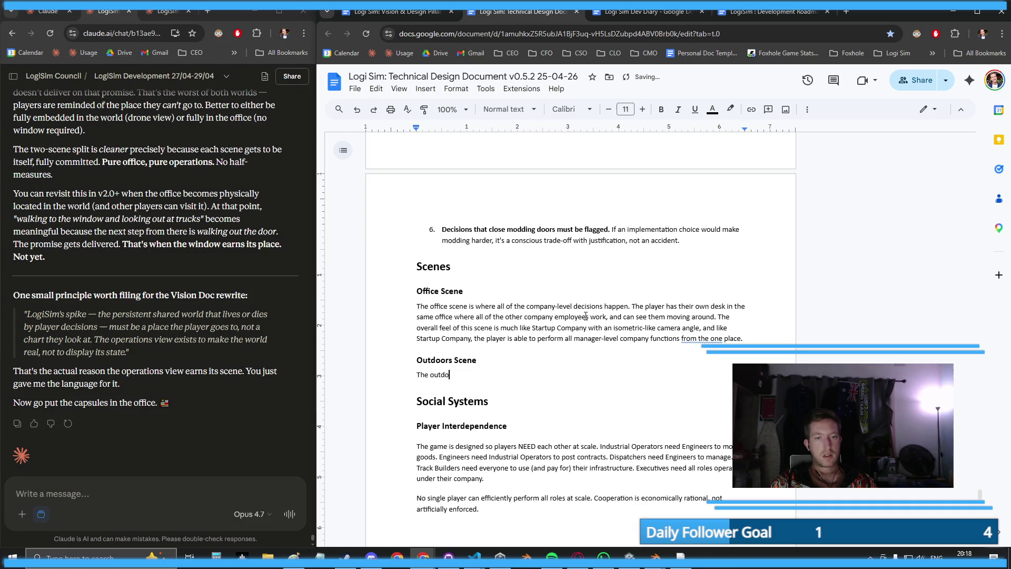
{"action": "type", "text": "or scene, also know"}
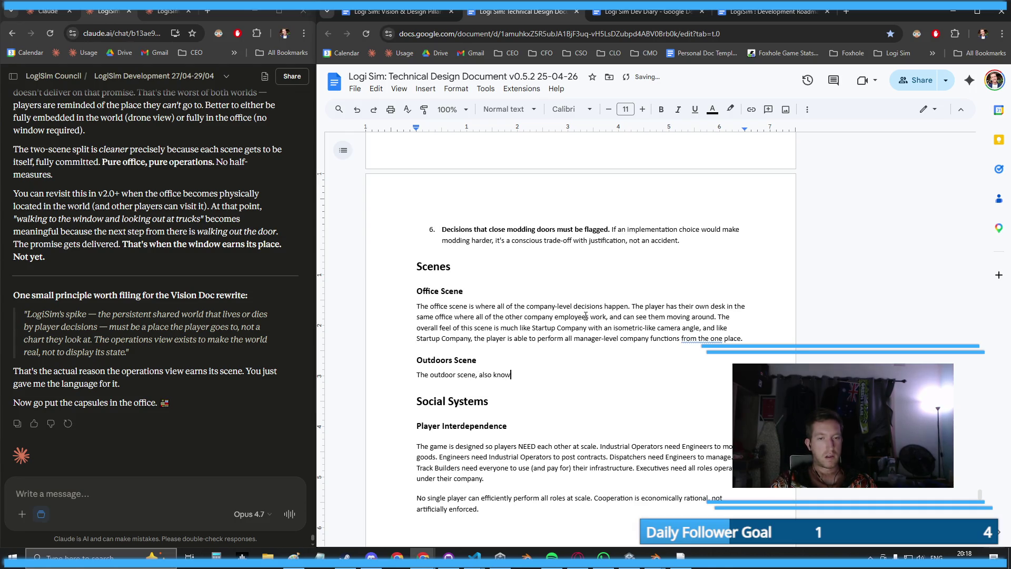
{"action": "type", "text": "n as the"}
{"action": "key", "text": "ctrl+b"}
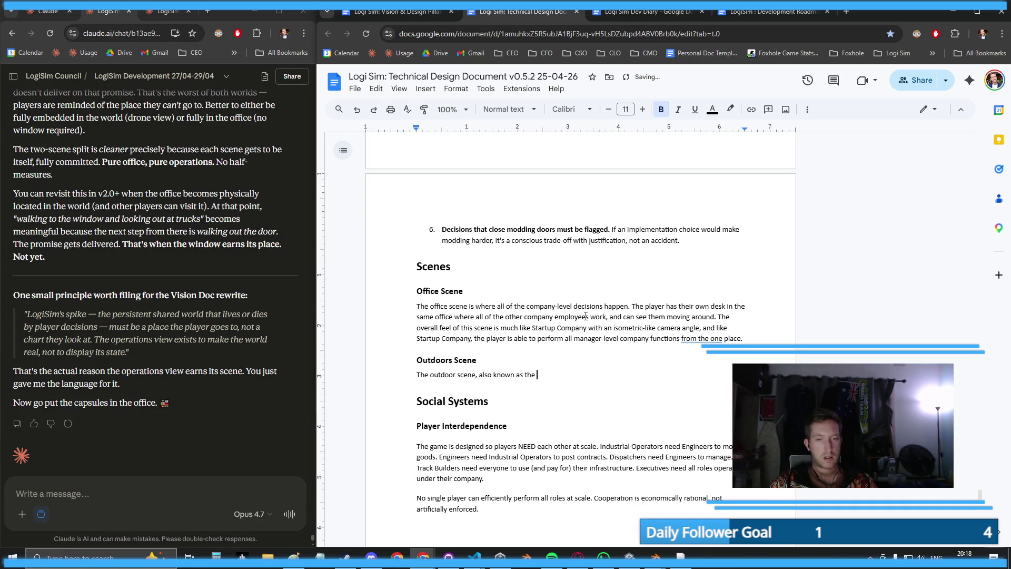
{"action": "type", "text": "Drone "}
{"action": "type", "text": "Scene"}
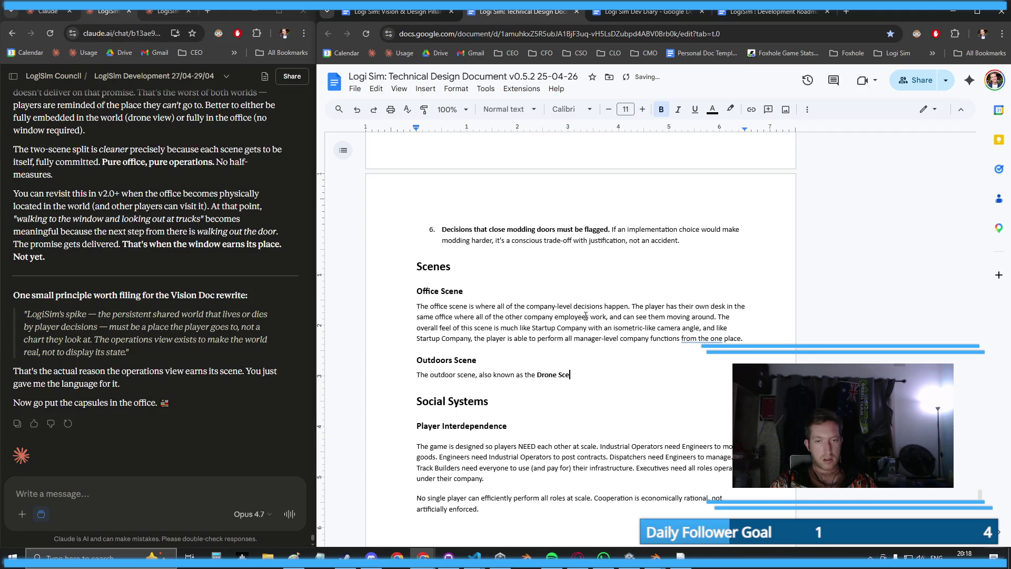
{"action": "key", "text": "ctrl+b"}
{"action": "type", "text": "placed"}
{"action": "key", "text": "BackSpace"}
{"action": "type", "text": "s the player "}
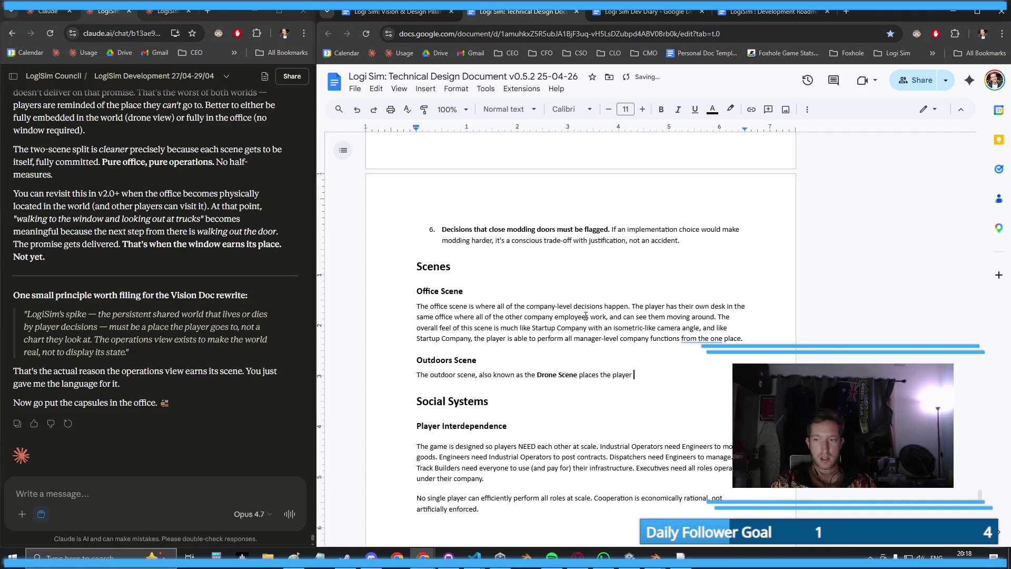
{"action": "type", "text": "in the control of "}
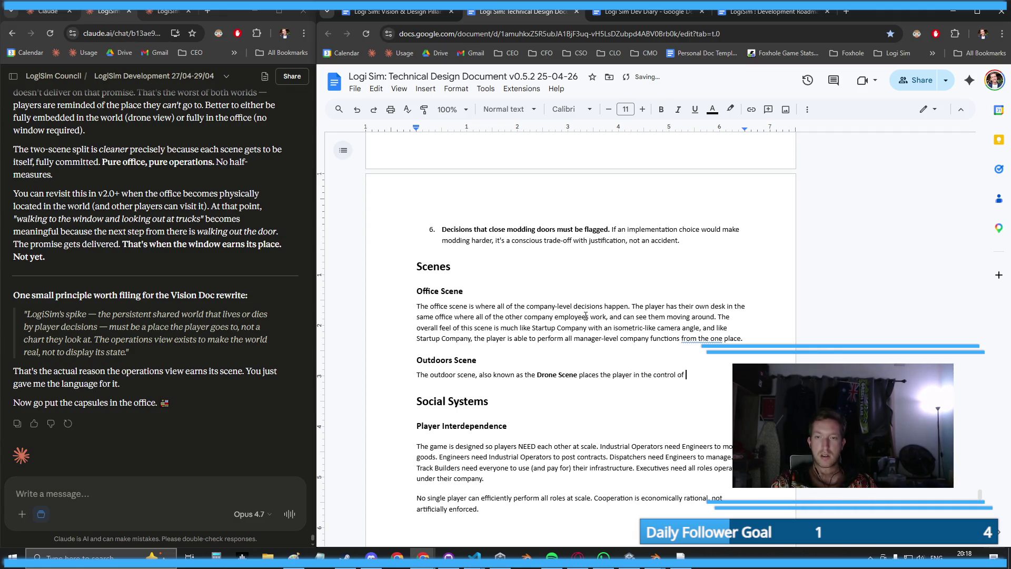
{"action": "type", "text": "a drone i"}
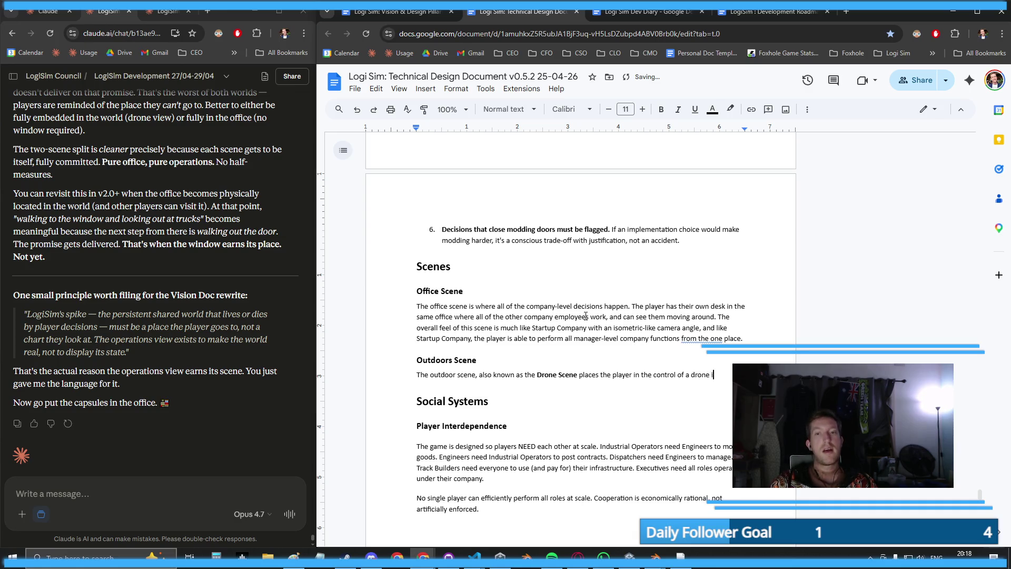
{"action": "type", "text": "n the game world"}
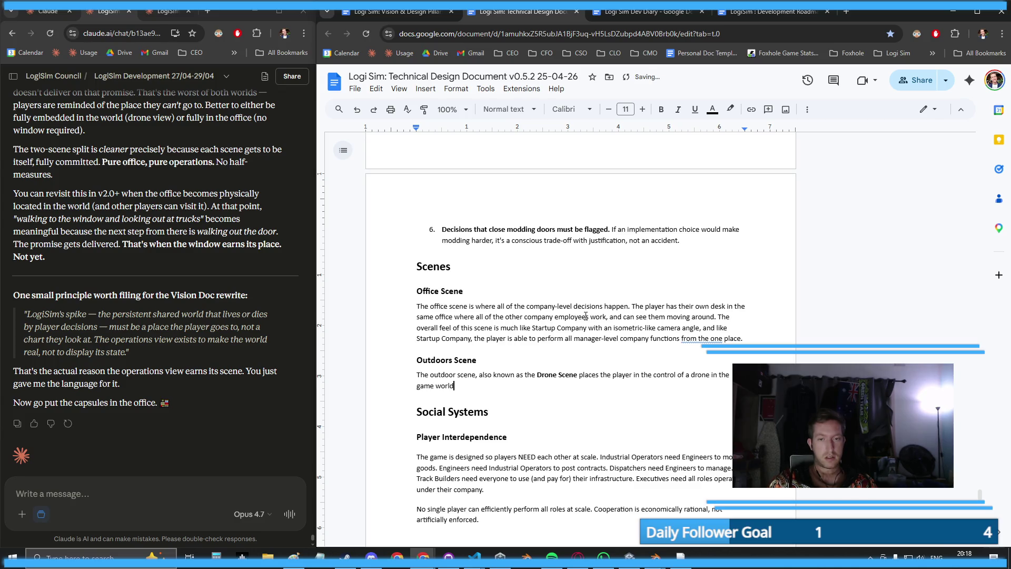
{"action": "type", "text": ", where they "}
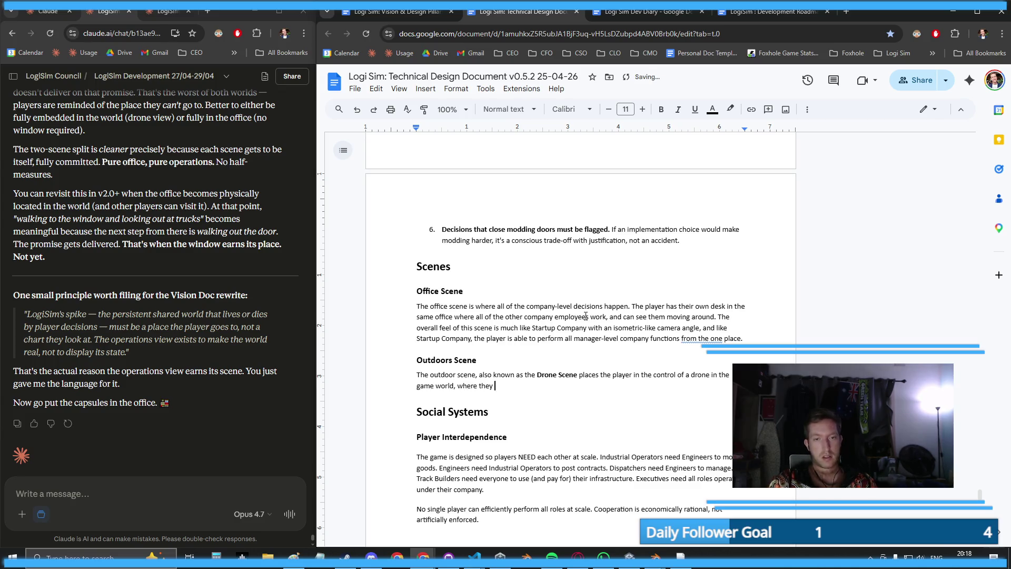
{"action": "type", "text": "can actually see "}
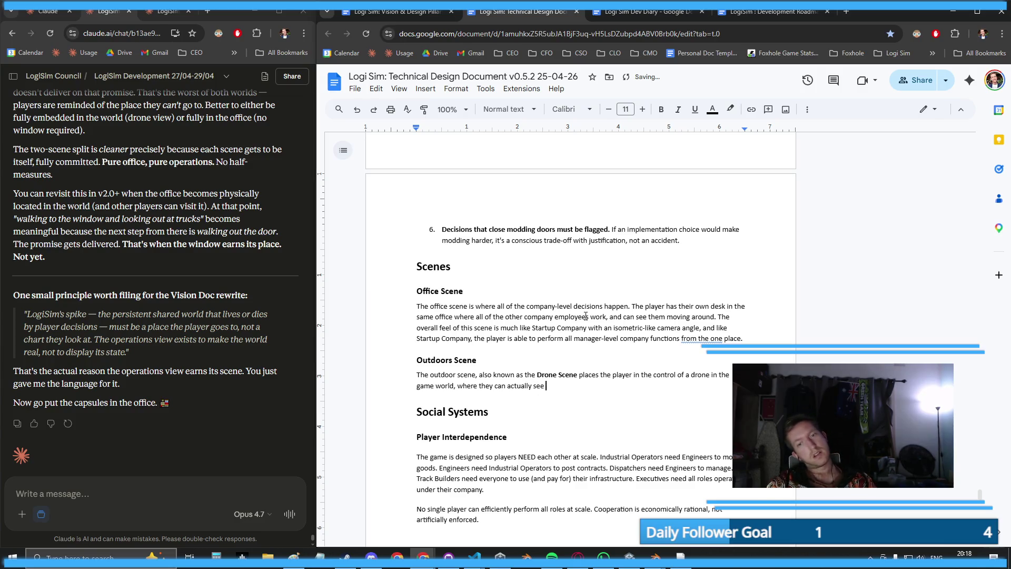
{"action": "type", "text": "trucks"}
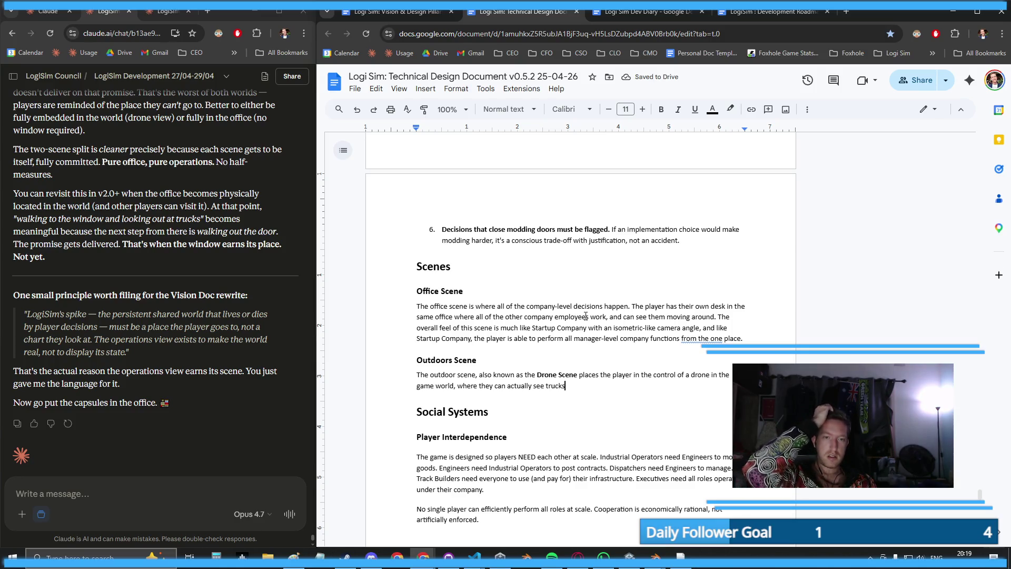
{"action": "left_click", "coordinate": [708, 339]}
{"action": "left_click", "coordinate": [703, 325]}
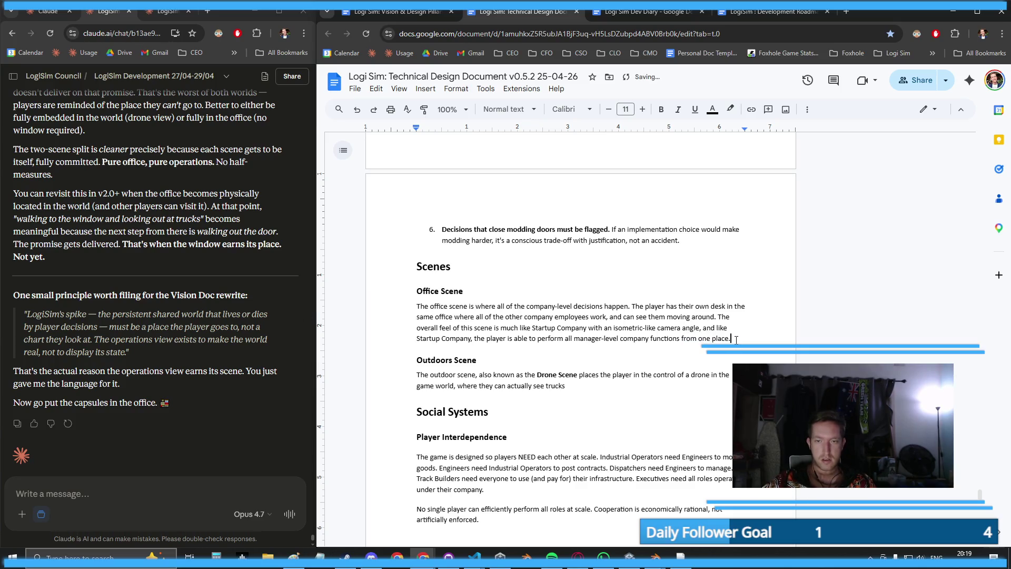
- Add a bold 'AI Employees' subheading with regular text for its body below
{"action": "key", "text": "Return"}
{"action": "key", "text": "Return"}
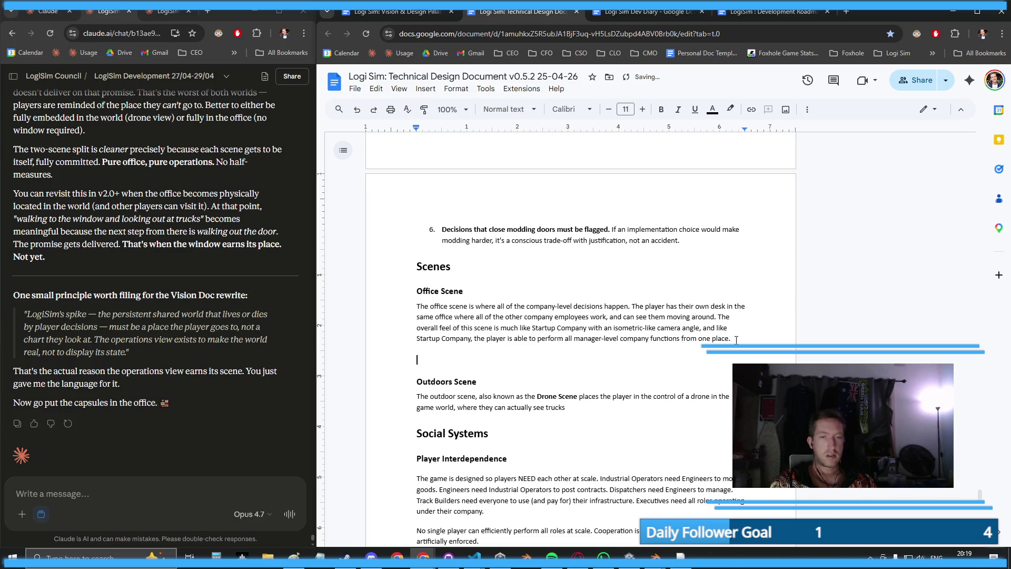
{"action": "key", "text": "ctrl+b"}
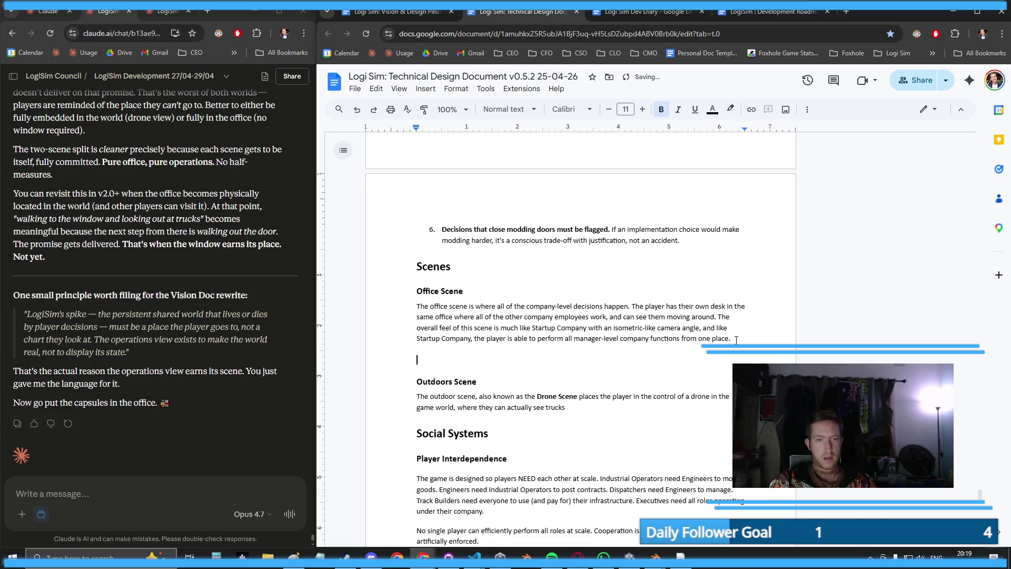
{"action": "type", "text": "AI "}
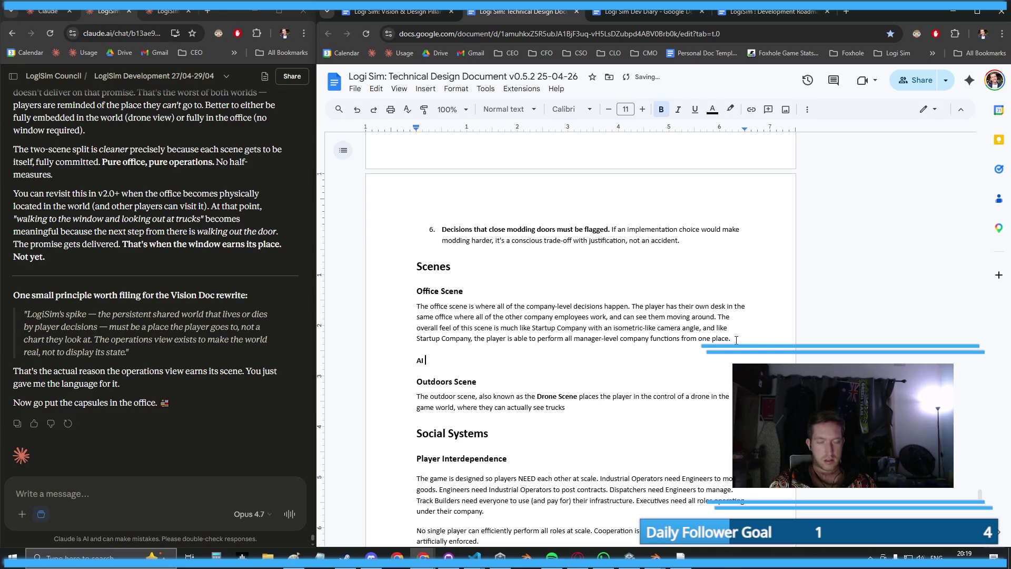
{"action": "type", "text": "Employees"}
{"action": "key", "text": "Return"}
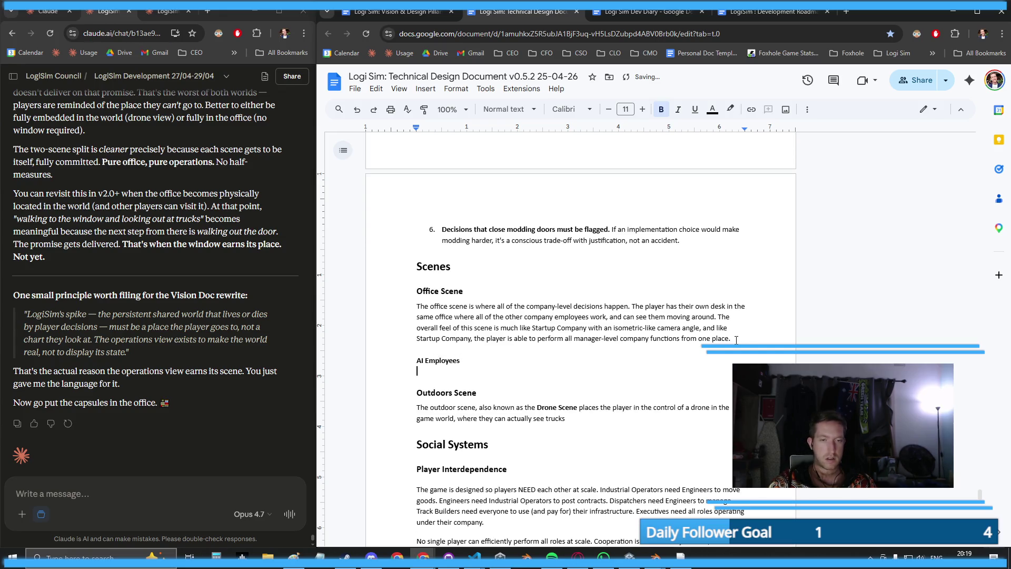
{"action": "key", "text": "ctrl+b"}
- Write that AI employees aren't interactable and are purely aesthetic, making the office feel alive
{"action": "type", "text": "The AI "}
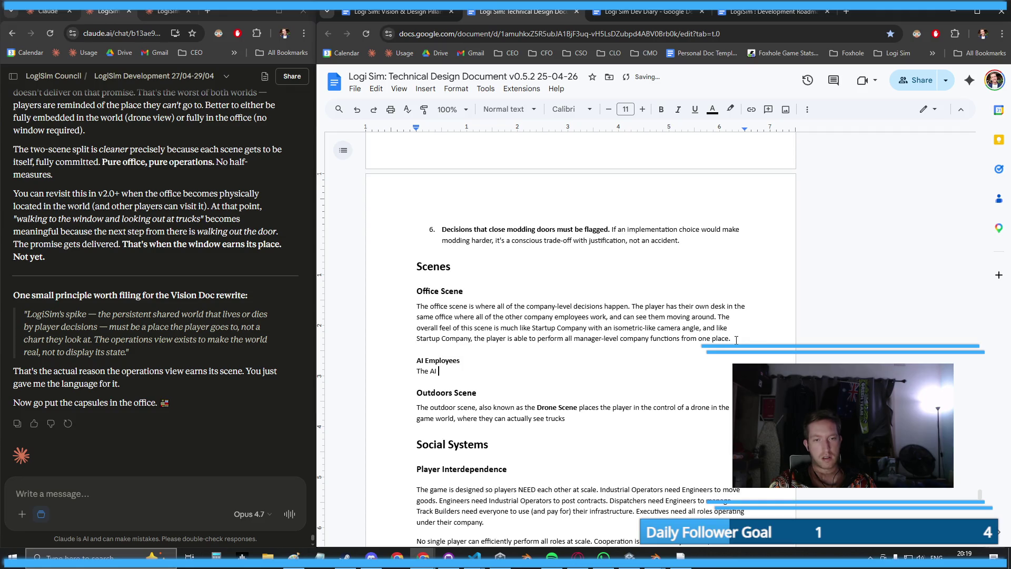
{"action": "type", "text": "employees aren't intera"}
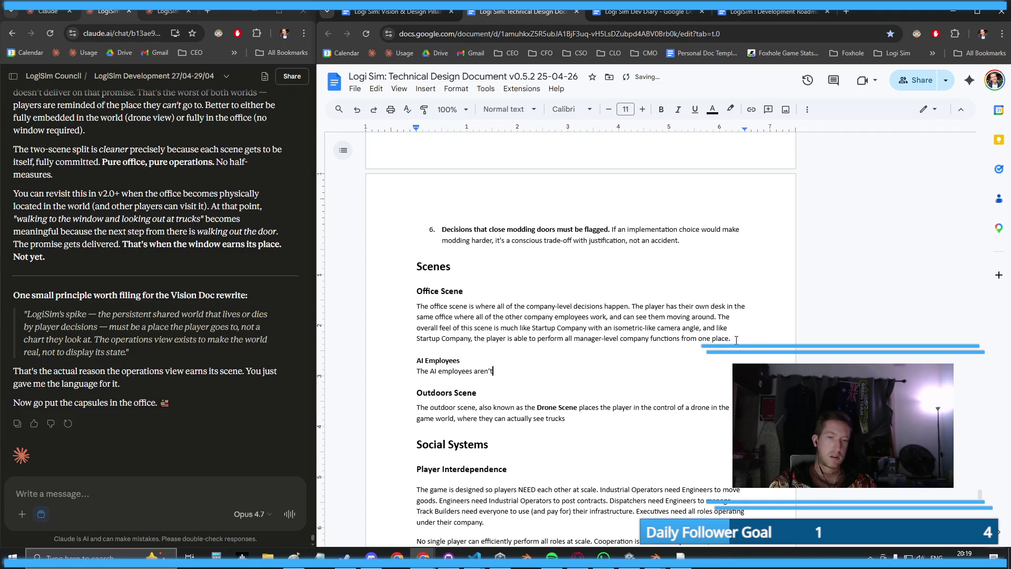
{"action": "type", "text": "ctable for now"}
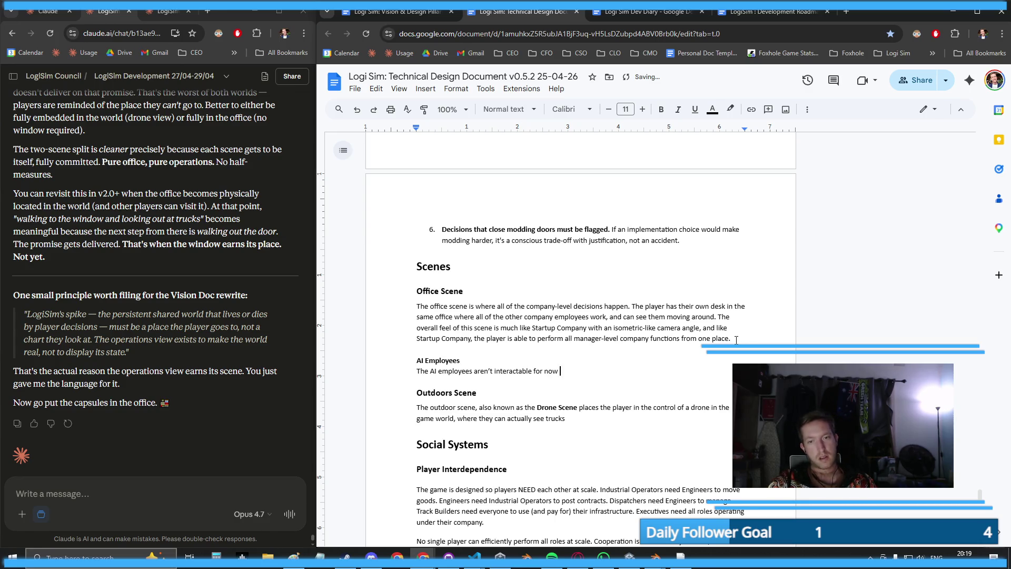
{"action": "type", "text": ", and "}
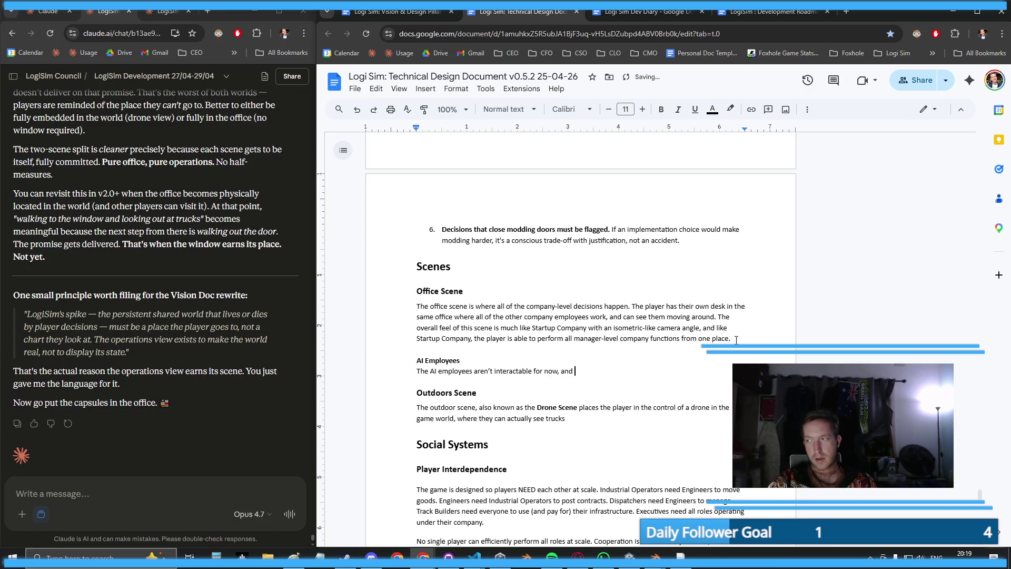
{"action": "type", "text": "only serve"}
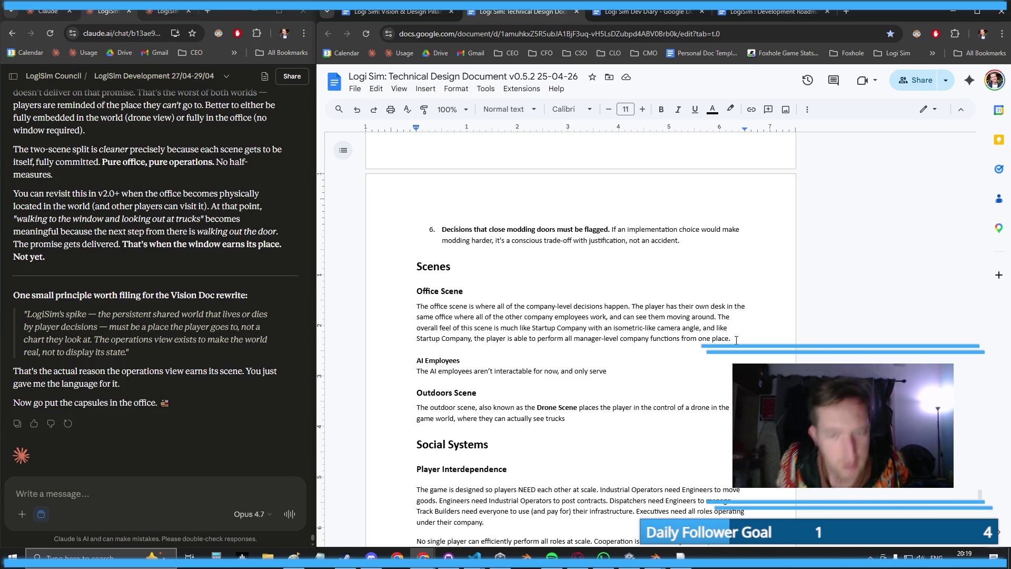
{"action": "type", "text": " an aes"}
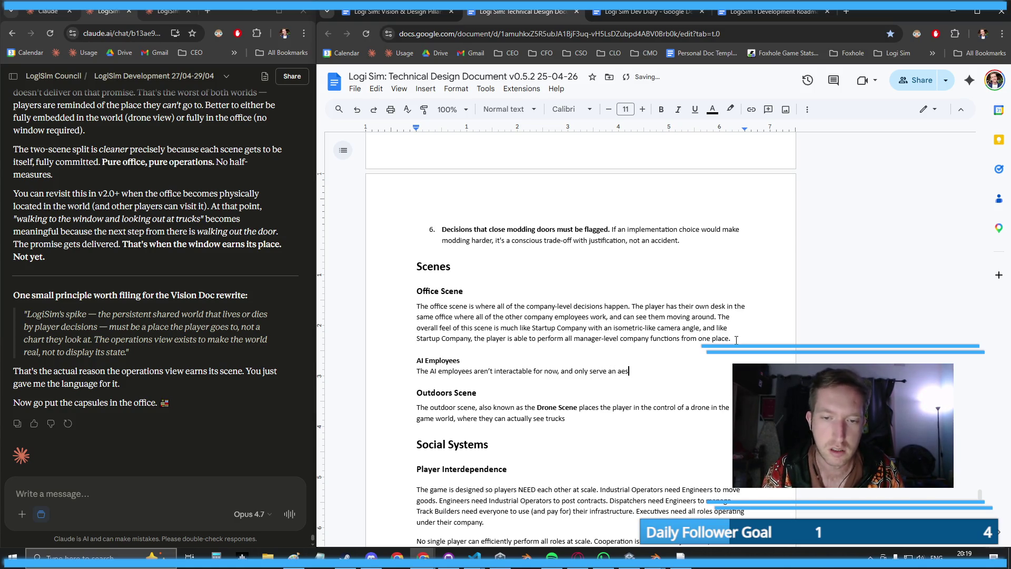
{"action": "key", "text": "BackSpace"}
{"action": "key", "text": "BackSpace"}
{"action": "key", "text": "BackSpace"}
{"action": "key", "text": "BackSpace"}
{"action": "key", "text": "BackSpace"}
{"action": "key", "text": "BackSpace"}
{"action": "type", "text": "are th"}
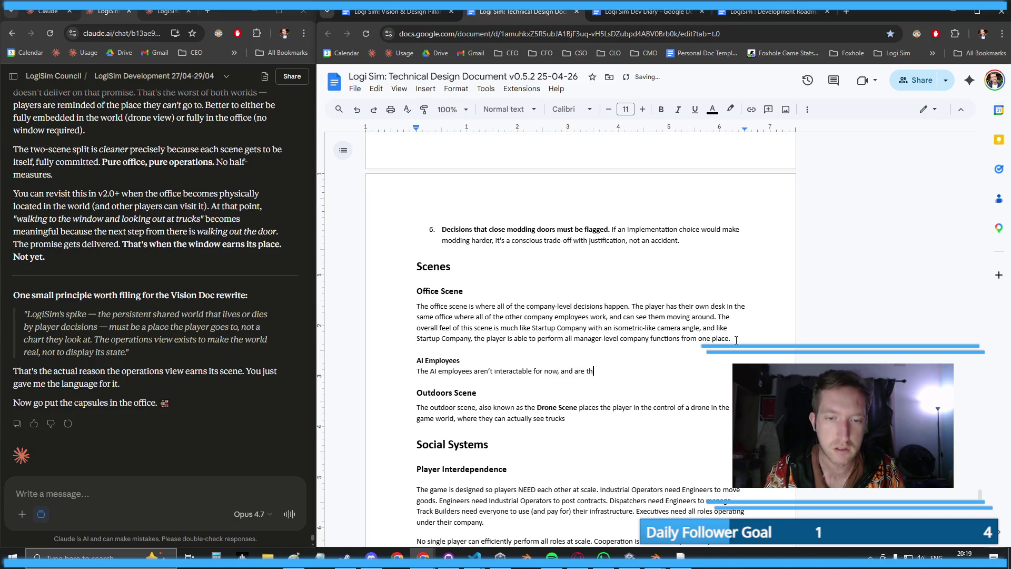
{"action": "type", "text": "ere purely for "}
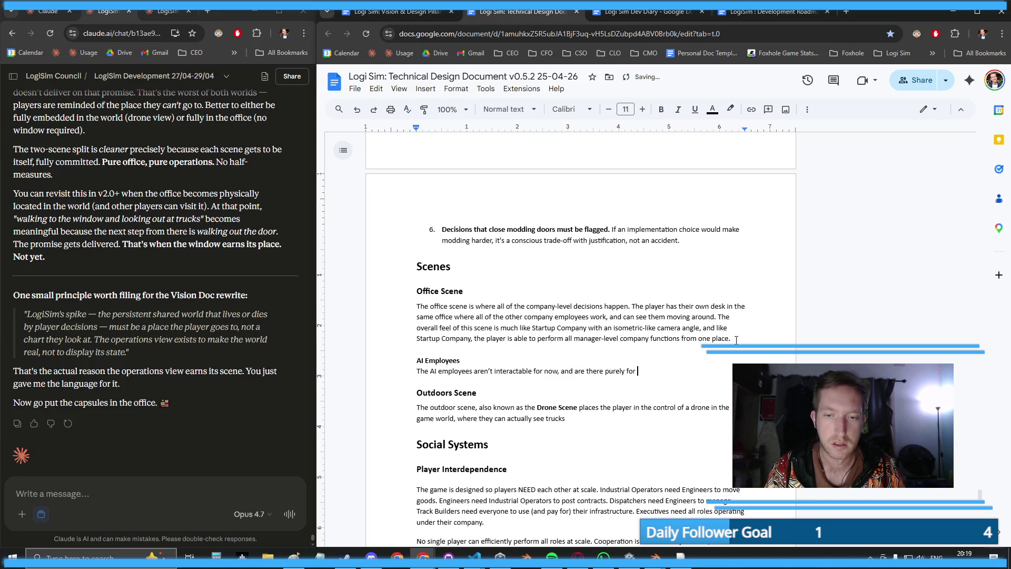
{"action": "type", "text": "aestheti"}
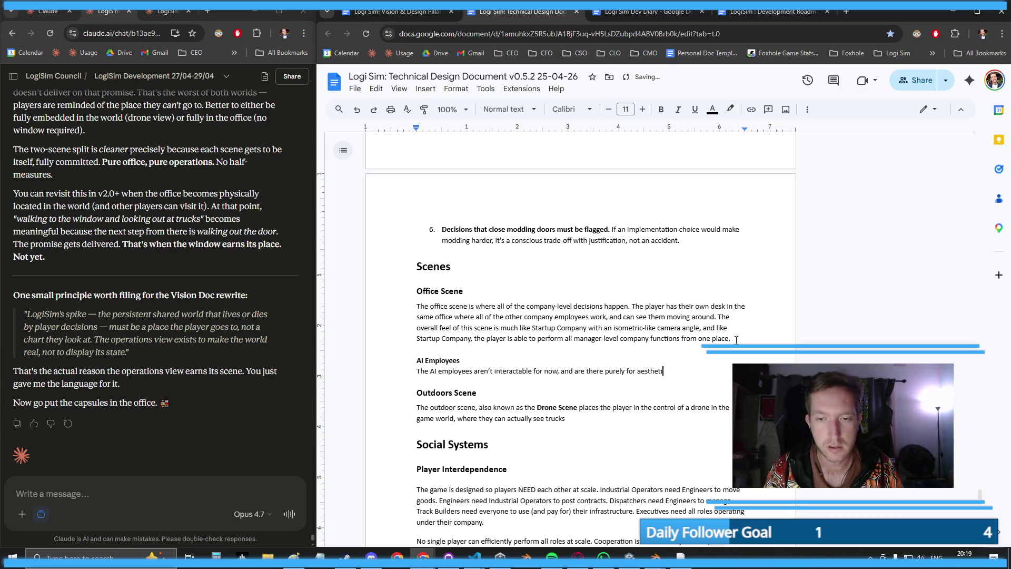
{"action": "type", "text": "c purposes and makin"}
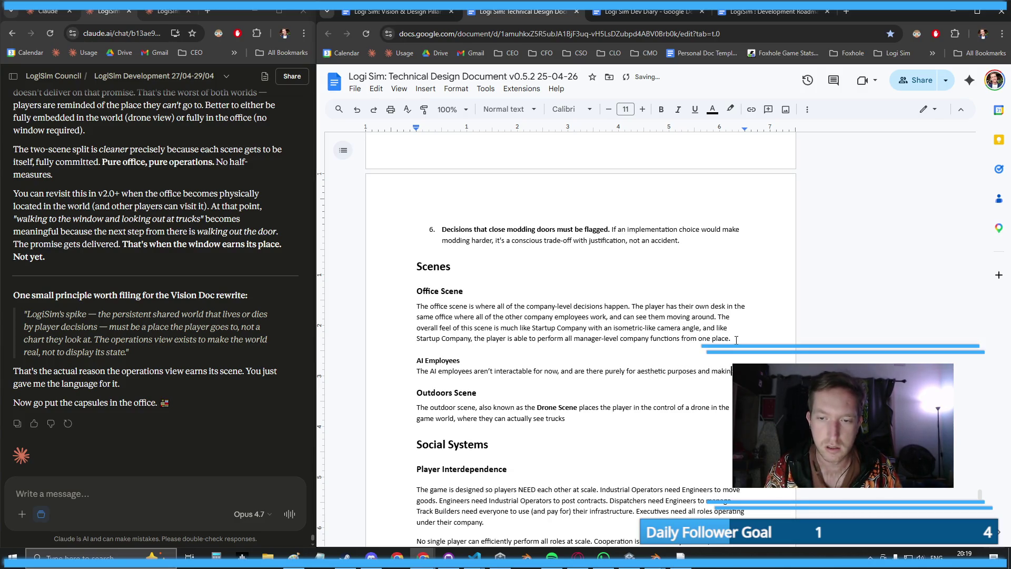
{"action": "type", "text": "g the of"}
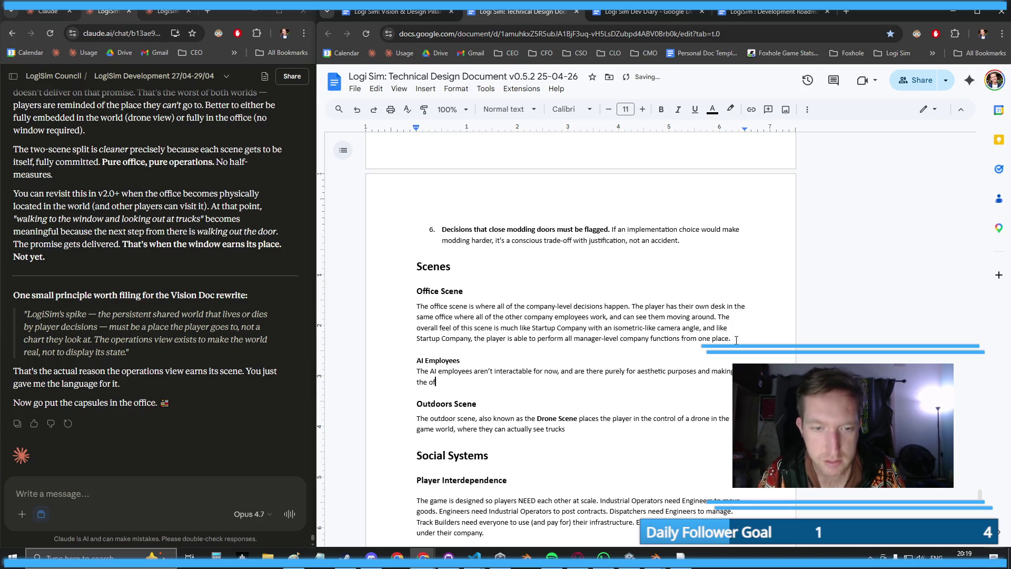
{"action": "type", "text": "fice feel alive. "}
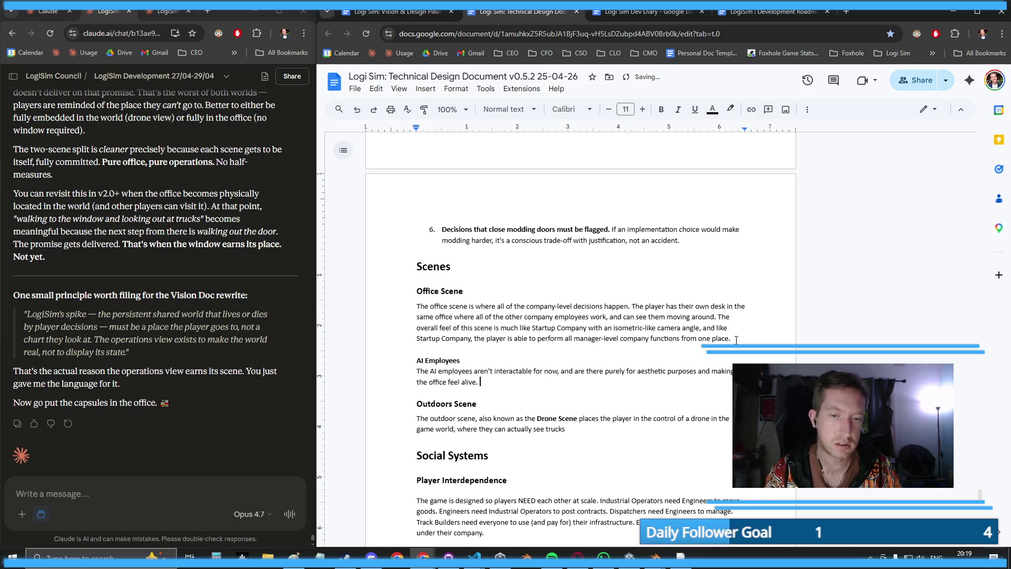
{"action": "type", "text": "They will periodically "}
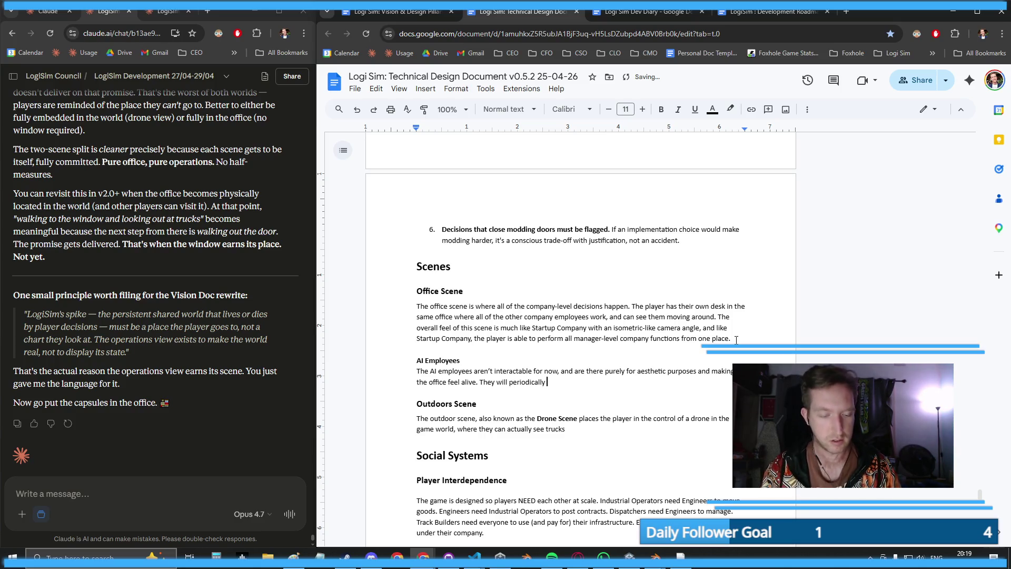
{"action": "type", "text": "get up from their "}
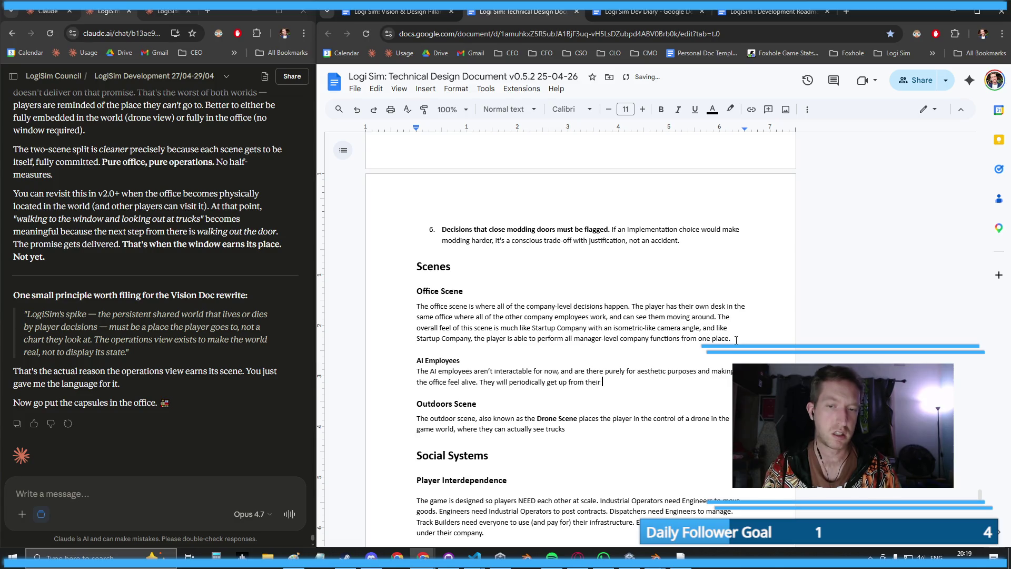
{"action": "type", "text": "desks and, using "}
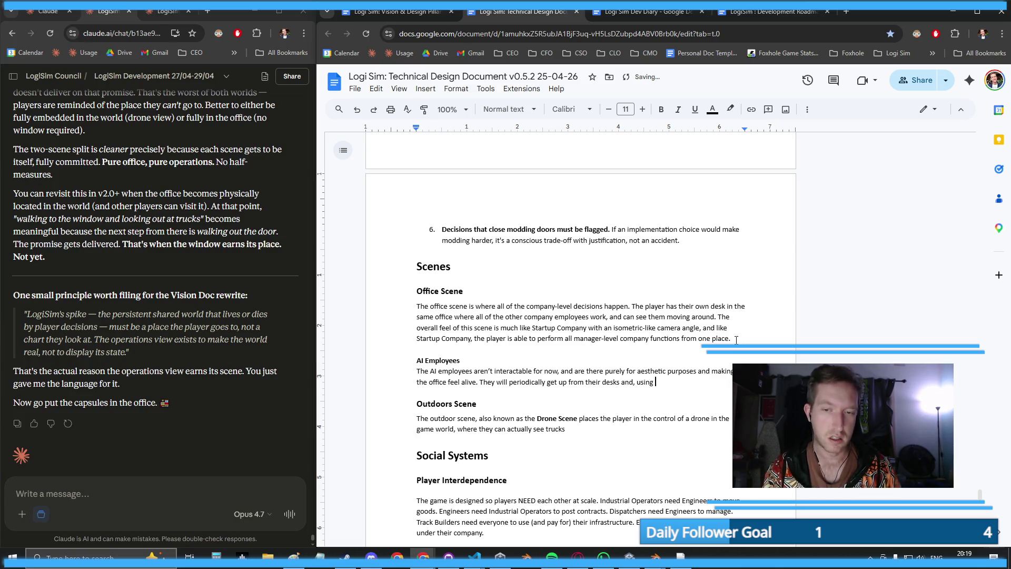
{"action": "type", "text": "Unity's pathfin"}
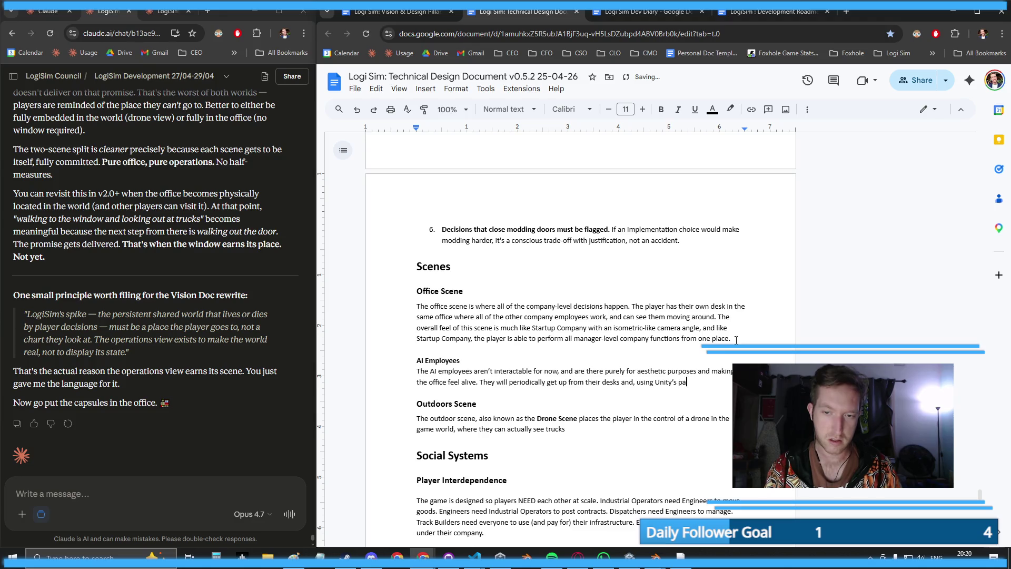
{"action": "type", "text": "ding syste"}
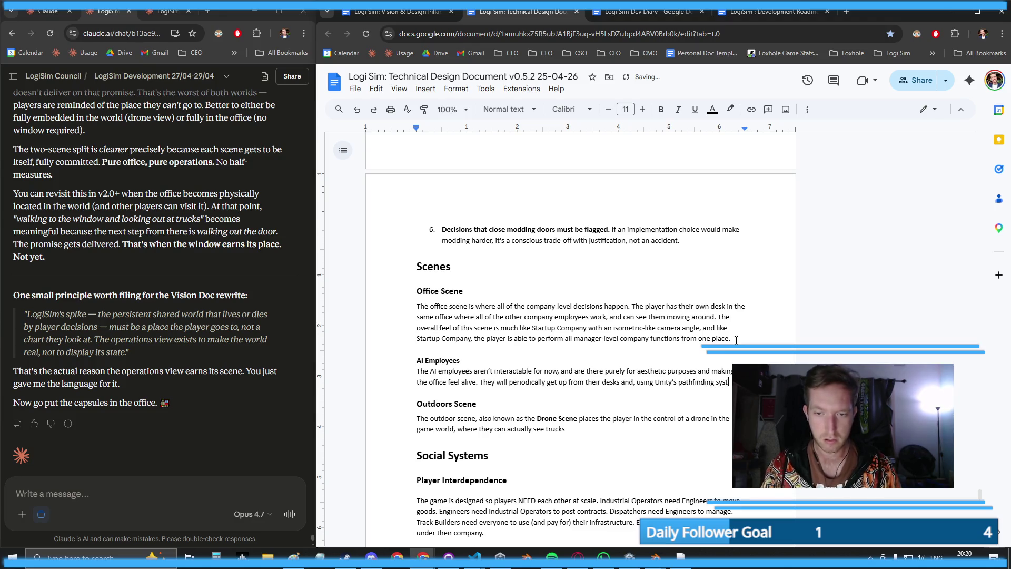
{"action": "type", "text": "m, walk to pre-deter"}
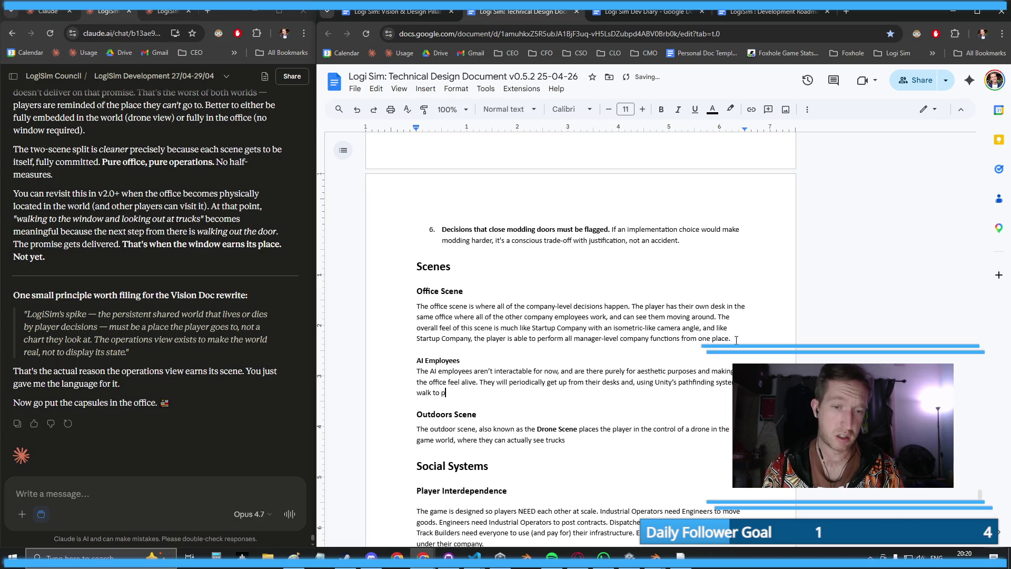
{"action": "type", "text": "mined poi"}
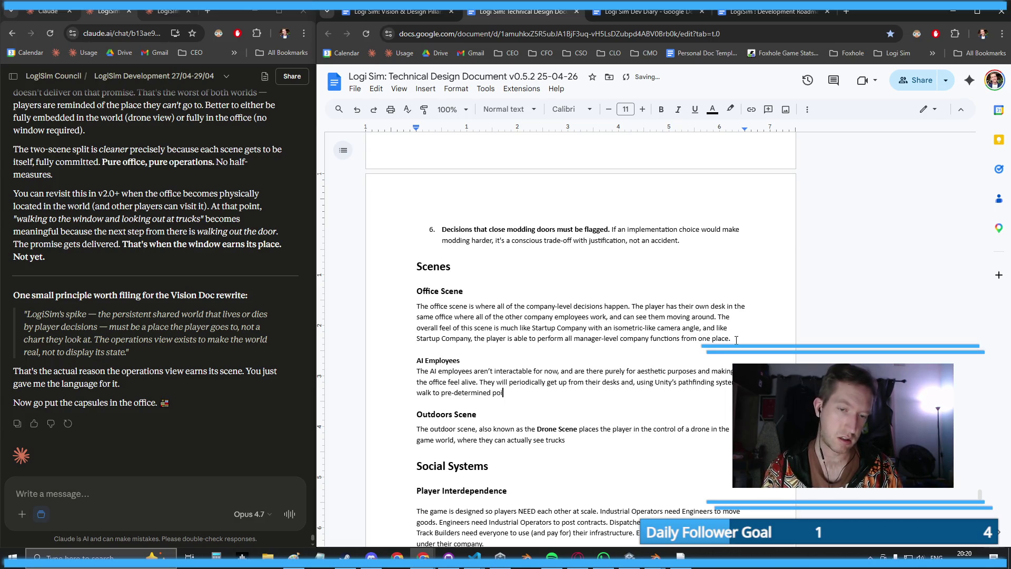
{"action": "type", "text": "nts in the office lik"}
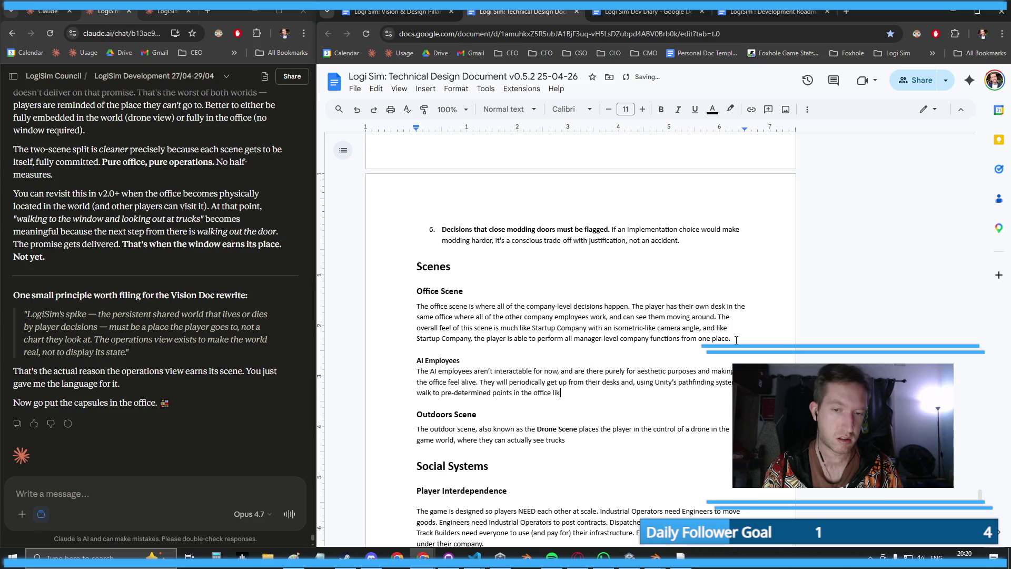
{"action": "type", "text": "e the vending machine"}
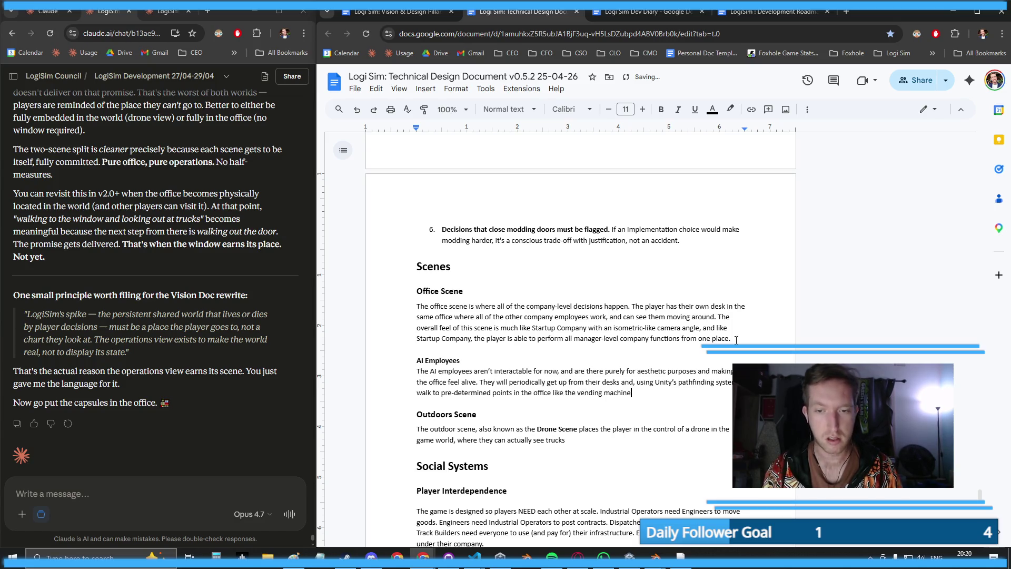
{"action": "type", "text": ", water cooler and ki"}
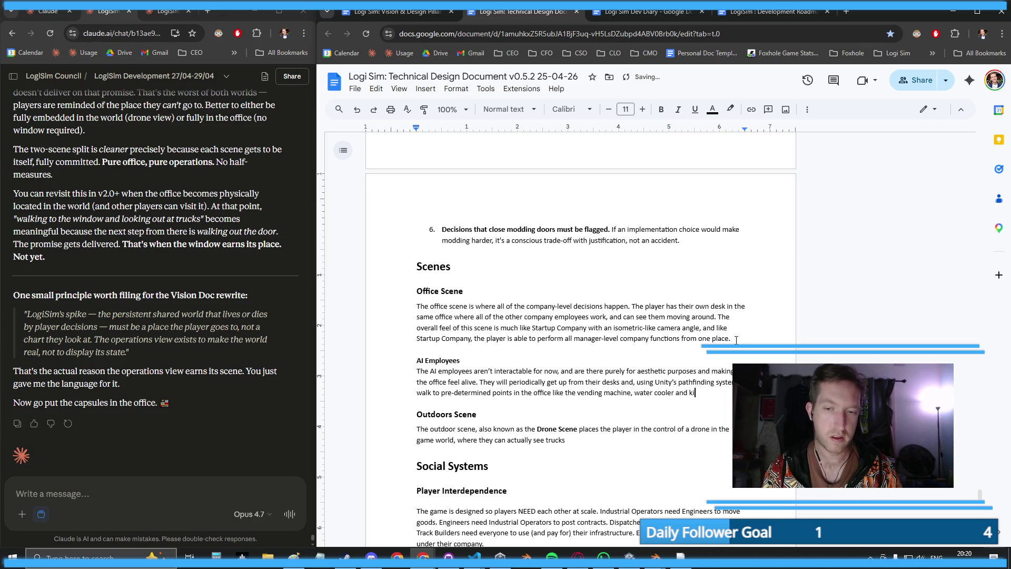
{"action": "type", "text": "tchen, befor"}
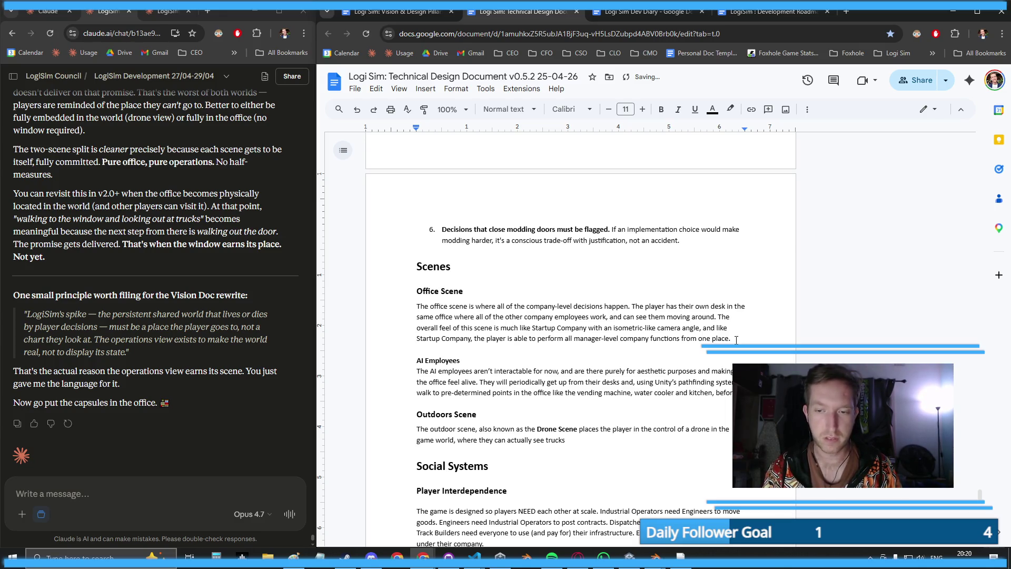
{"action": "type", "text": "e returning to their desk"}
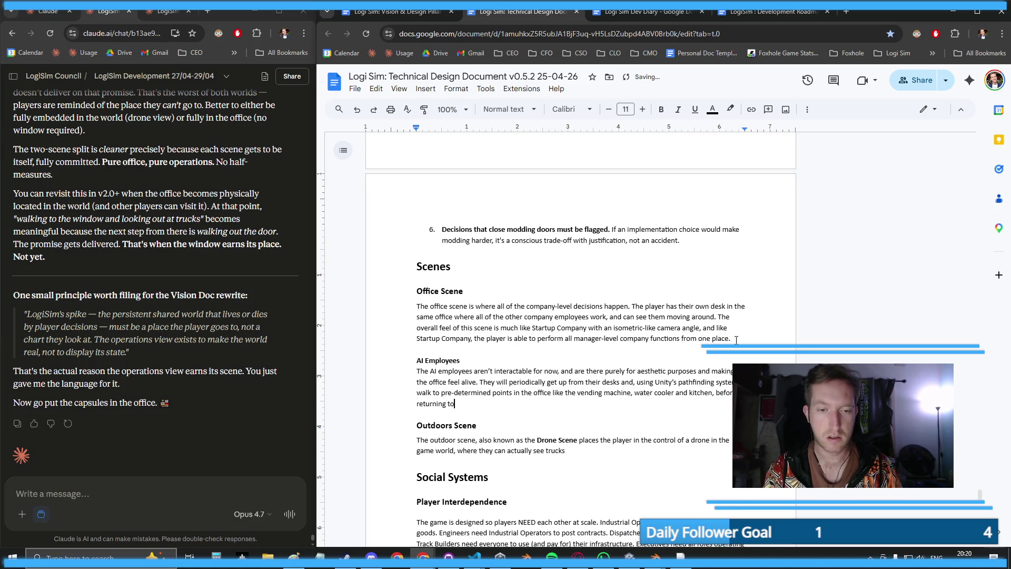
{"action": "type", "text": "s. The "}
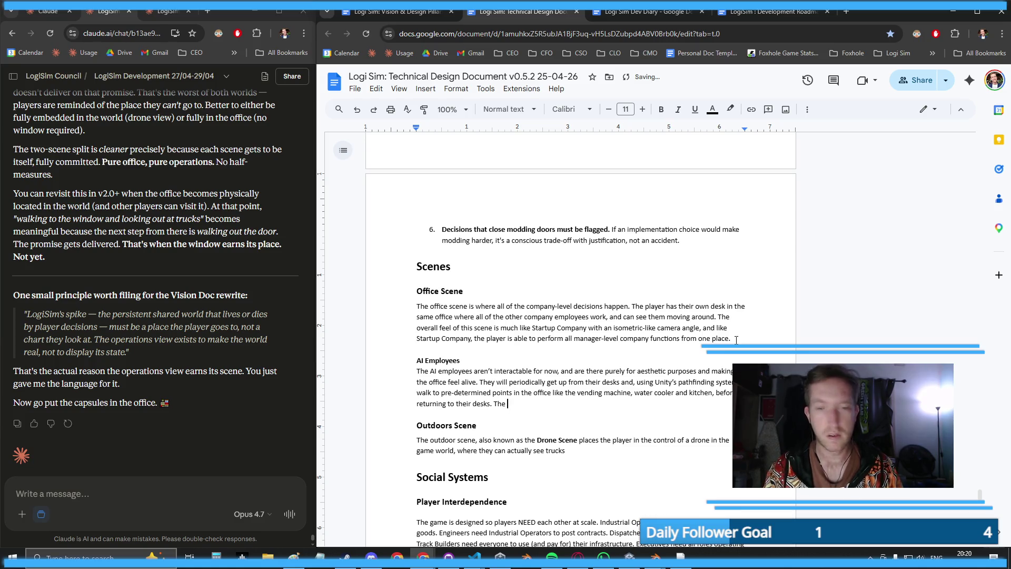
{"action": "type", "text": "movements "}
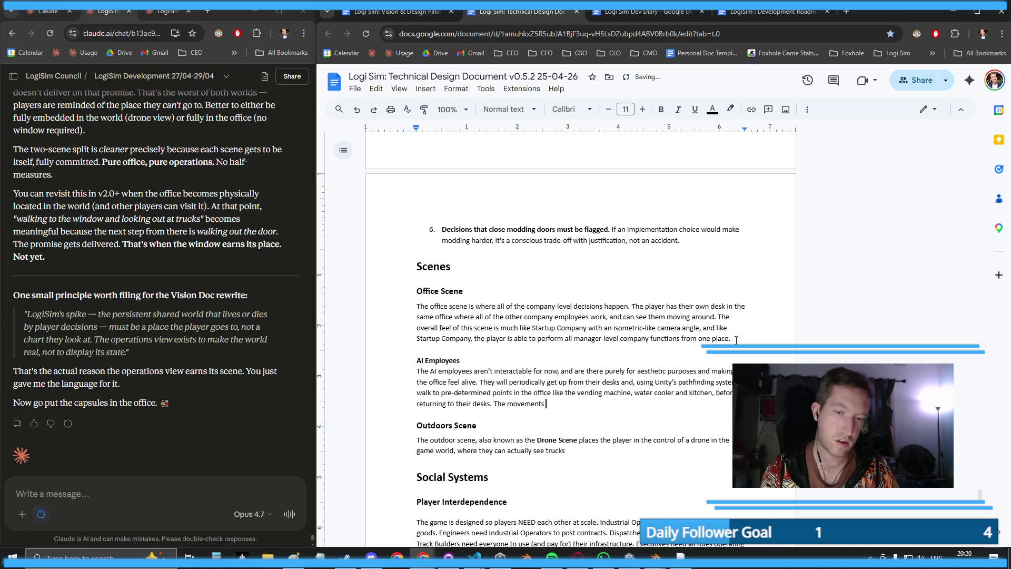
{"action": "type", "text": "will be stag"}
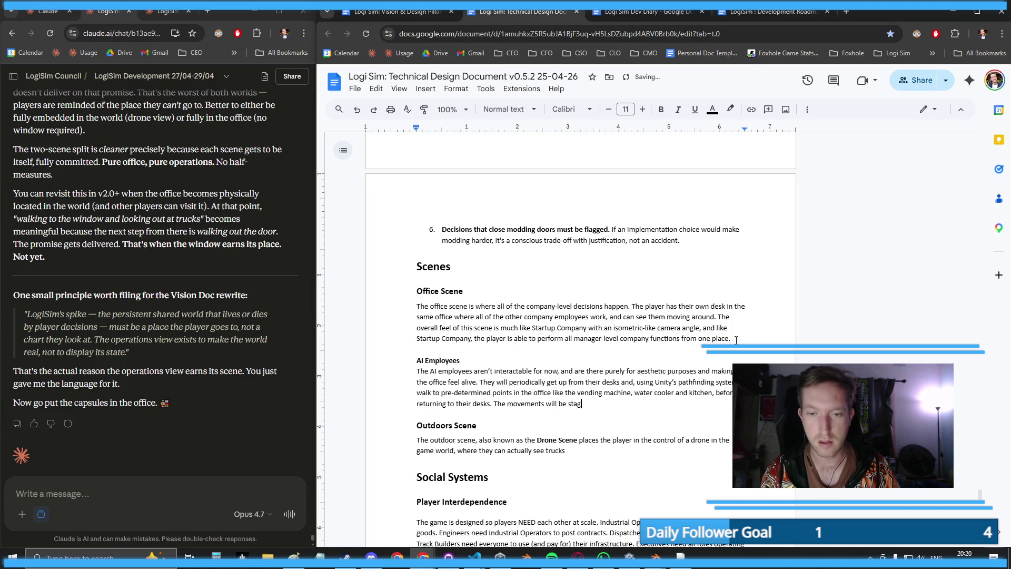
{"action": "type", "text": "gered on timers to m"}
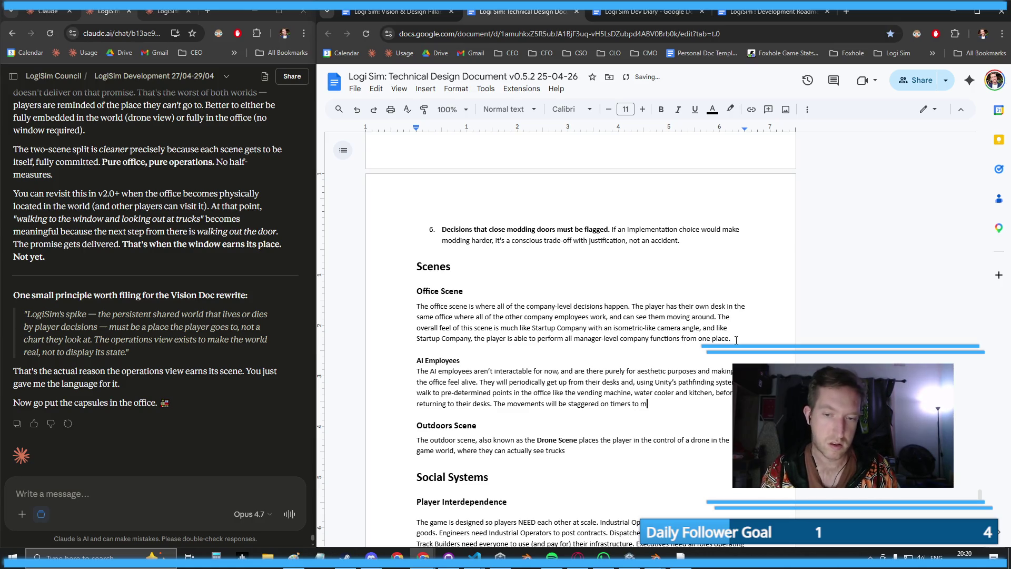
{"action": "type", "text": "ake sure that"}
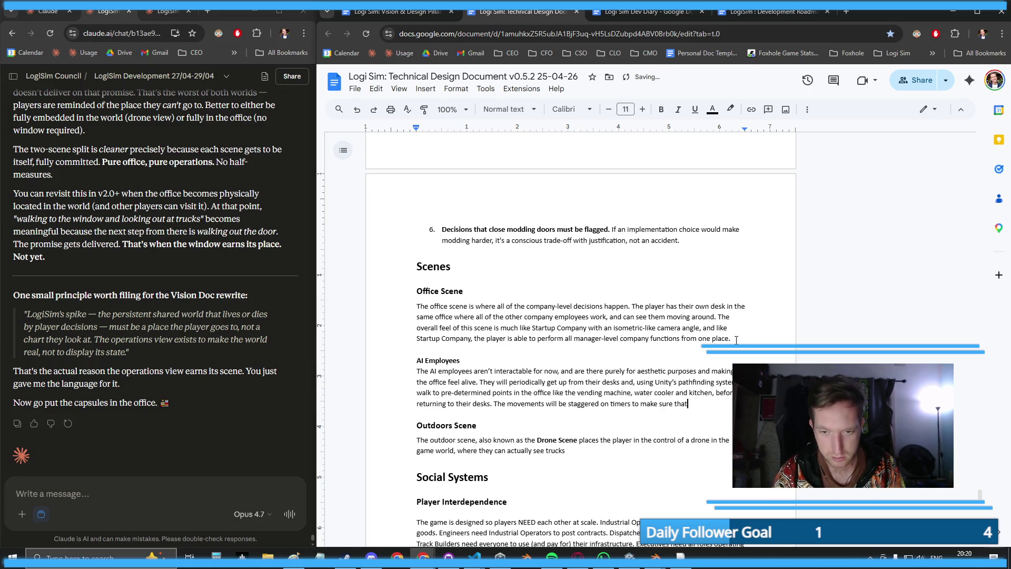
- Add that their timers are staggered or randomised so not every employee gets up at once
{"action": "key", "text": "ctrl+BackSpace"}
{"action": "key", "text": "ctrl+BackSpace"}
{"action": "key", "text": "ctrl+BackSpace"}
{"action": "type", "text": "make"}
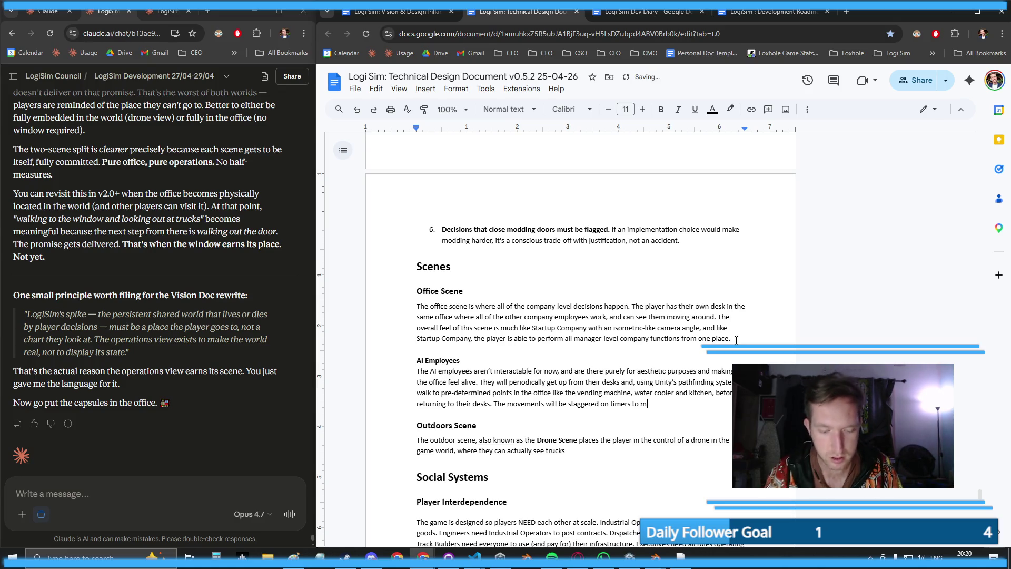
{"action": "key", "text": "ctrl+BackSpace"}
{"action": "key", "text": "ctrl+BackSpace"}
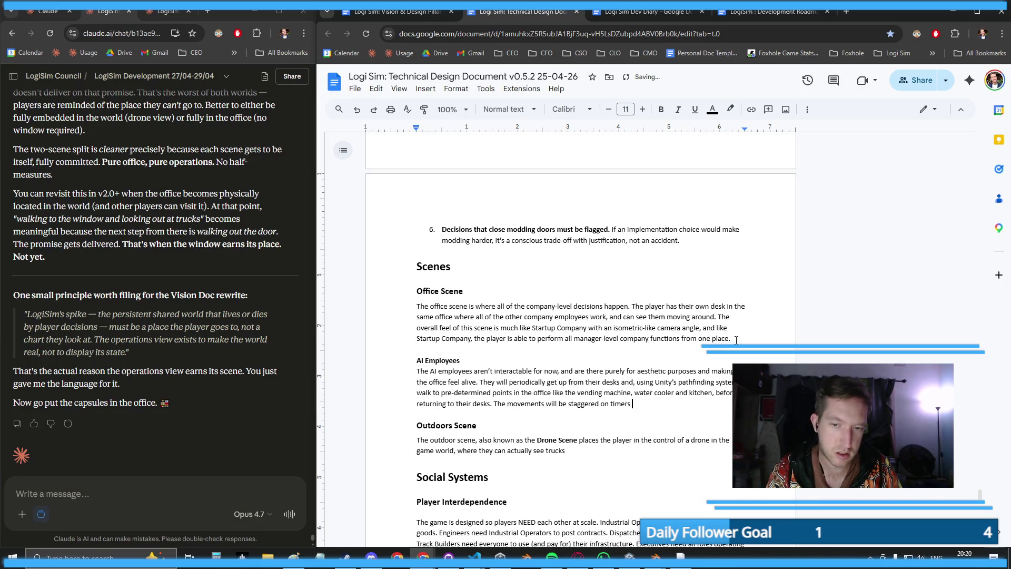
{"action": "type", "text": "or at least ran"}
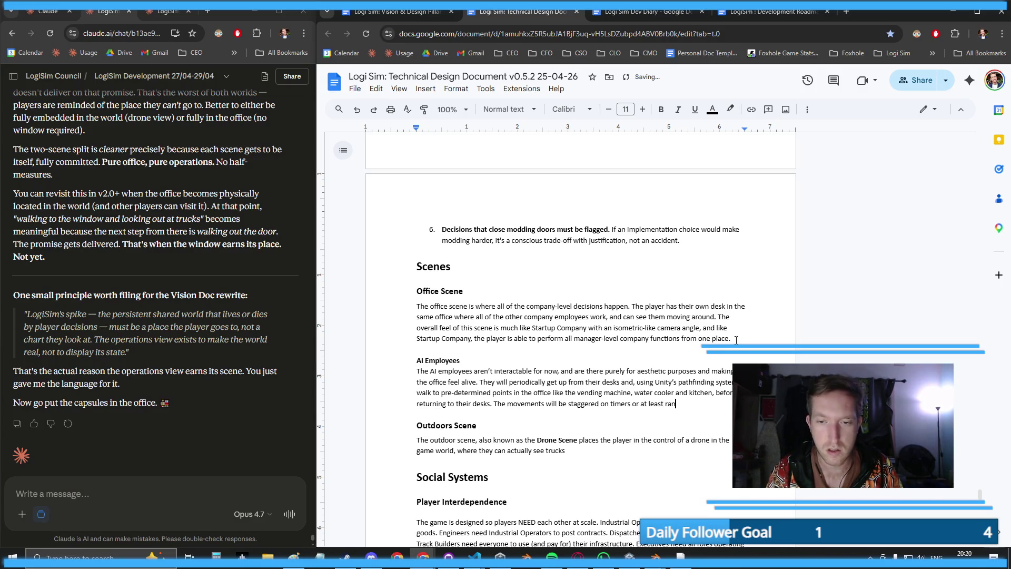
{"action": "type", "text": "domised so that "}
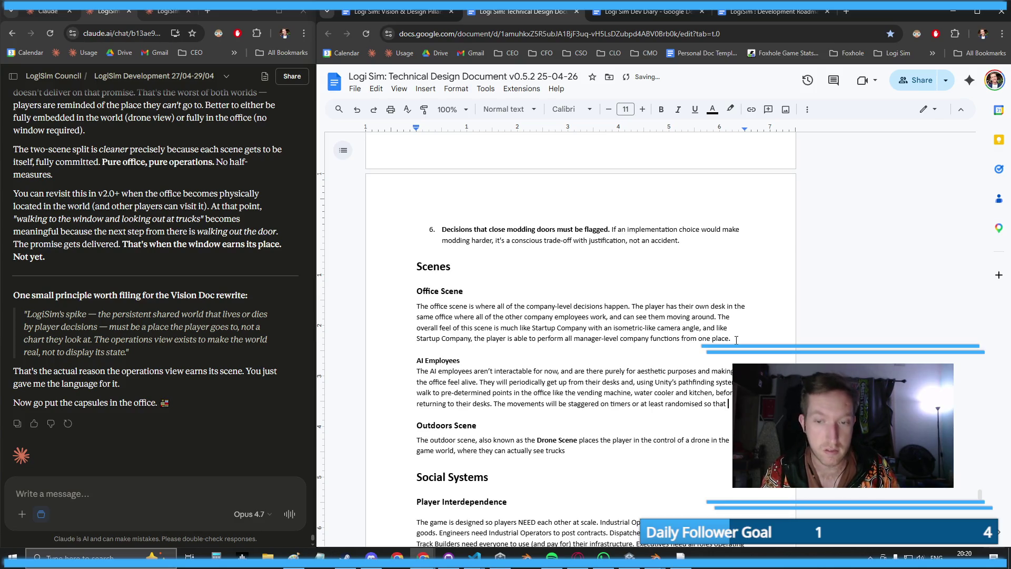
{"action": "type", "text": "not every epm"}
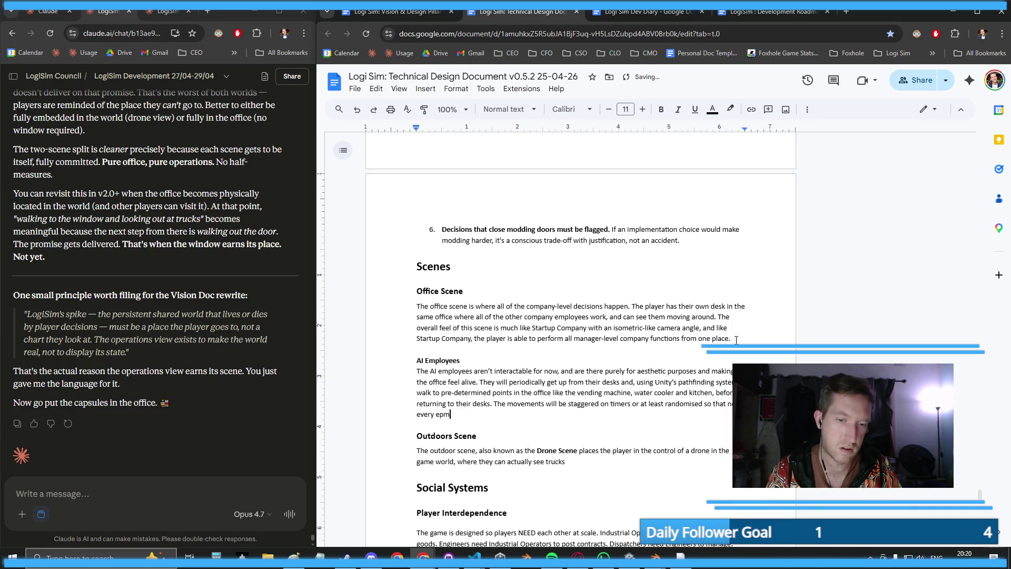
{"action": "key", "text": "BackSpace"}
{"action": "type", "text": "mploye"}
{"action": "type", "text": "es "}
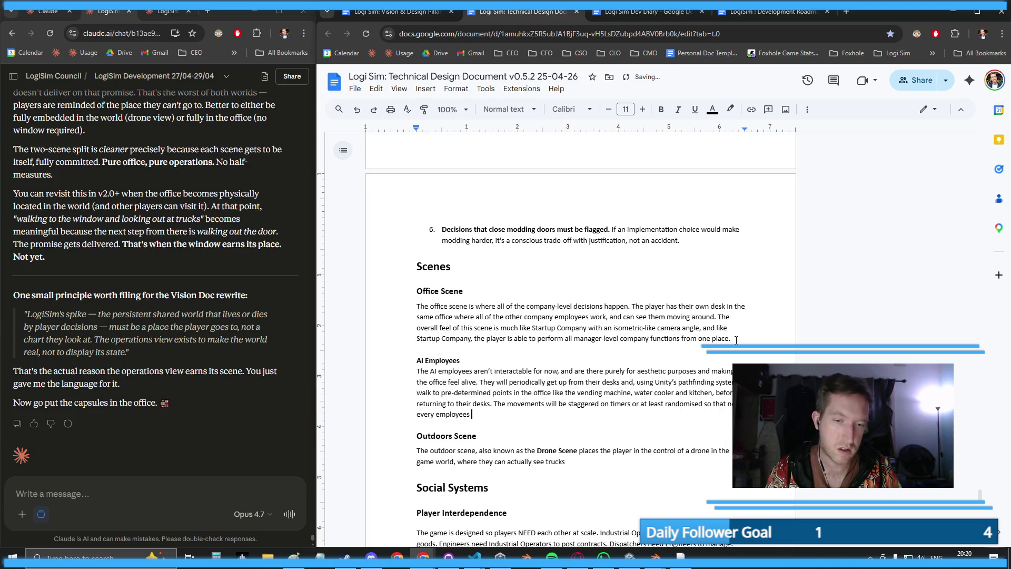
{"action": "key", "text": "BackSpace"}
{"action": "key", "text": "BackSpace"}
{"action": "type", "text": " gets up at once"}
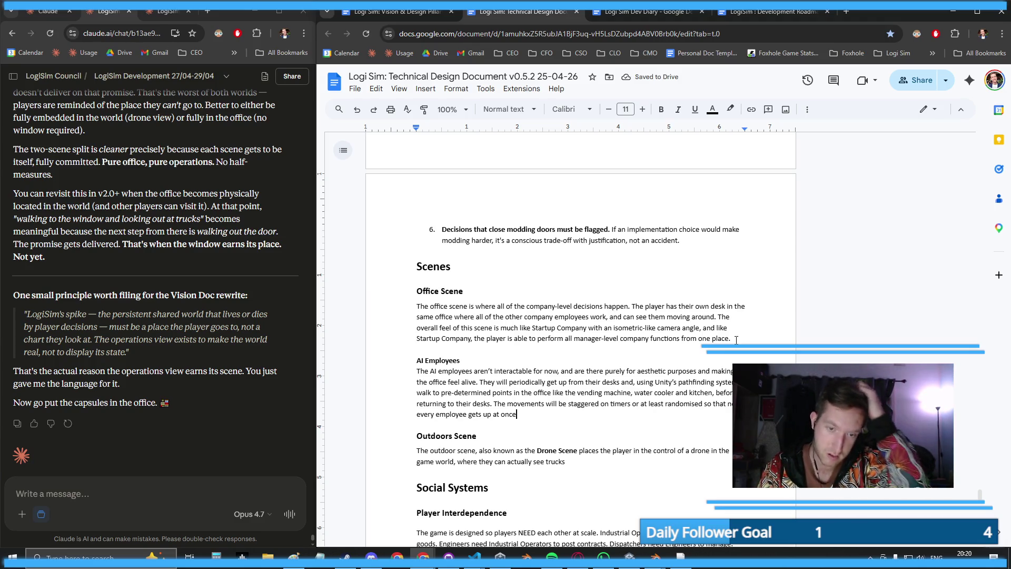
{"action": "type", "text": ", or "}
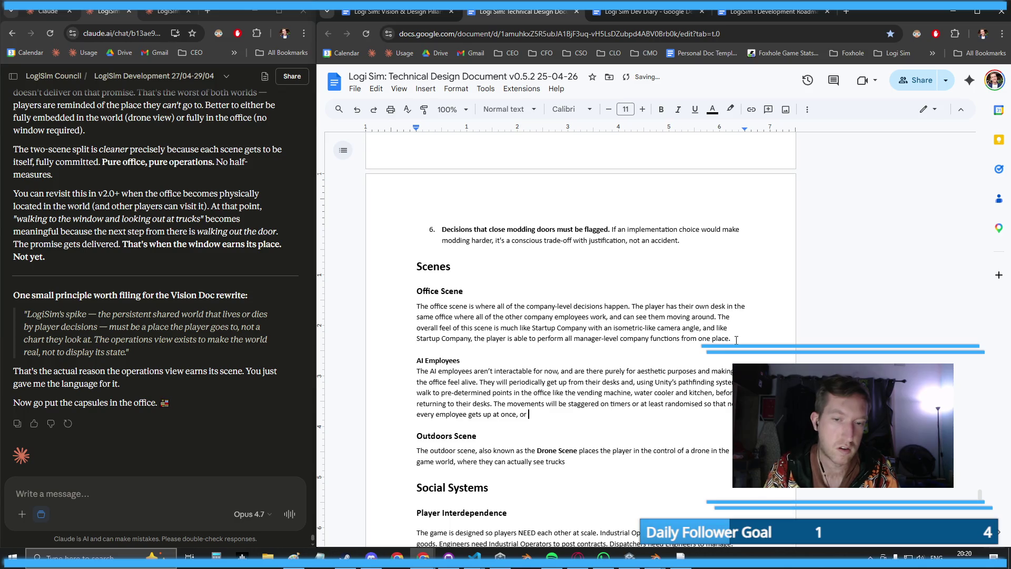
{"action": "type", "text": "always walks around."}
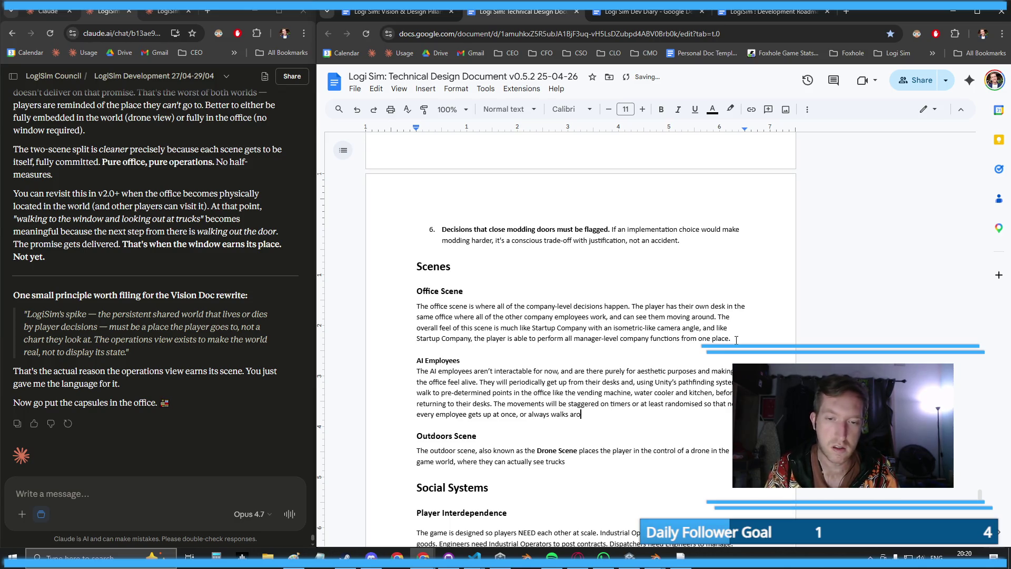
{"action": "scroll", "coordinate": [668, 359], "scroll_direction": "down", "scroll_amount": 1}
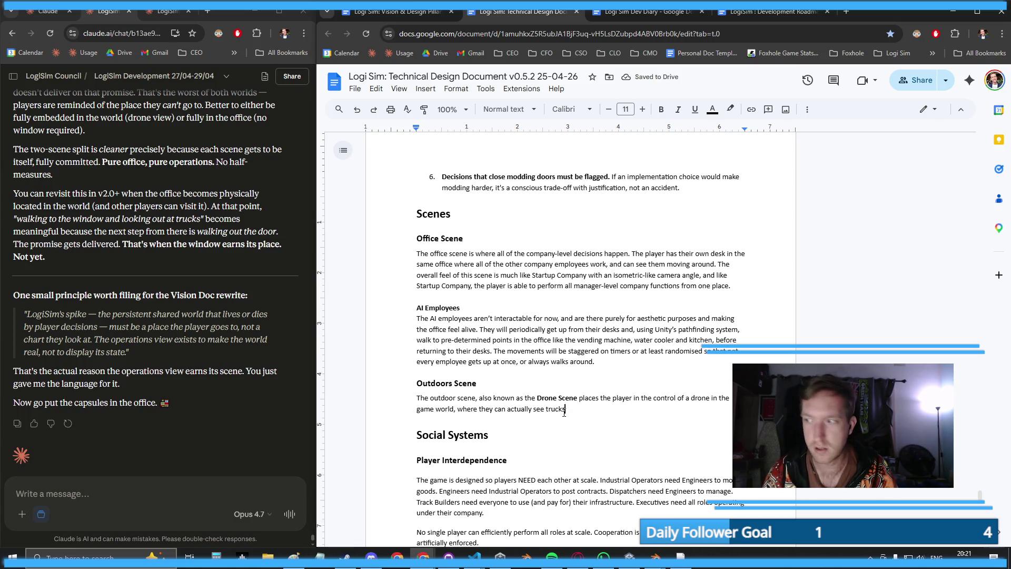
- Append 'and other vehicles moving around' after 'trucks' in the Outdoors Scene sentence
{"action": "type", "text": " and other vehic"}
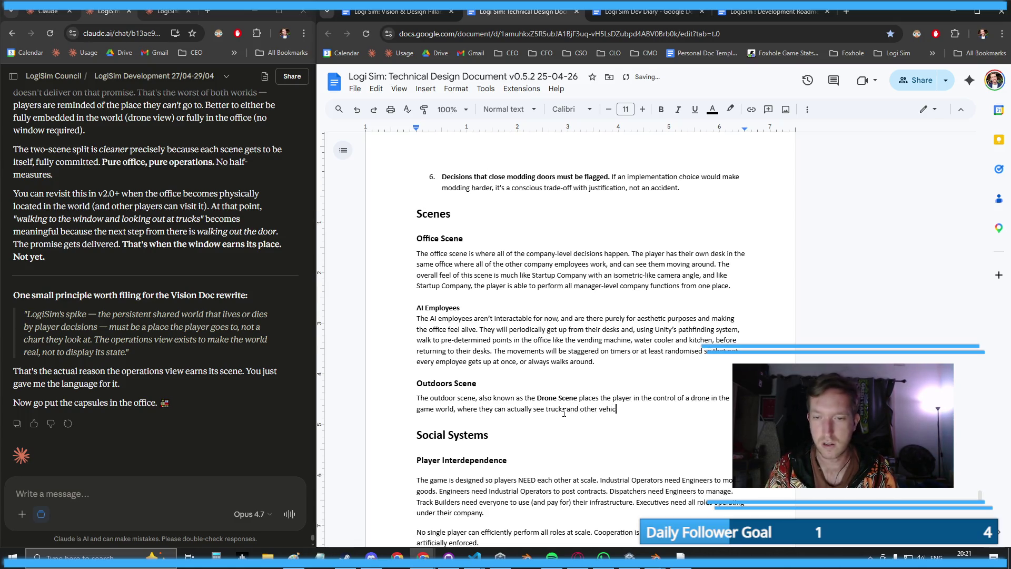
{"action": "type", "text": "les moving around."}
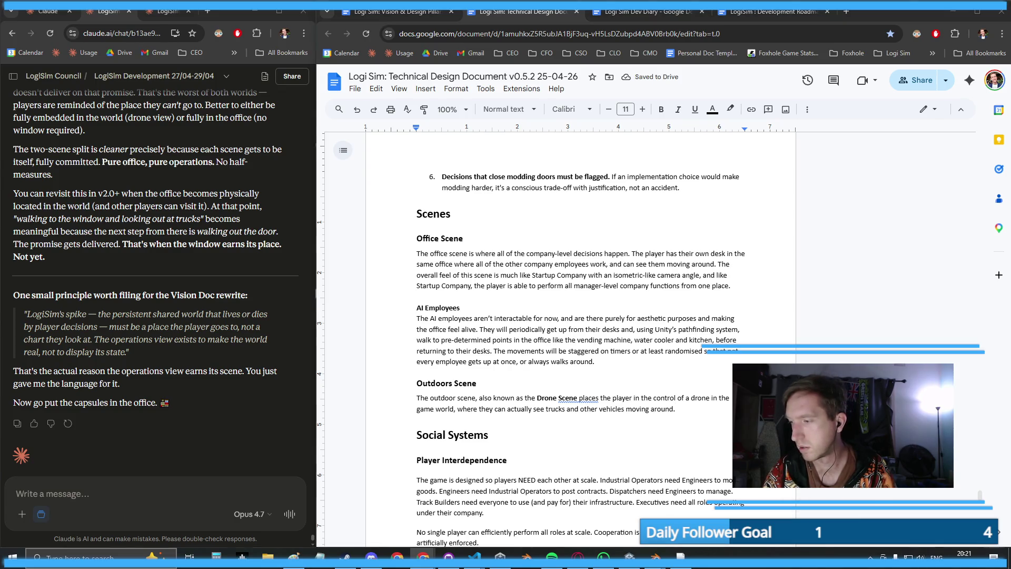
- Accept the grammar suggestion inserting a comma after 'Drone Scene' in the Outdoors paragraph
{"action": "key", "text": "super+d"}
{"action": "key", "text": "super+d"}
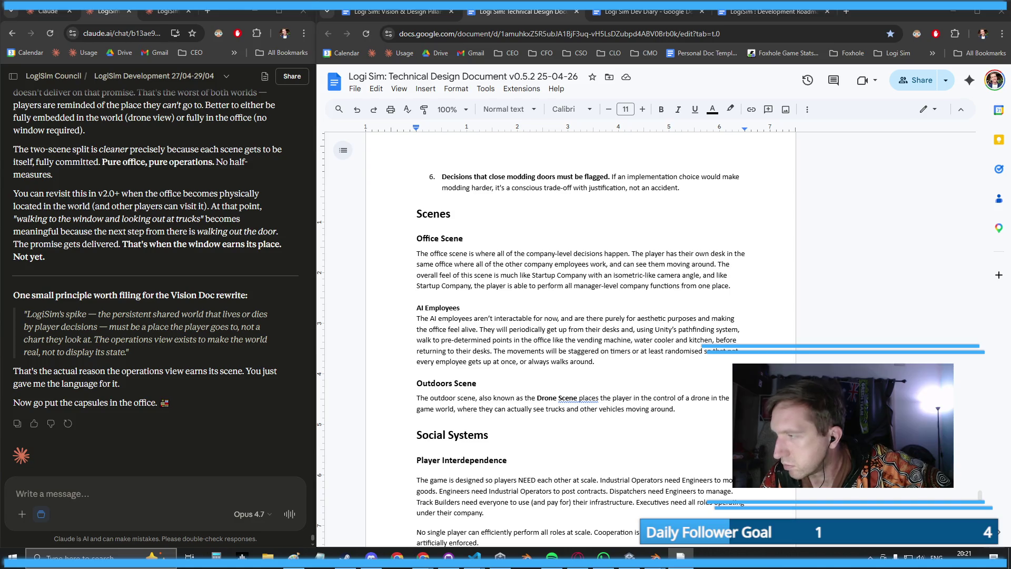
{"action": "left_click", "coordinate": [833, 215]}
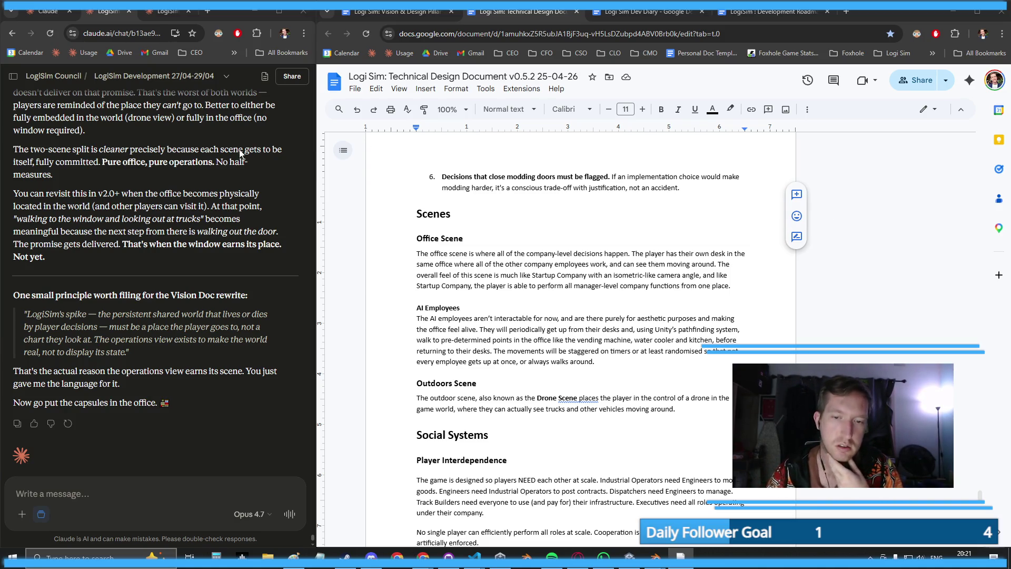
{"action": "left_click", "coordinate": [700, 413]}
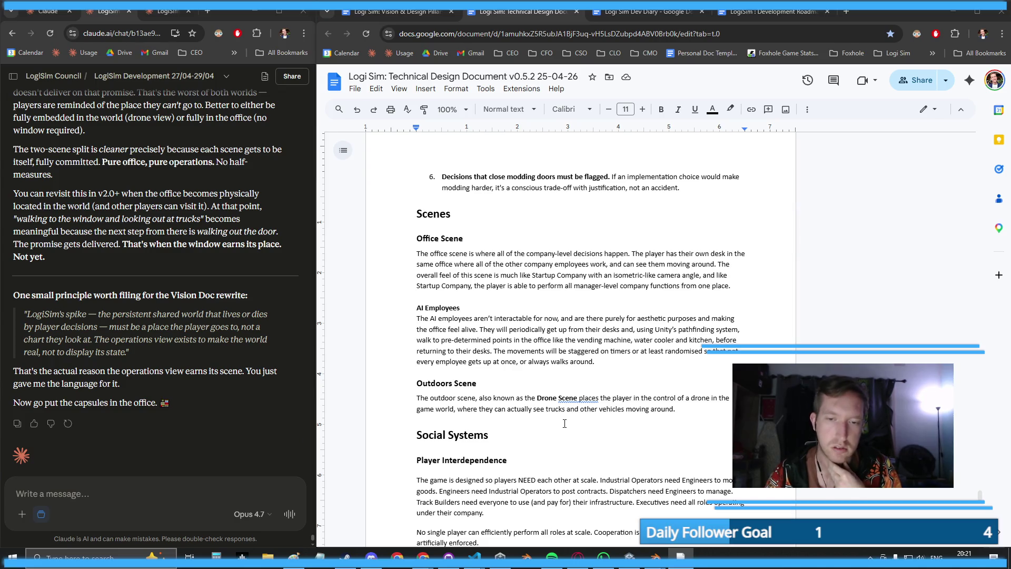
{"action": "left_click", "coordinate": [585, 397]}
{"action": "left_click", "coordinate": [593, 385]}
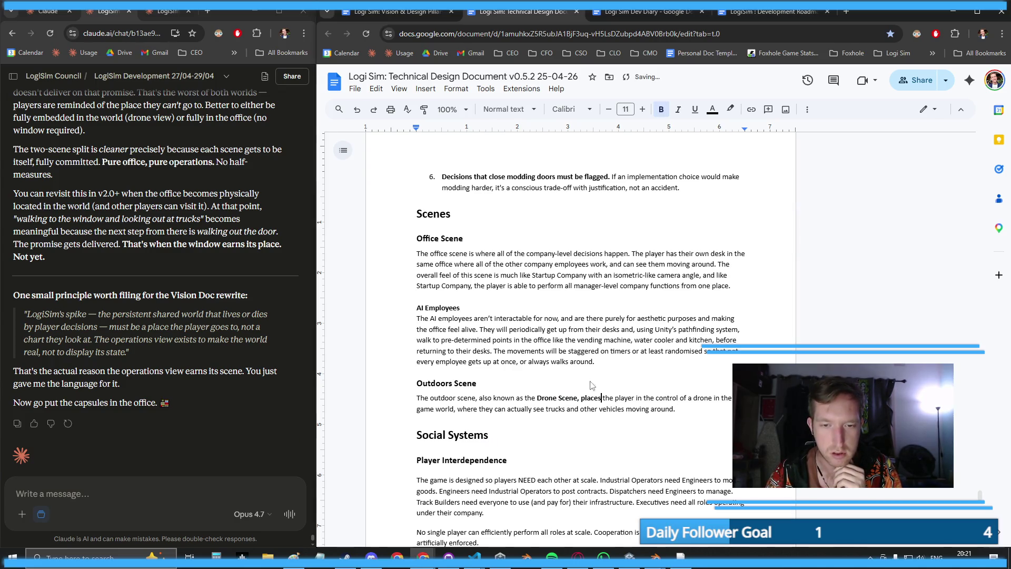
- Replace 'places' with text saying players will eventually walk the world and control vehicles
{"action": "double_click", "coordinate": [597, 400]}
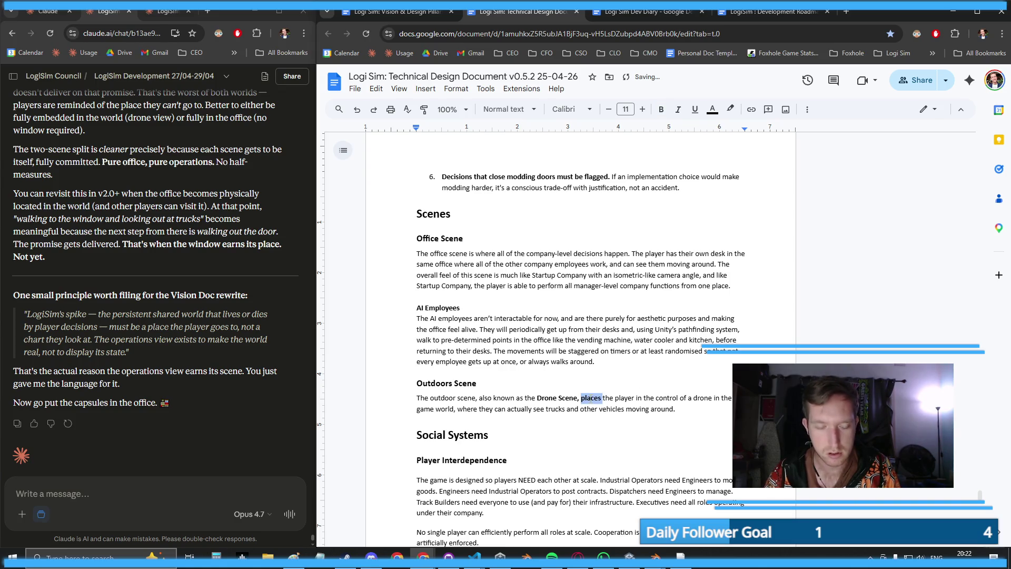
{"action": "left_click", "coordinate": [582, 399]}
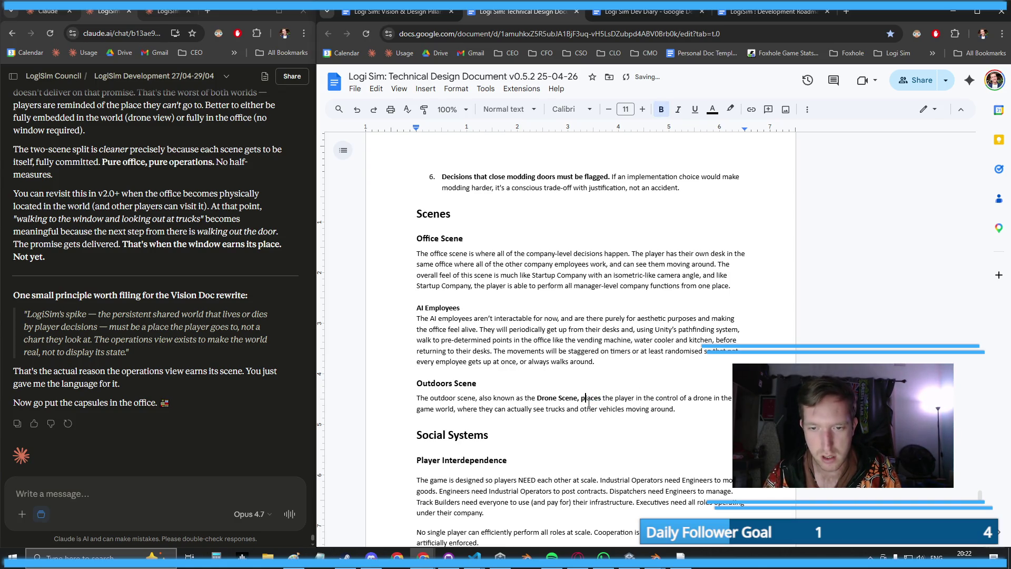
{"action": "double_click", "coordinate": [590, 400]}
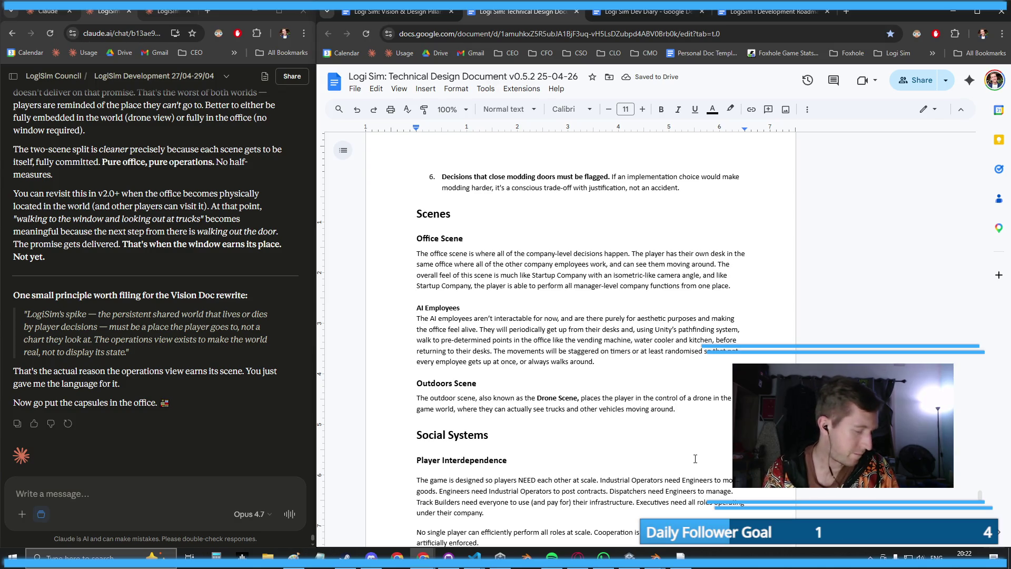
{"action": "type", "text": "This will evental"}
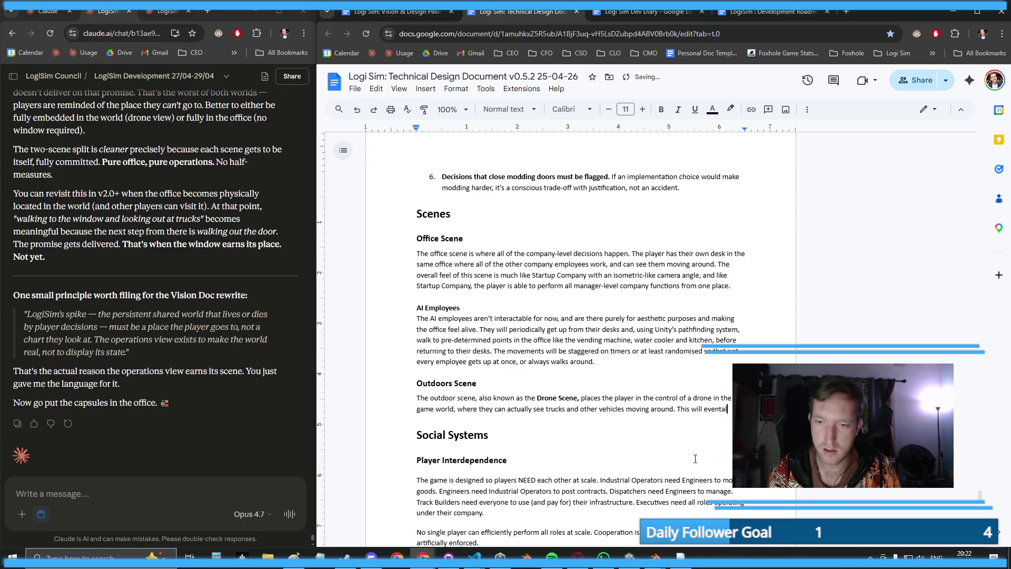
{"action": "key", "text": "BackSpace"}
{"action": "key", "text": "BackSpace"}
{"action": "type", "text": "uall be the scene where pla"}
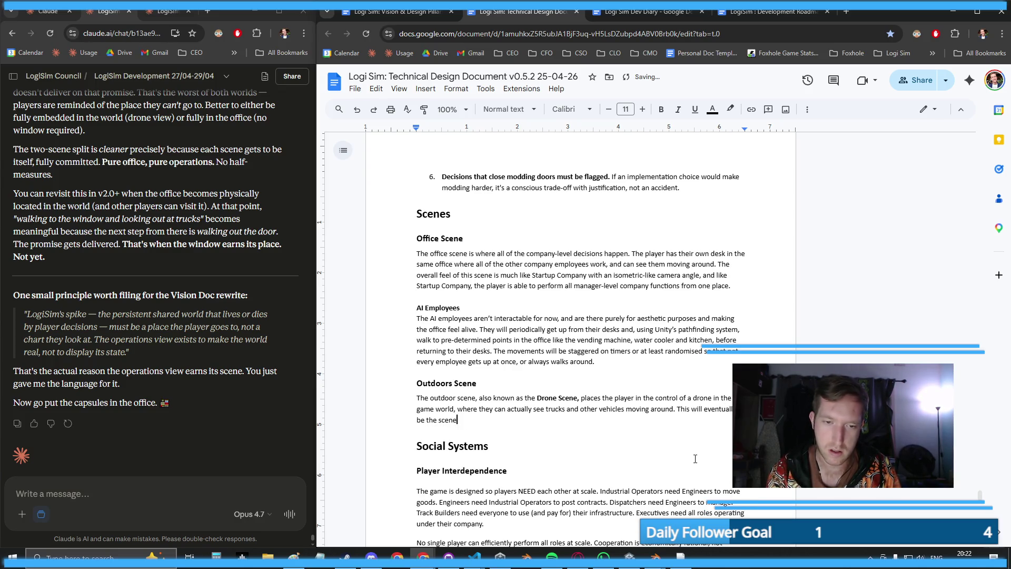
{"action": "type", "text": "yers can a"}
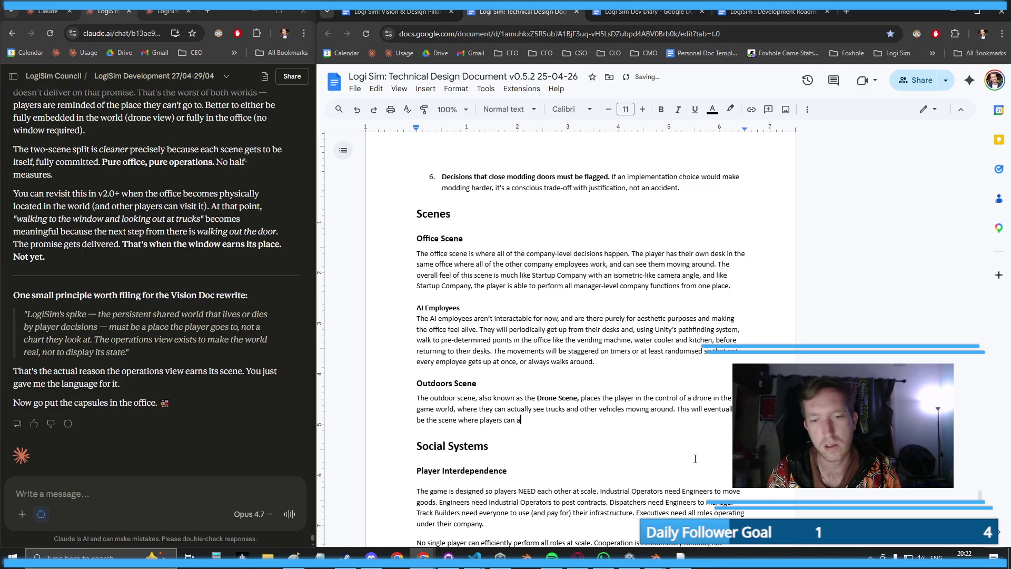
{"action": "type", "text": "lso walk around the g"}
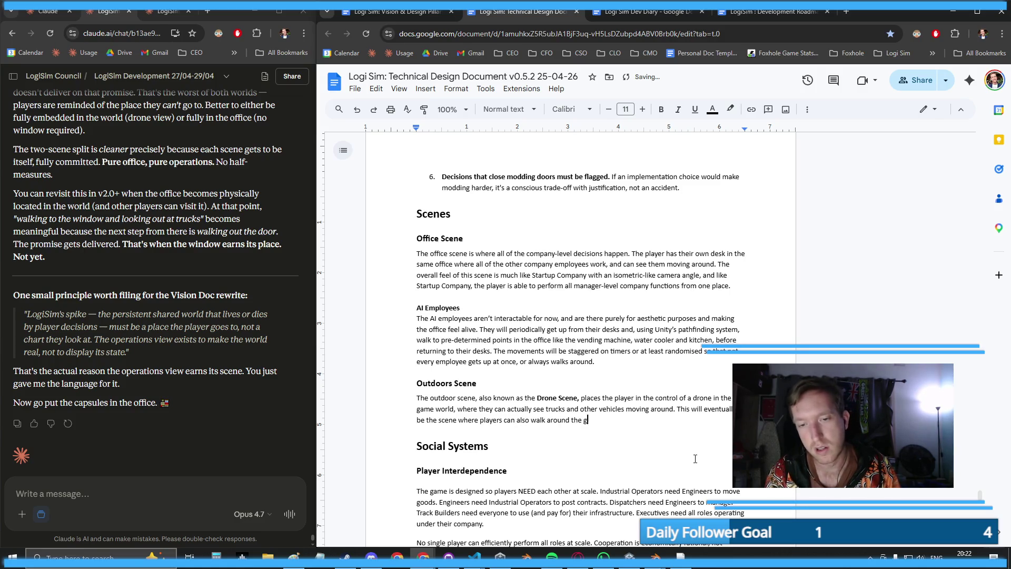
{"action": "type", "text": "ame world and "}
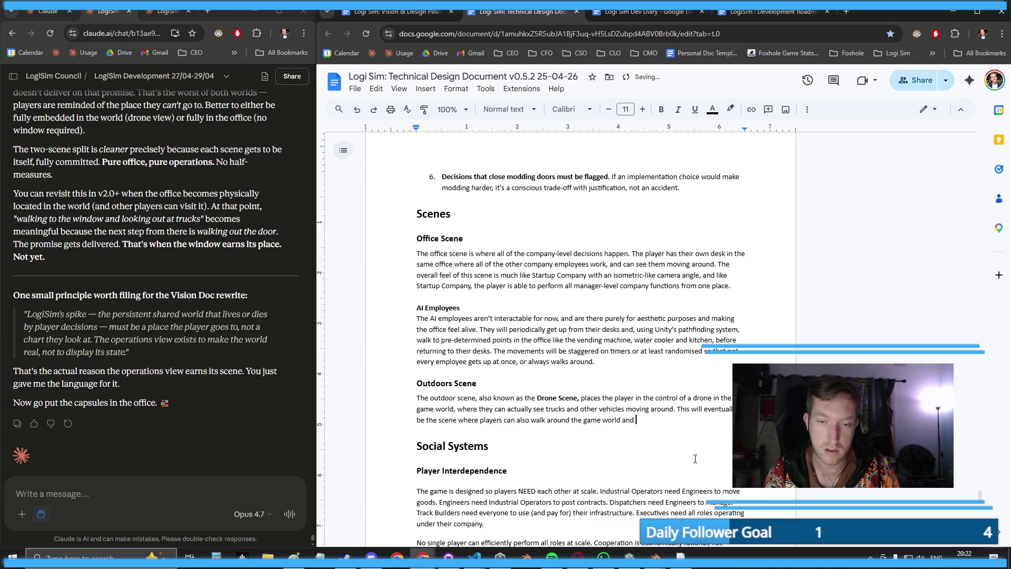
{"action": "type", "text": "control vehicles, but"}
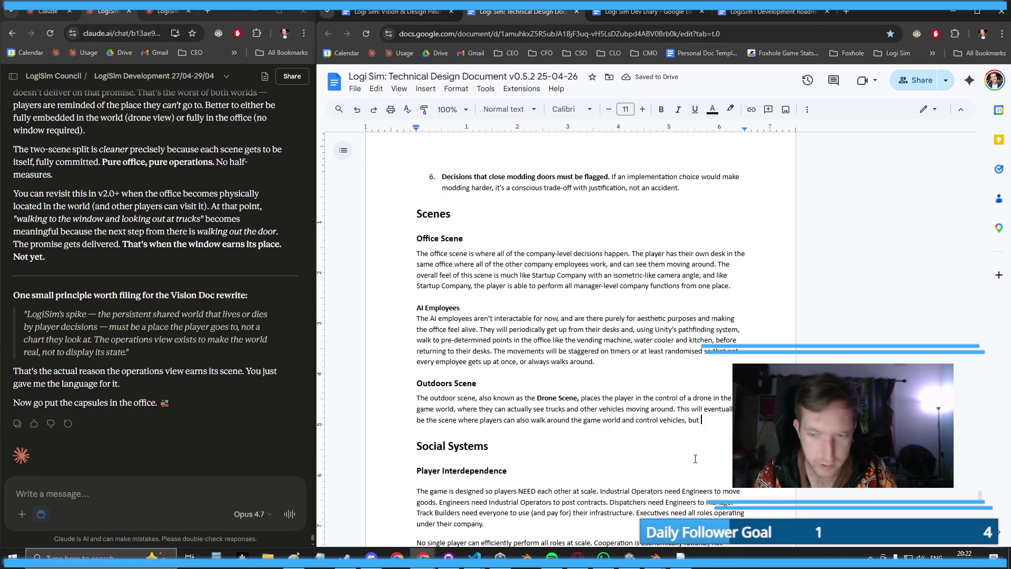
- Add that it stays purely aesthetic until driving features release, then switch to Unity
{"action": "type", "text": "und "}
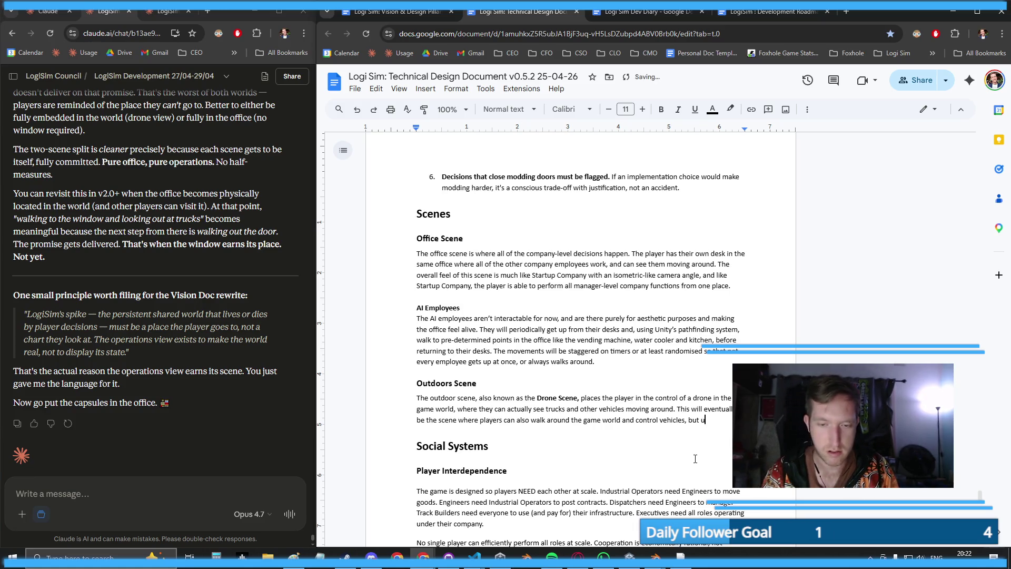
{"action": "type", "text": "the game world and control vehicles, but until th"}
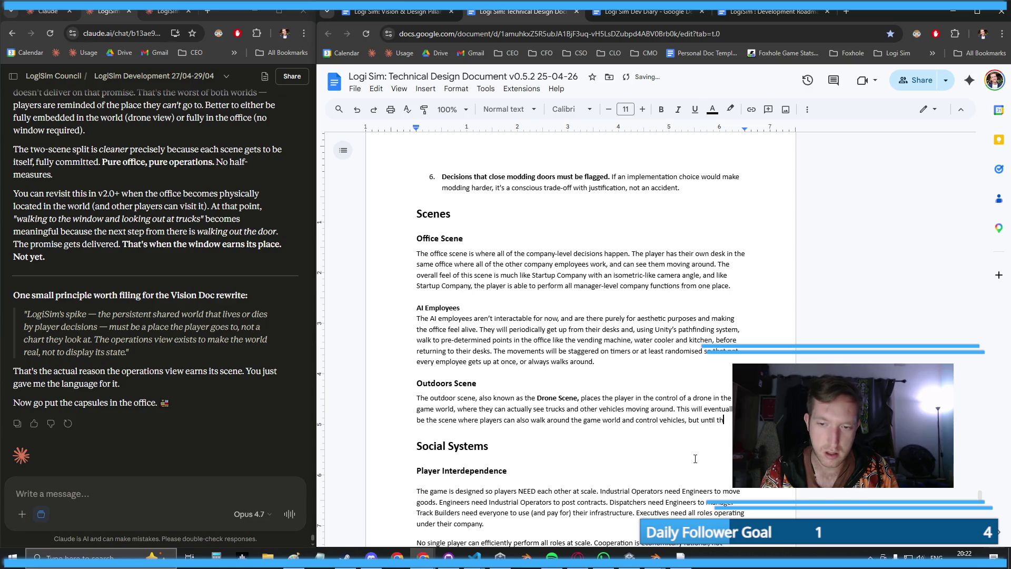
{"action": "type", "text": "e drivin"}
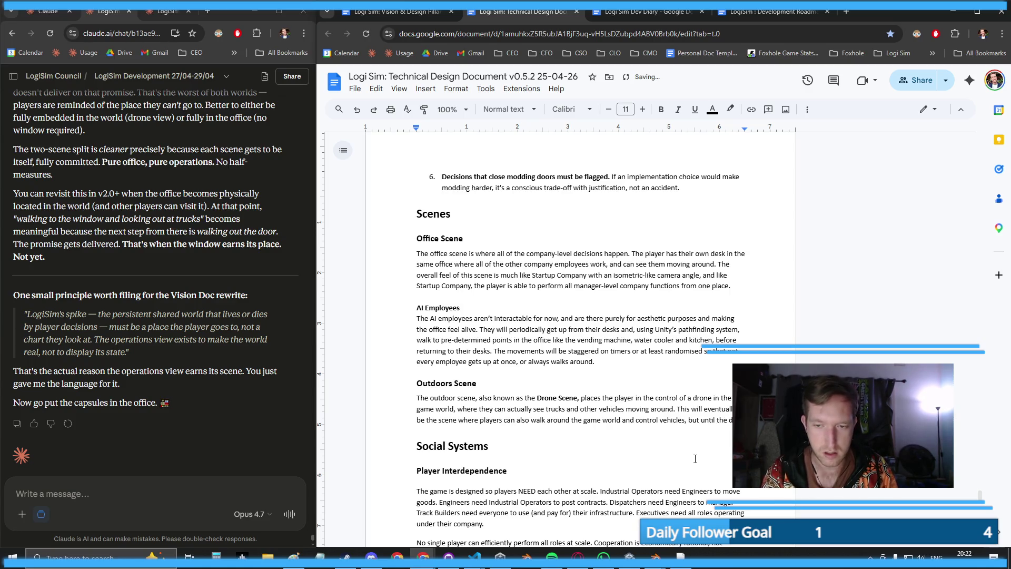
{"action": "type", "text": "g features are "}
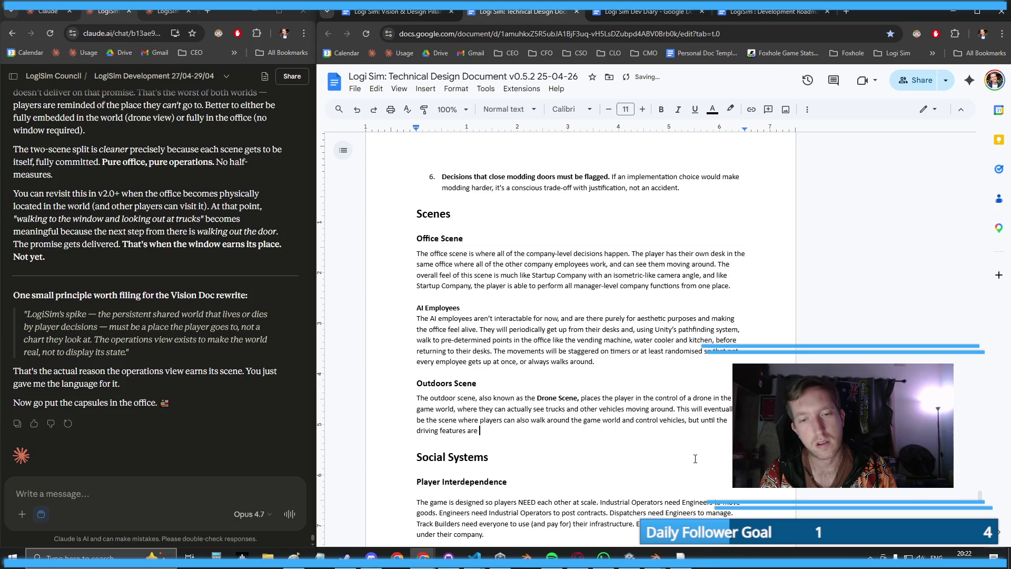
{"action": "type", "text": "released, the o"}
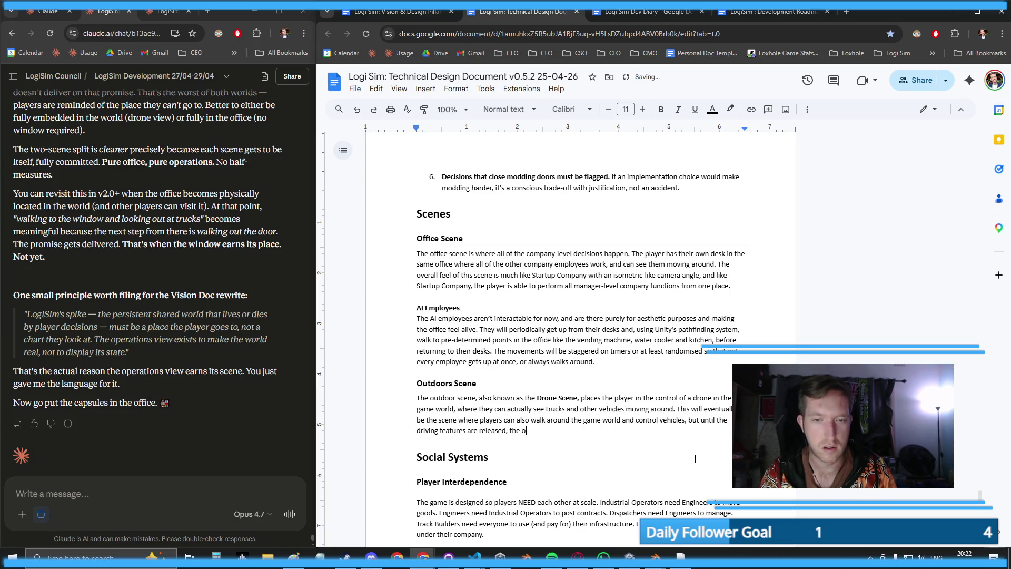
{"action": "type", "text": "utdoors scene "}
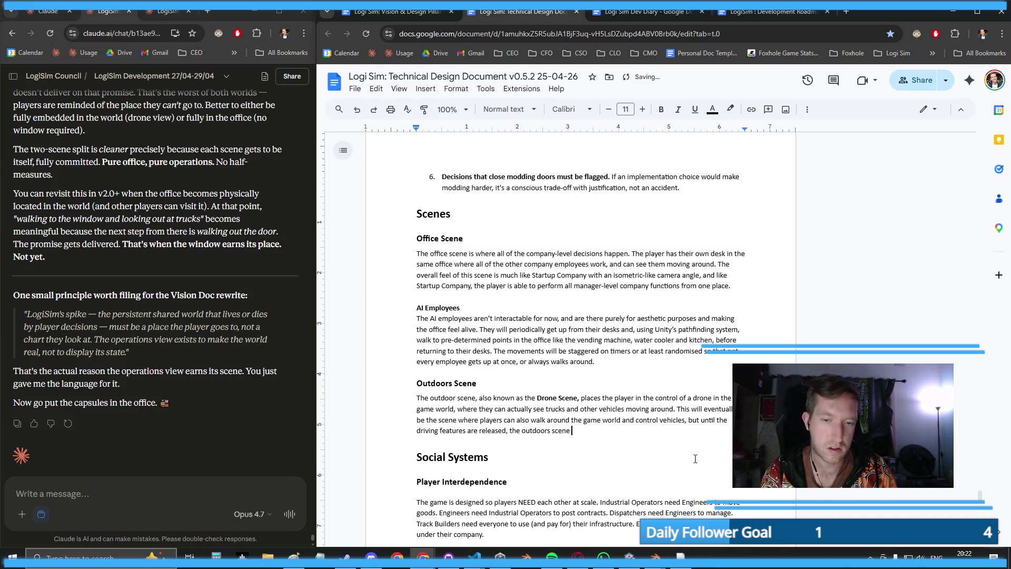
{"action": "type", "text": "serves a "}
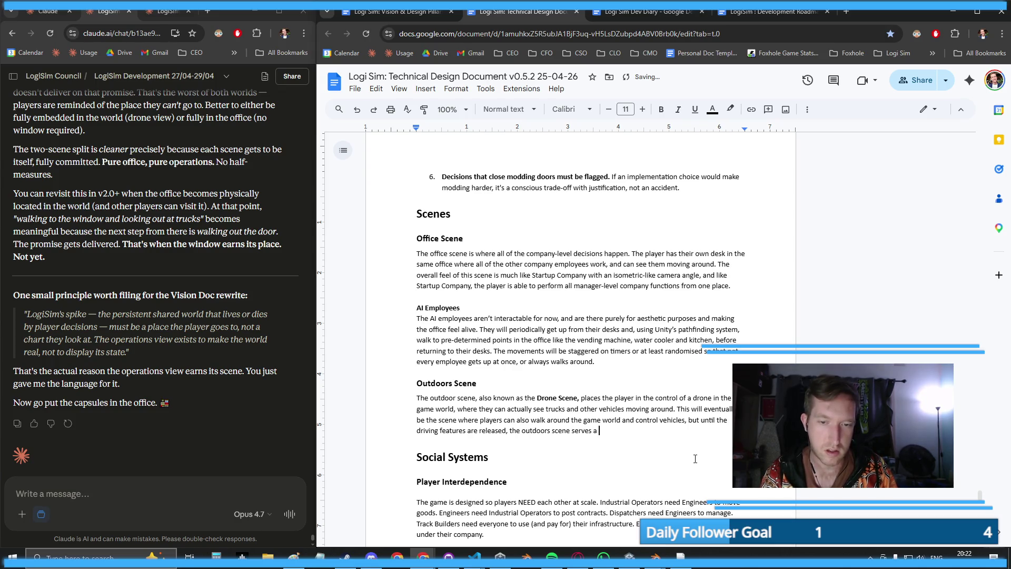
{"action": "type", "text": "purely "}
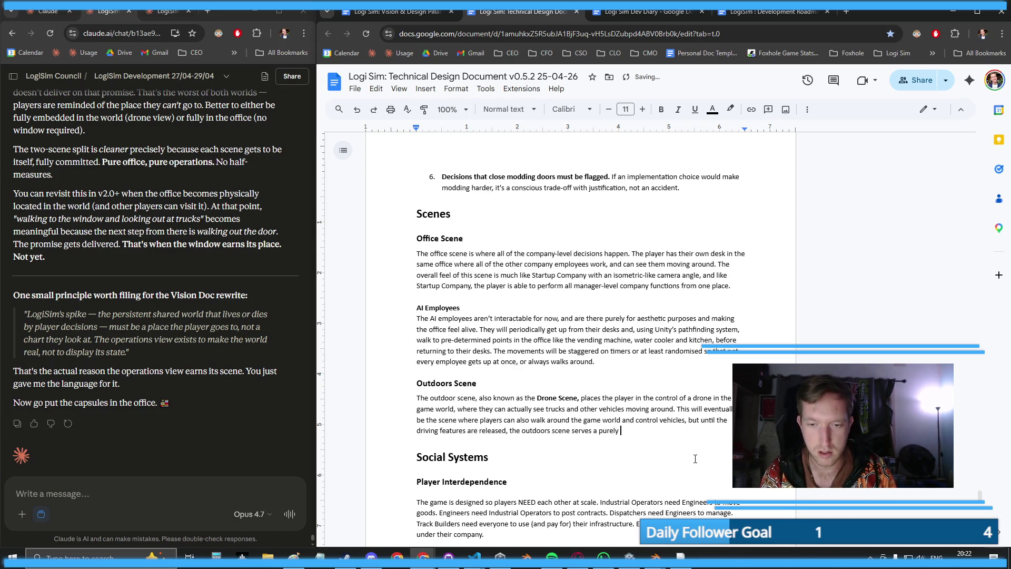
{"action": "type", "text": "aestehtic"}
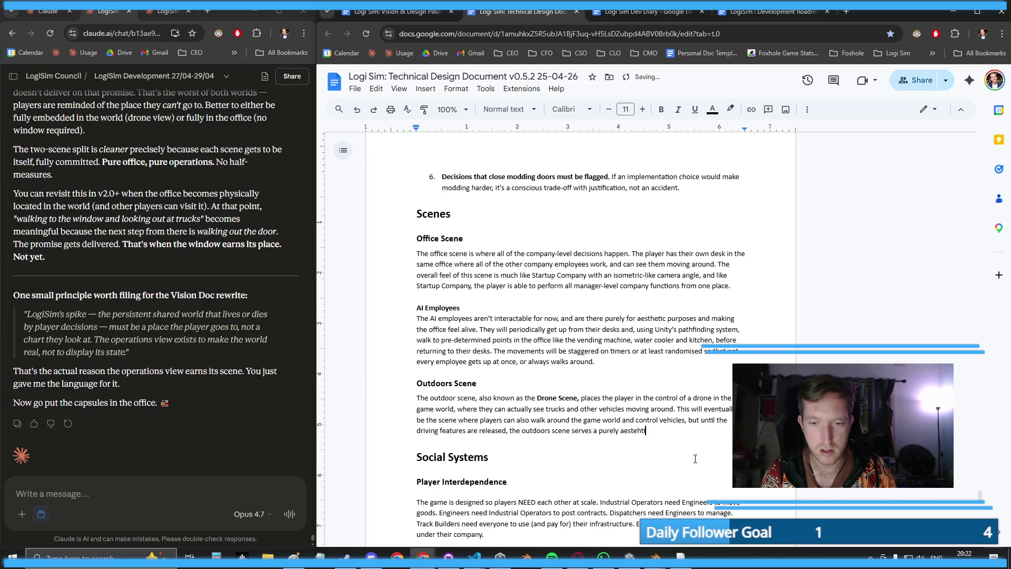
{"action": "key", "text": "BackSpace"}
{"action": "key", "text": "BackSpace"}
{"action": "key", "text": "BackSpace"}
{"action": "type", "text": "hec"}
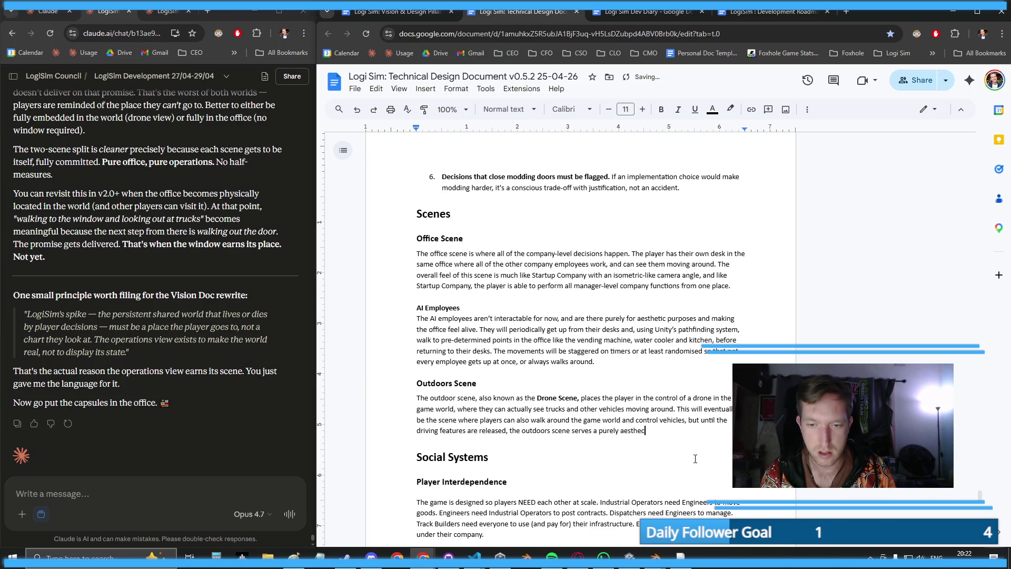
{"action": "key", "text": "BackSpace"}
{"action": "type", "text": "tic purpose "}
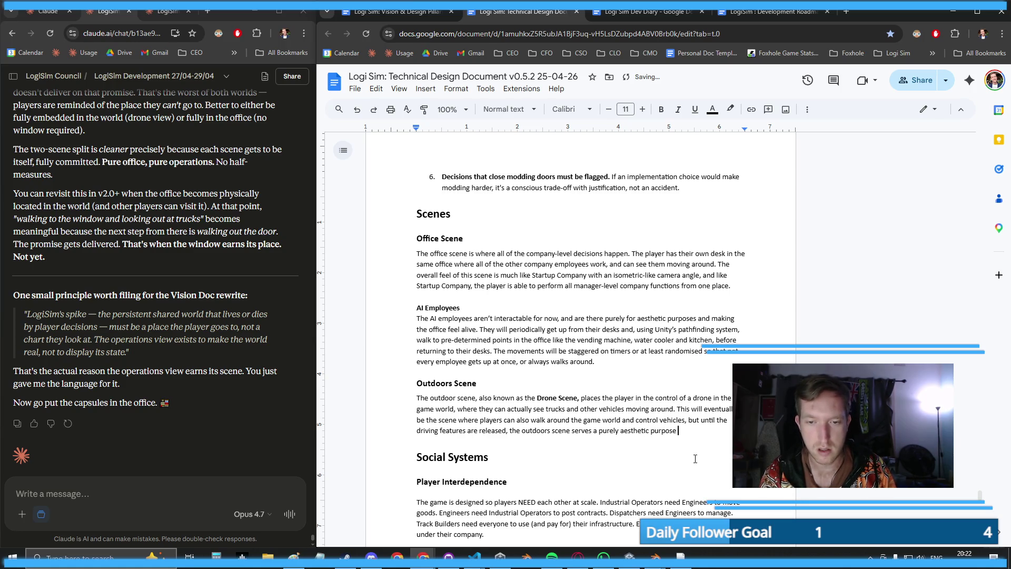
{"action": "type", "text": "in allowing the p"}
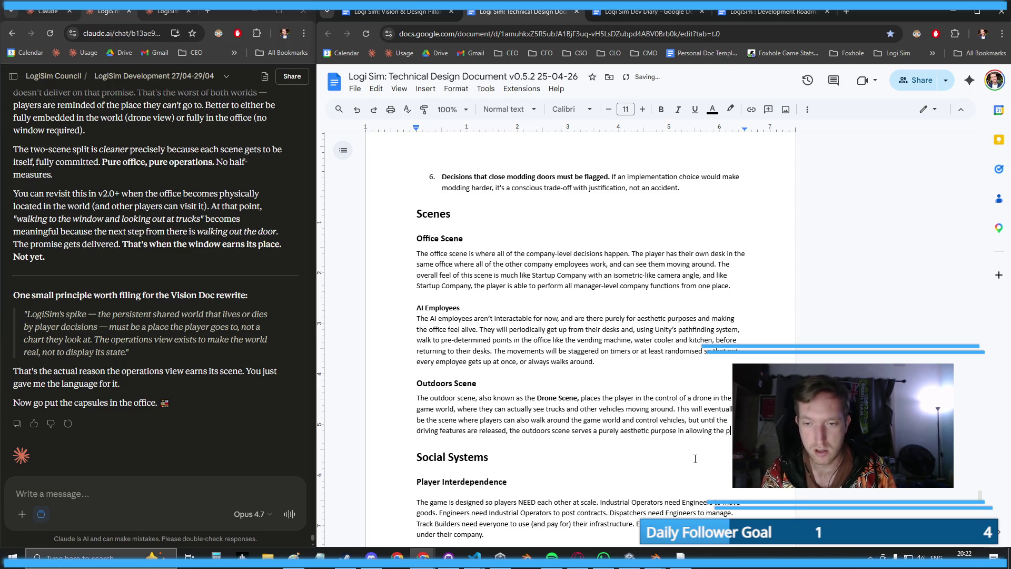
{"action": "type", "text": "l to see and fe"}
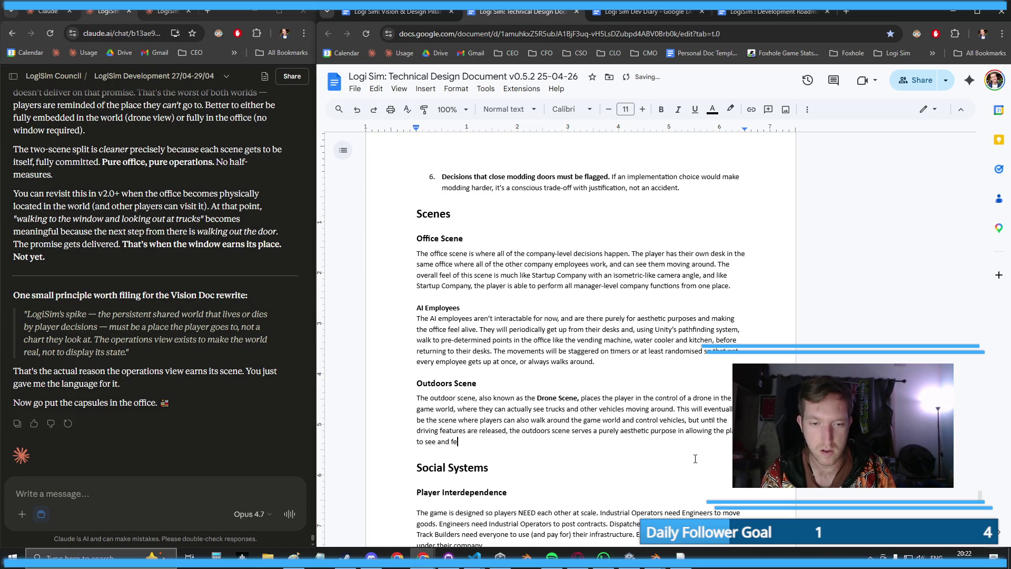
{"action": "type", "text": "el the world in real"}
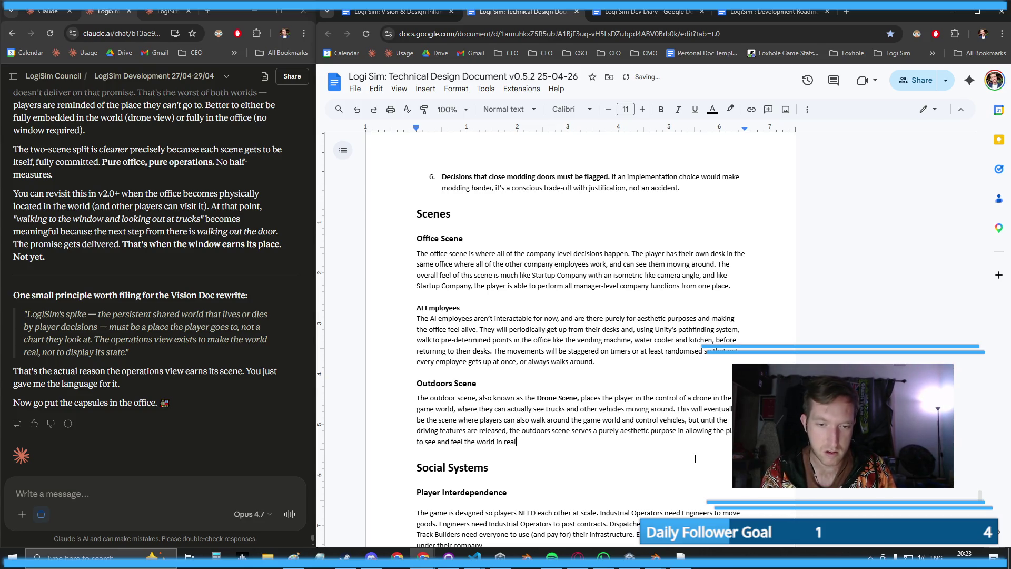
{"action": "type", "text": "-time as "}
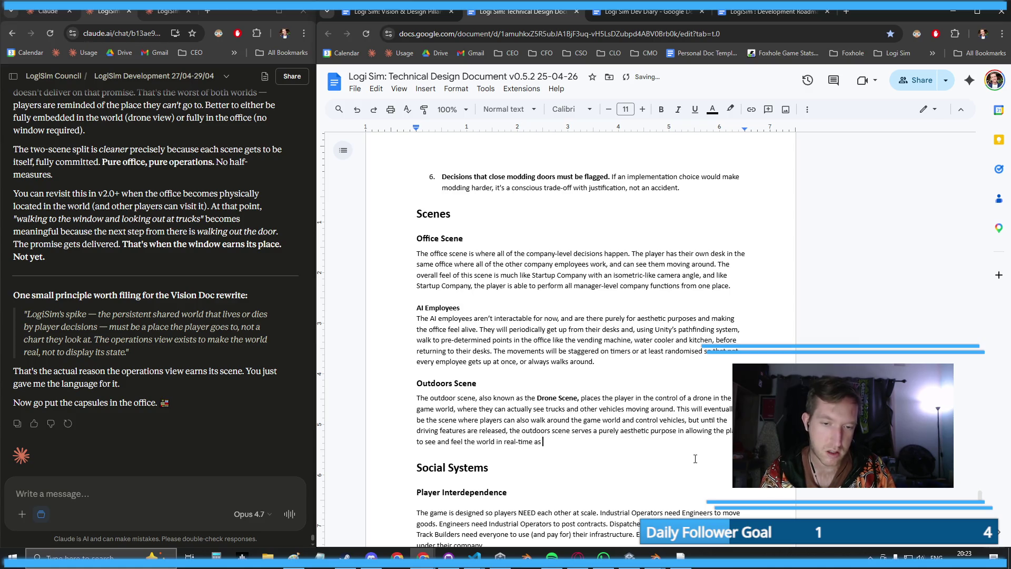
{"action": "type", "text": "opposed to a "}
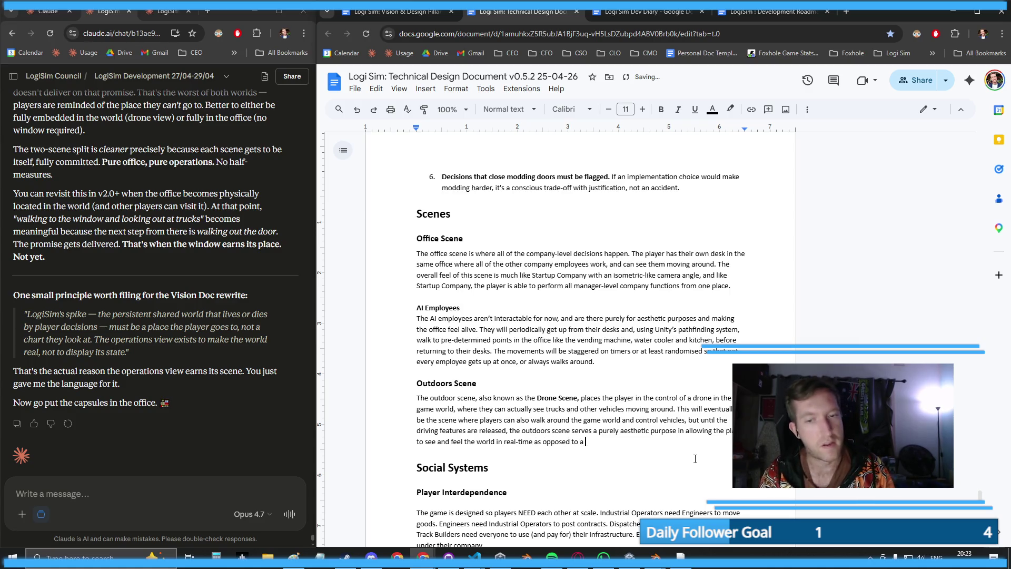
{"action": "type", "text": "bunch of charts an"}
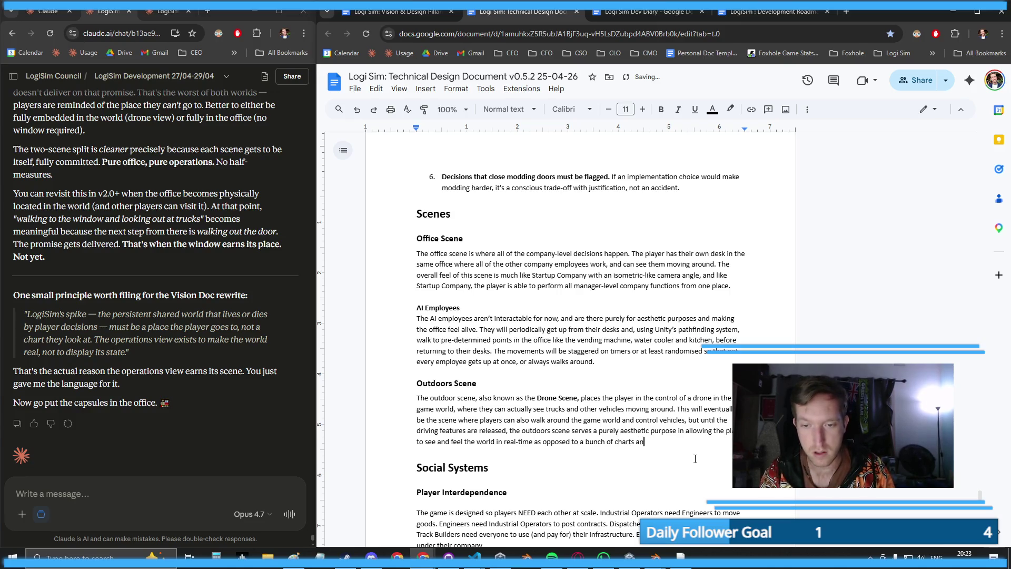
{"action": "type", "text": "d menus."}
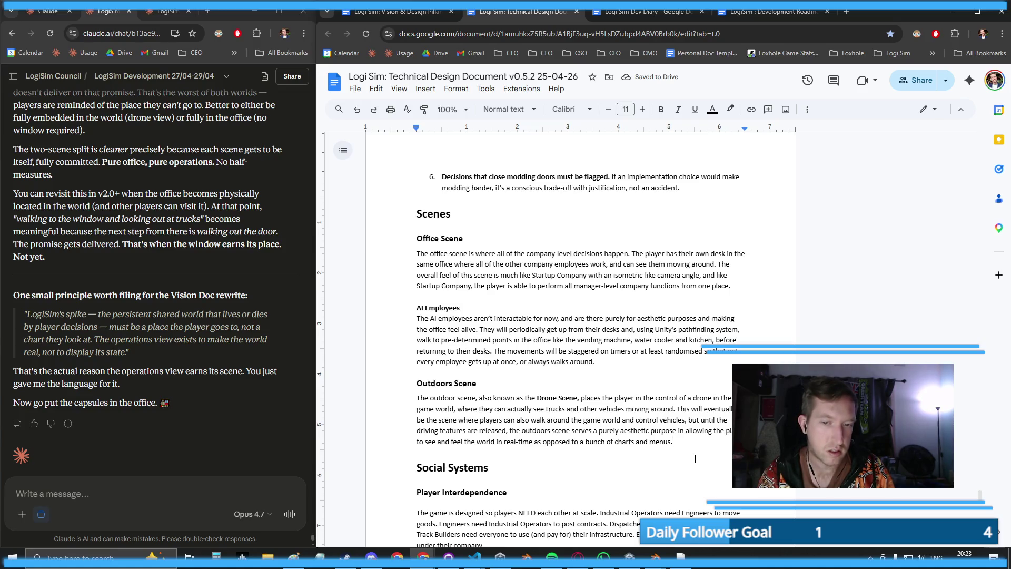
{"action": "key", "text": "Return"}
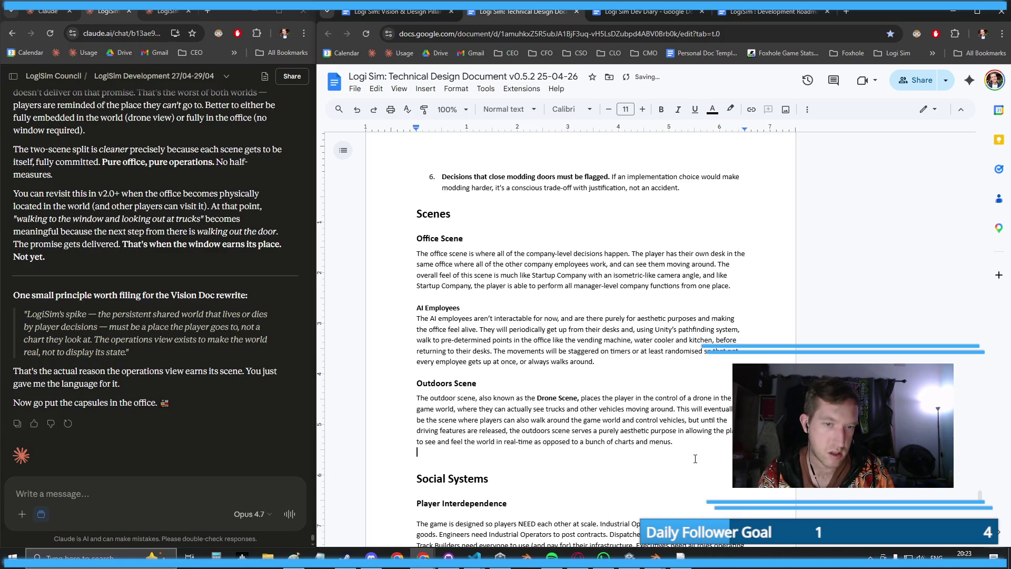
{"action": "key", "text": "BackSpace"}
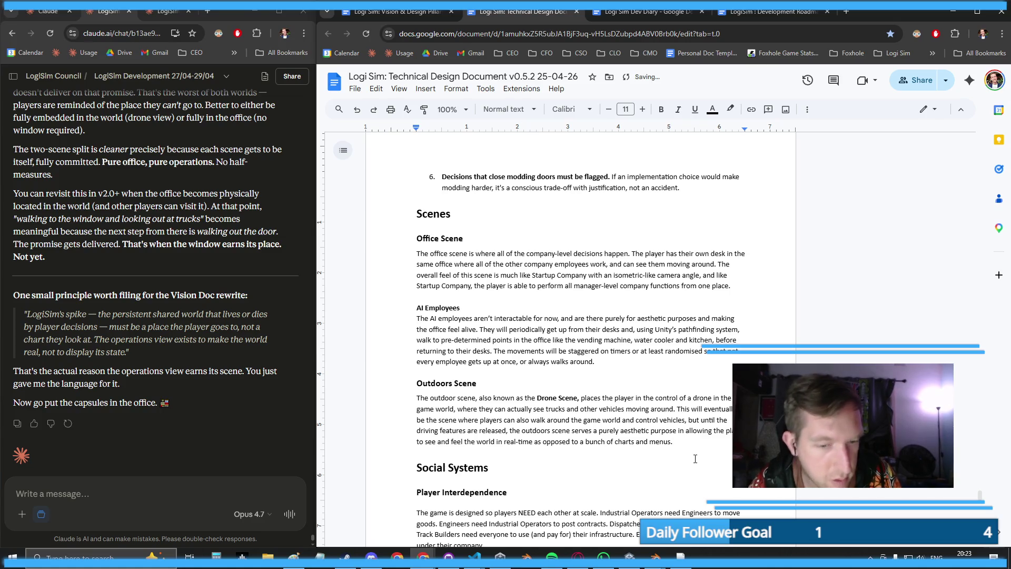
{"action": "key", "text": "alt+Tab"}
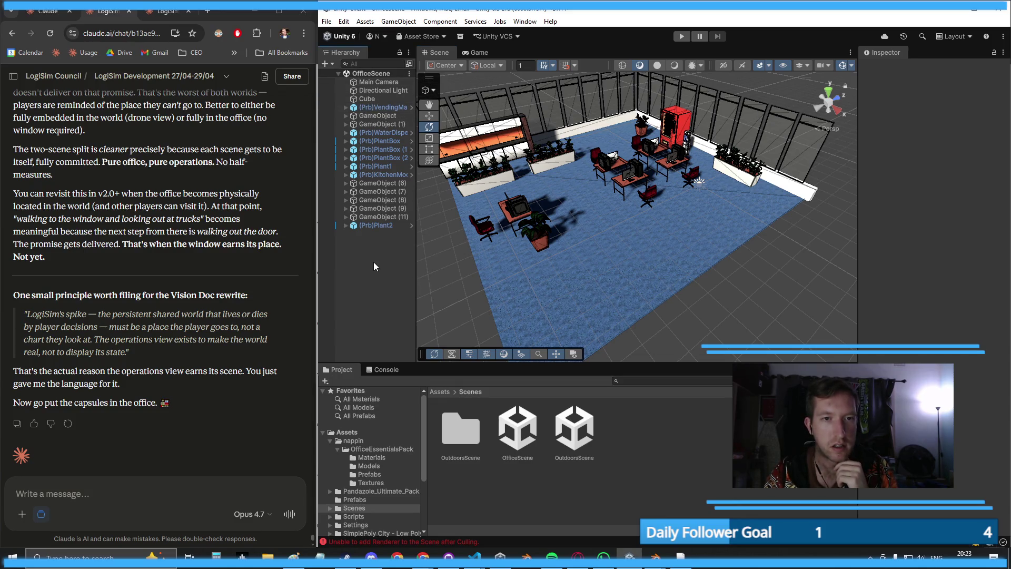
- Rename the GameObject (11) desk to 'PlayerDesk'
{"action": "left_click", "coordinate": [381, 217]}
{"action": "left_click_drag", "start_coordinate": [680, 274], "coordinate": [711, 289]}
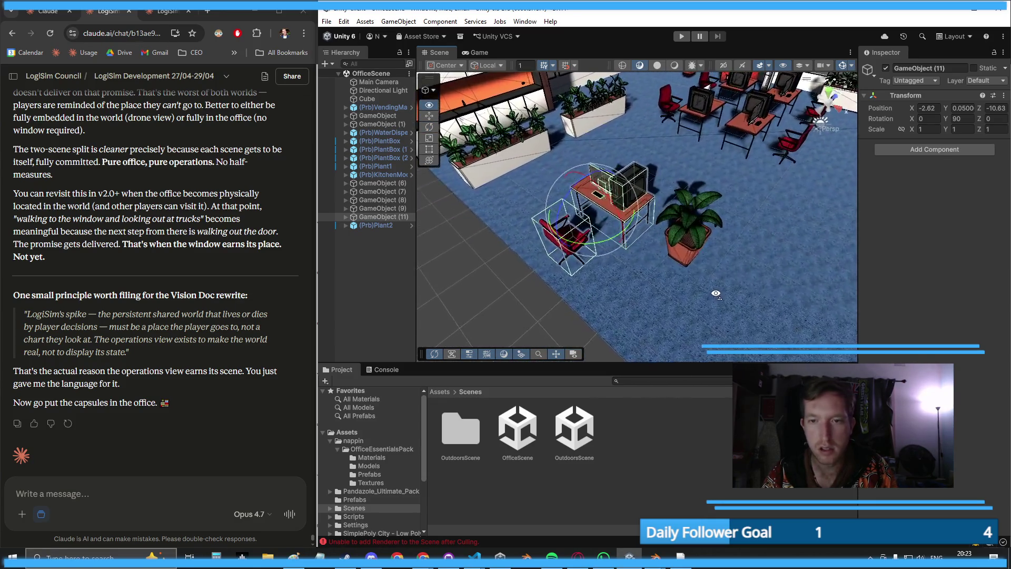
{"action": "double_click", "coordinate": [378, 217]}
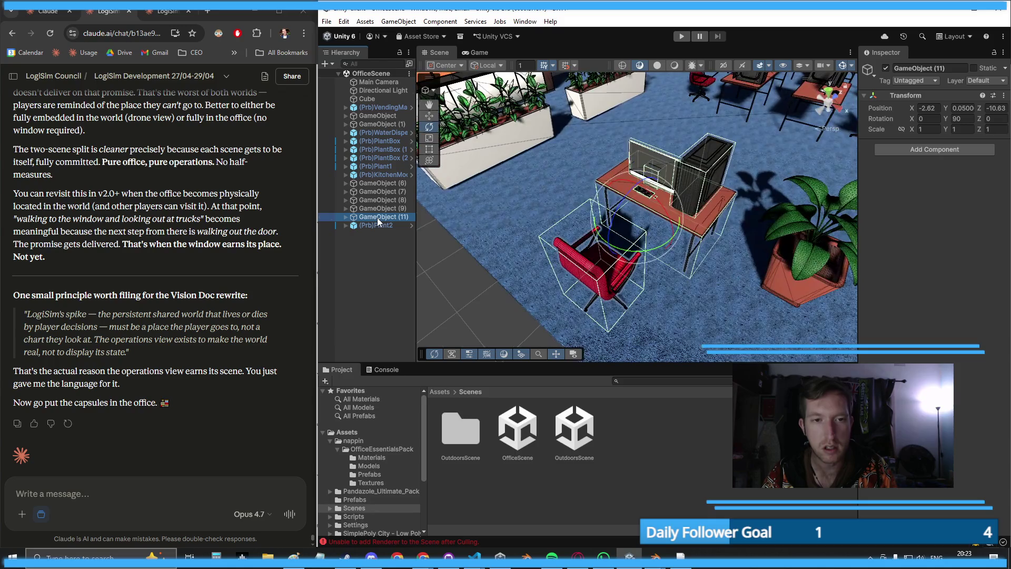
{"action": "key", "text": "F2"}
{"action": "type", "text": "PlayerDes"}
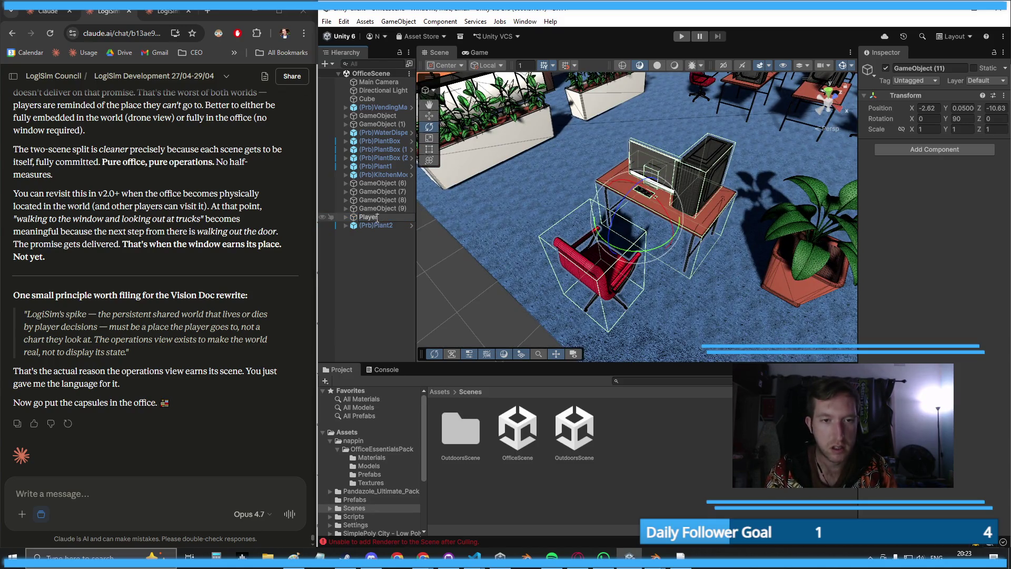
{"action": "type", "text": "k"}
{"action": "key", "text": "Return"}
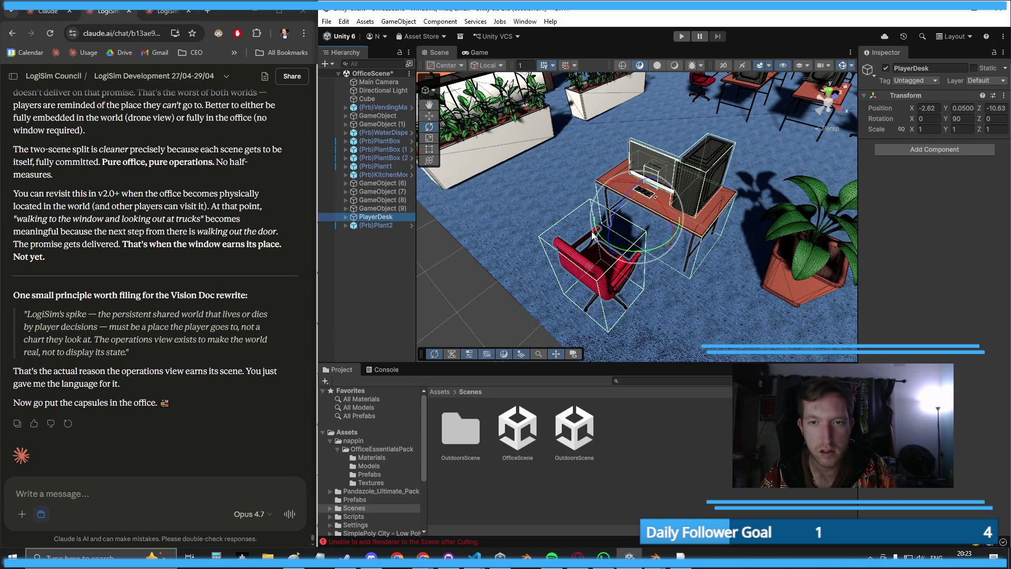
- Group desks GameObject (6) through (9) under a new empty parent named 'Employee Desks'
{"action": "scroll", "coordinate": [599, 193], "scroll_direction": "down", "scroll_amount": 10}
{"action": "left_click_drag", "start_coordinate": [590, 195], "coordinate": [432, 197]}
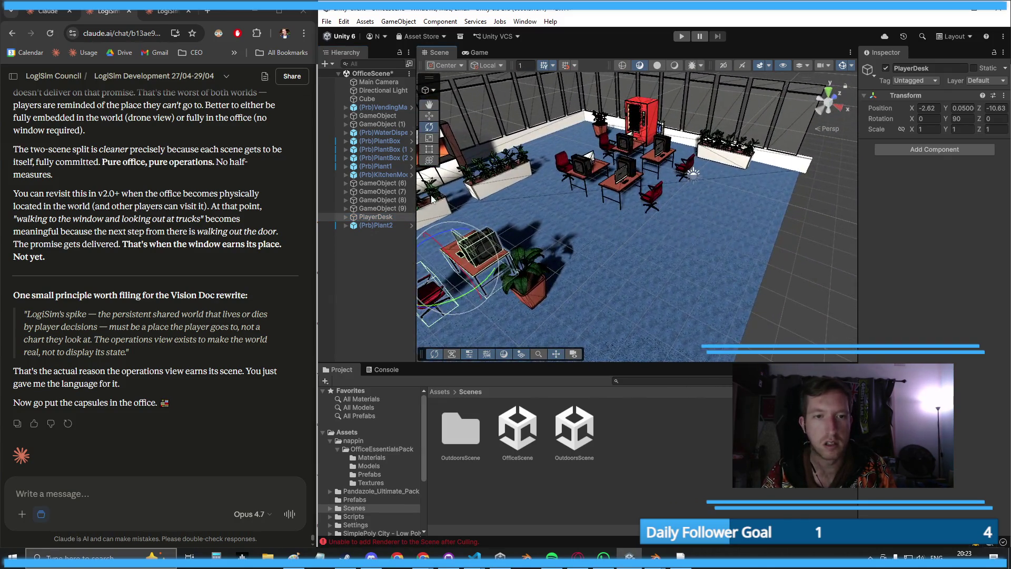
{"action": "left_click", "coordinate": [376, 209]}
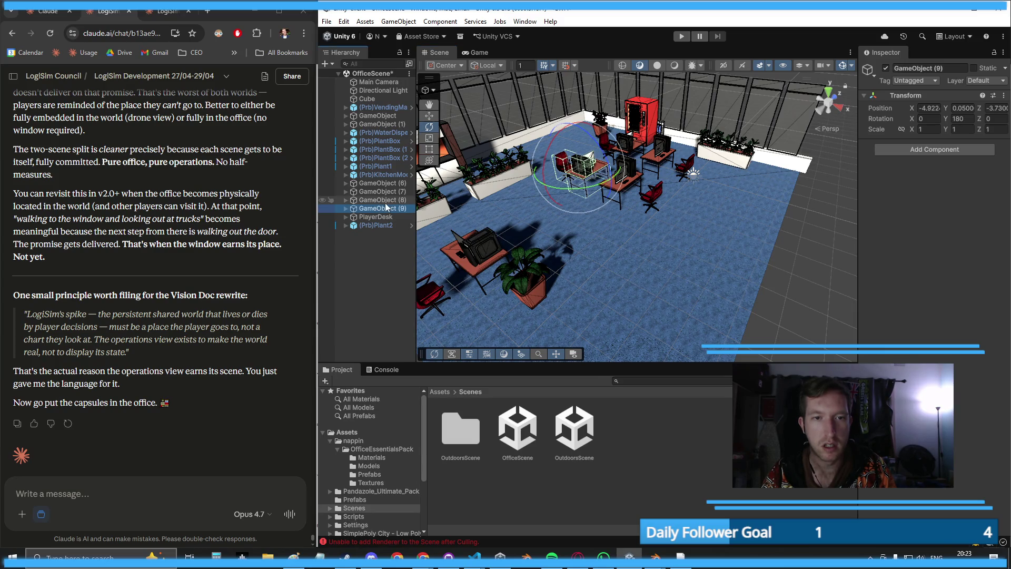
{"action": "left_click", "coordinate": [382, 202]}
{"action": "left_click", "coordinate": [384, 208]}
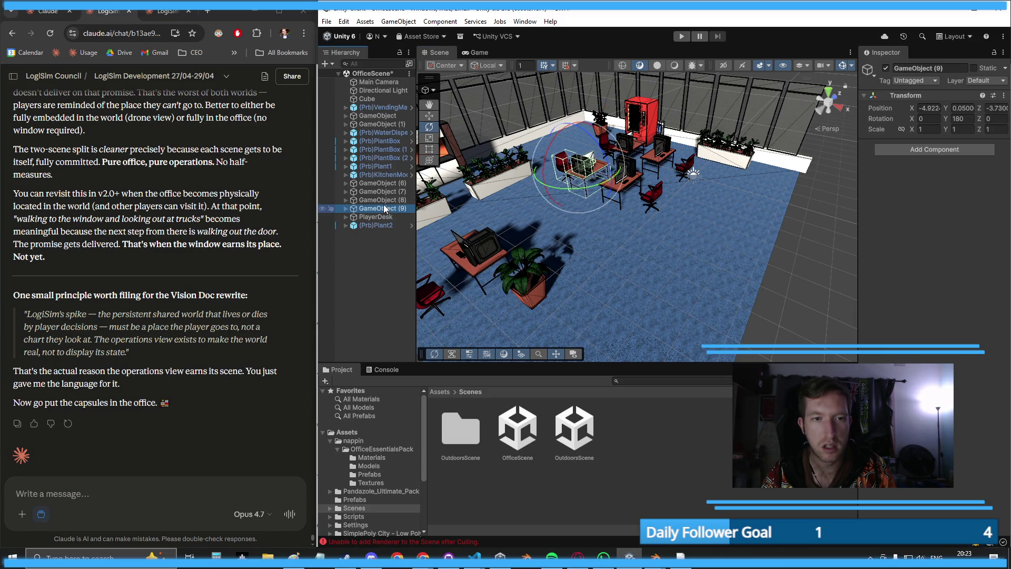
{"action": "left_click", "coordinate": [382, 200], "text": "shift"}
{"action": "left_click", "coordinate": [380, 192], "text": "shift"}
{"action": "left_click", "coordinate": [381, 183], "text": "shift"}
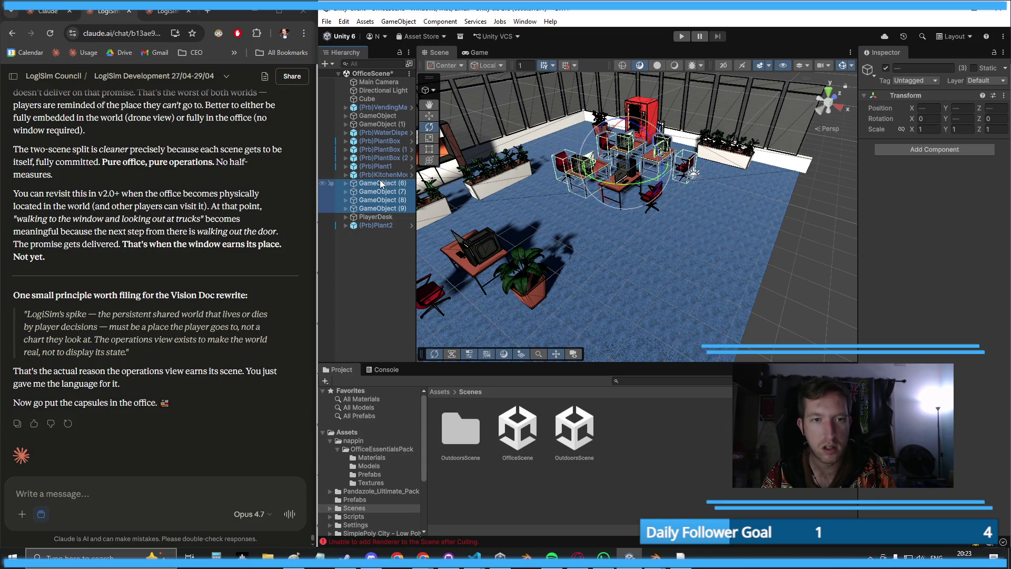
{"action": "right_click", "coordinate": [381, 188]}
{"action": "left_click", "coordinate": [440, 310]}
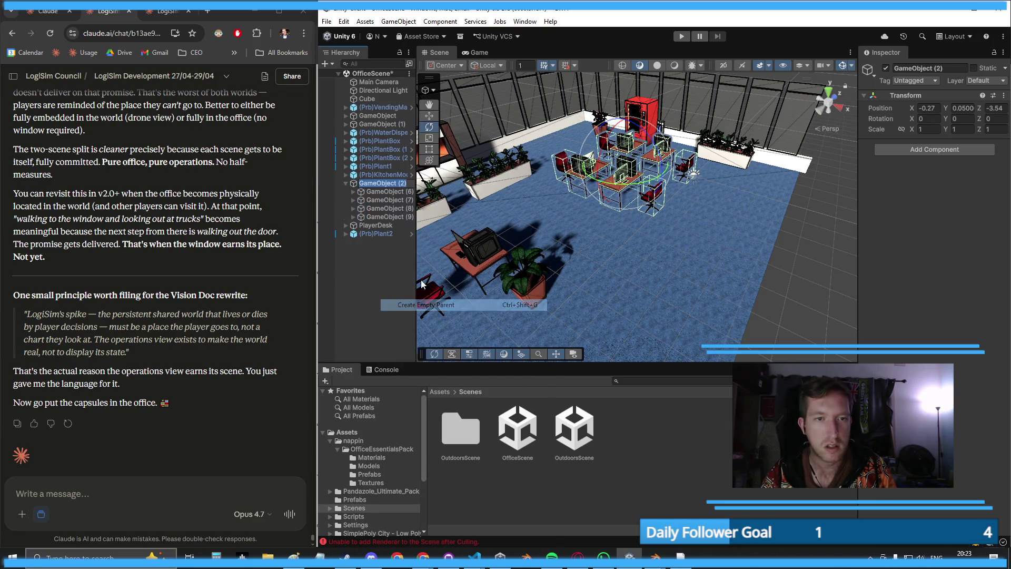
{"action": "type", "text": "Empl"}
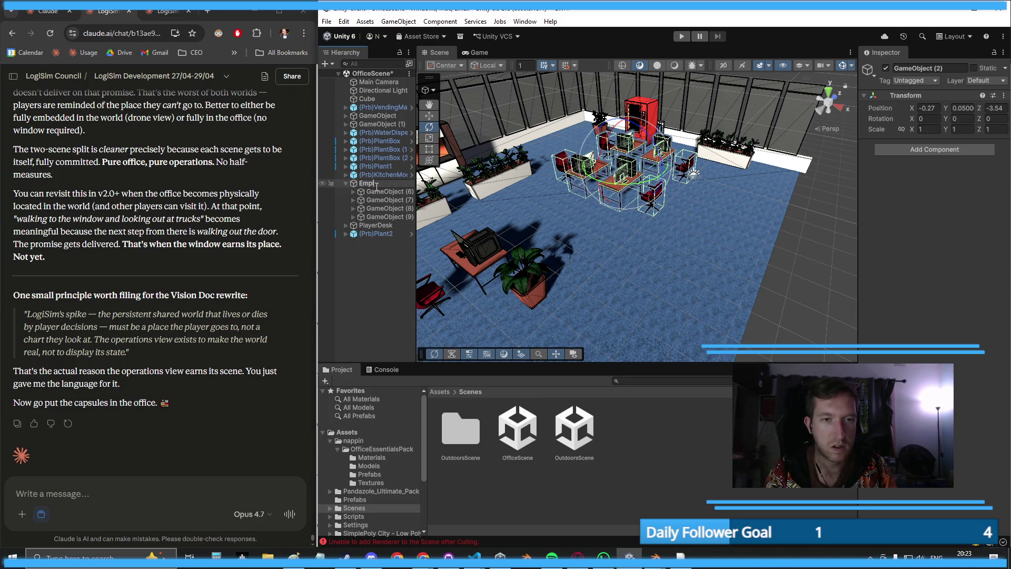
{"action": "type", "text": "oyee Desks"}
{"action": "key", "text": "Return"}
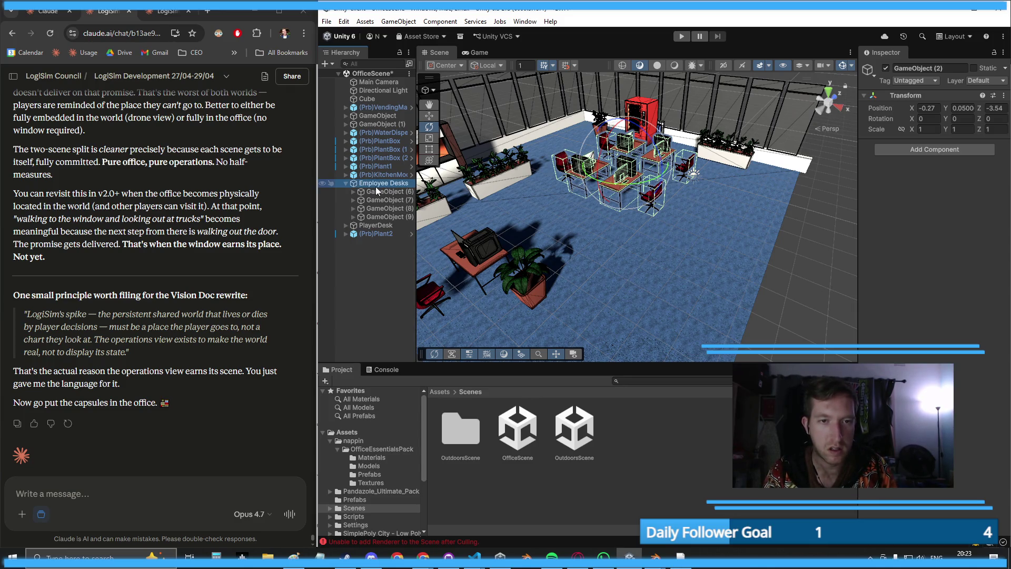
{"action": "left_click", "coordinate": [345, 183]}
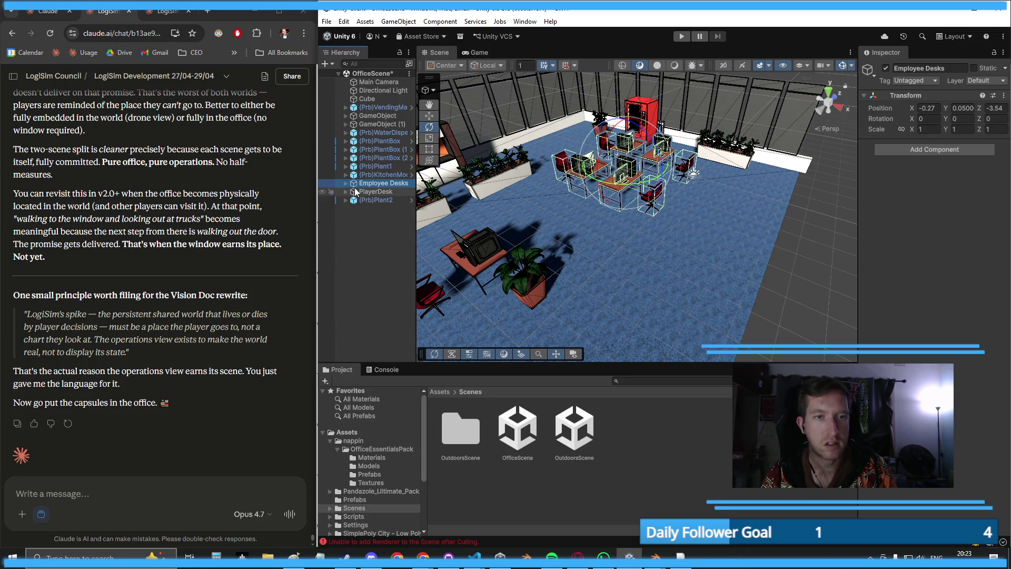
- Group Cube, GameObject and GameObject (1) under a new empty parent named 'WallsFloor'
{"action": "left_click", "coordinate": [367, 124]}
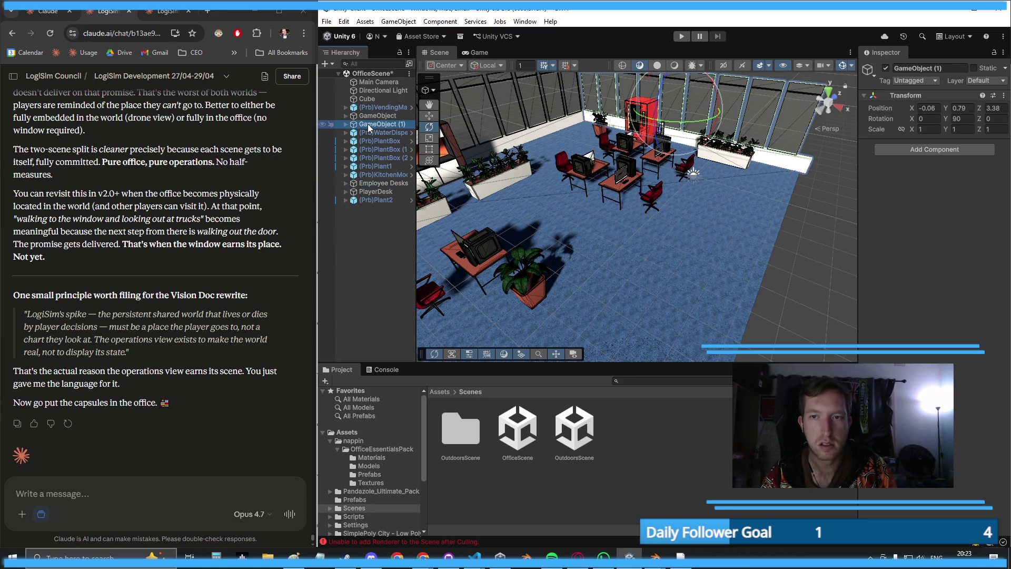
{"action": "left_click", "coordinate": [367, 116], "text": "ctrl"}
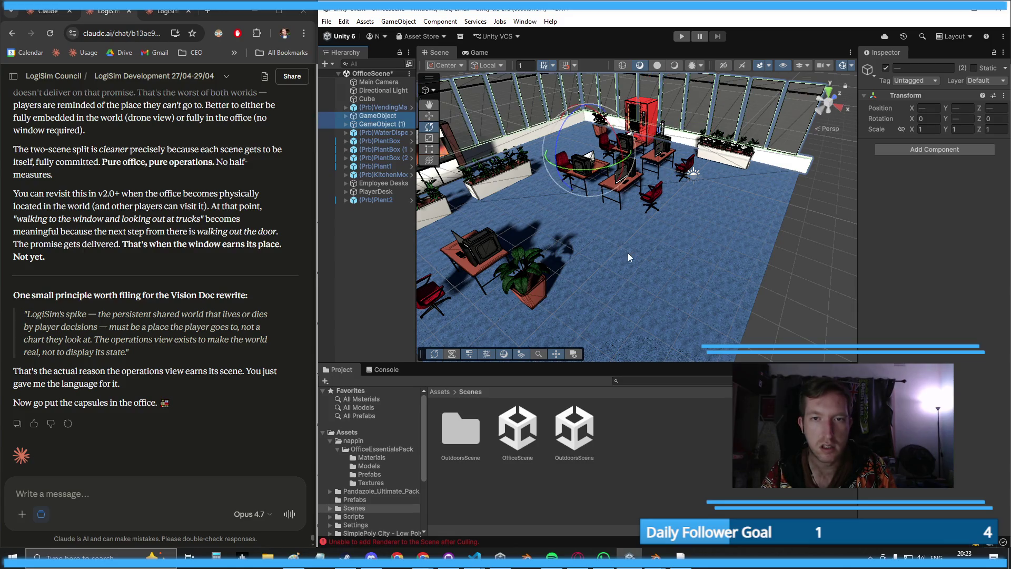
{"action": "scroll", "coordinate": [628, 252], "scroll_direction": "down", "scroll_amount": 15}
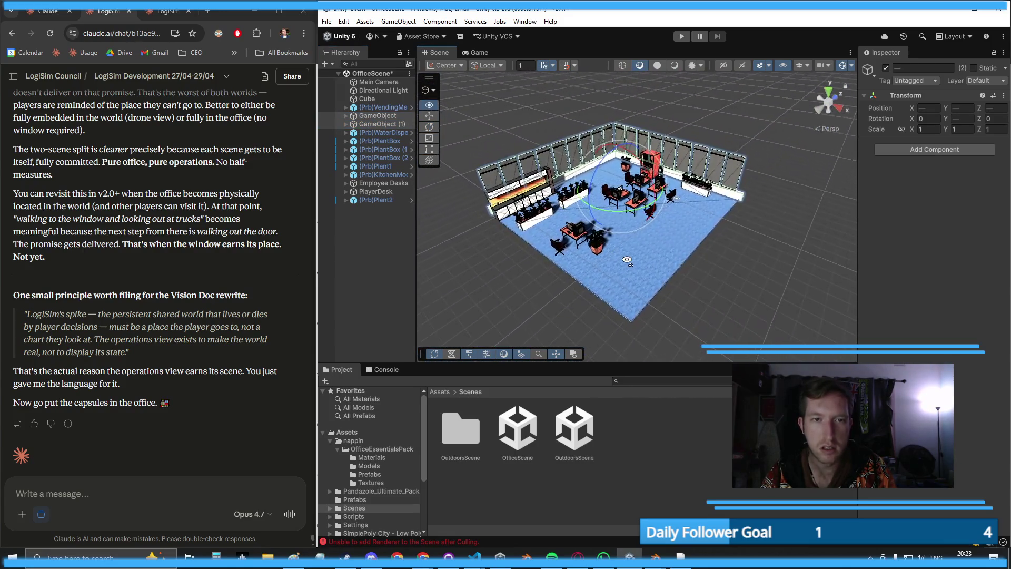
{"action": "scroll", "coordinate": [627, 260], "scroll_direction": "up", "scroll_amount": 3}
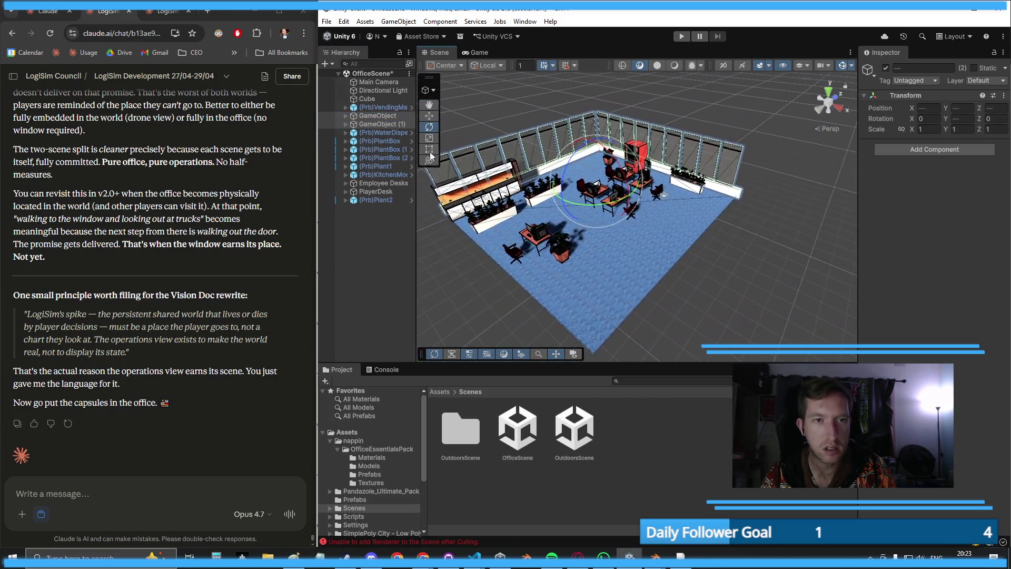
{"action": "left_click", "coordinate": [378, 99], "text": "shift"}
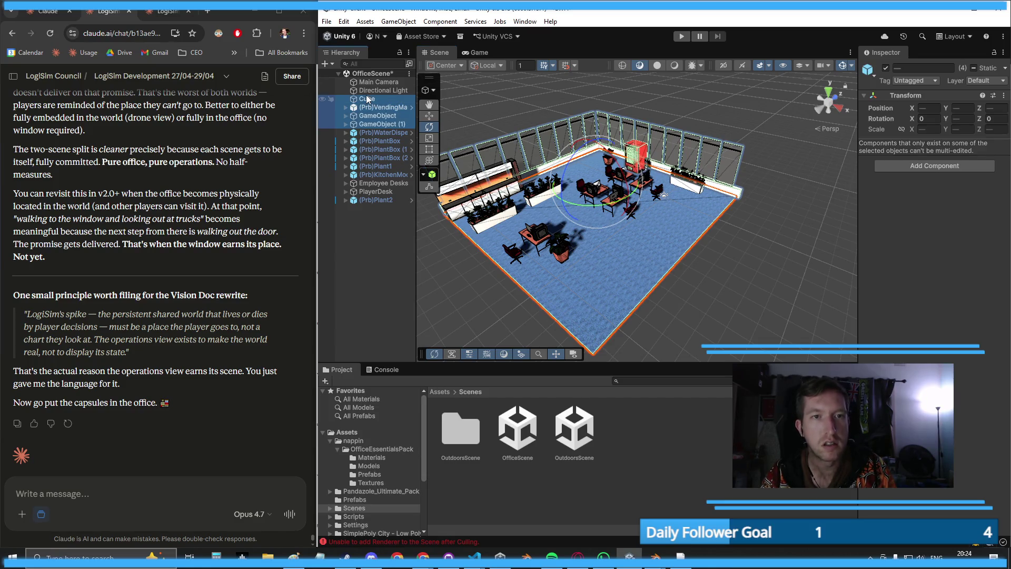
{"action": "left_click", "coordinate": [368, 99]}
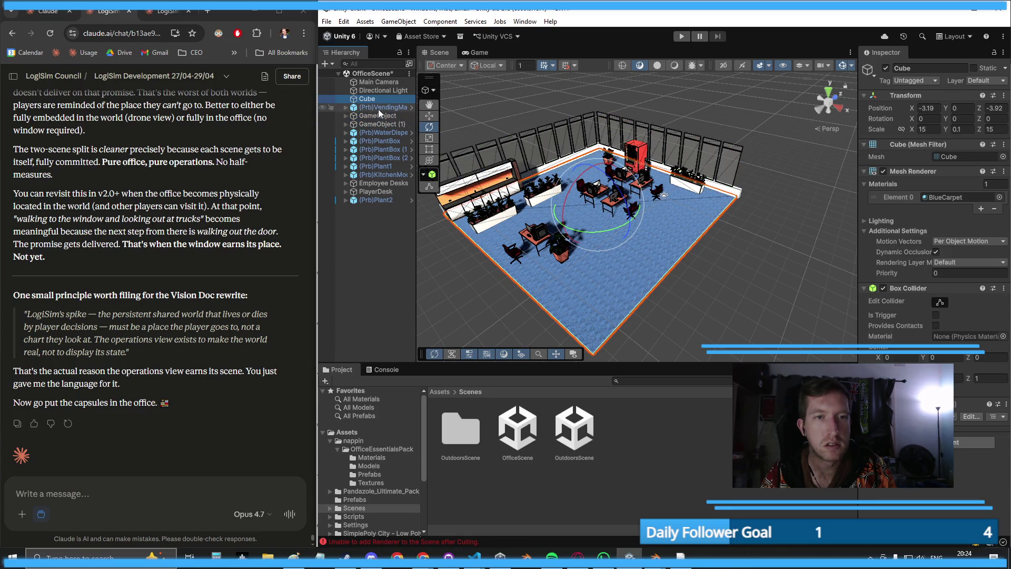
{"action": "left_click", "coordinate": [378, 116], "text": "ctrl"}
{"action": "left_click", "coordinate": [374, 125], "text": "ctrl"}
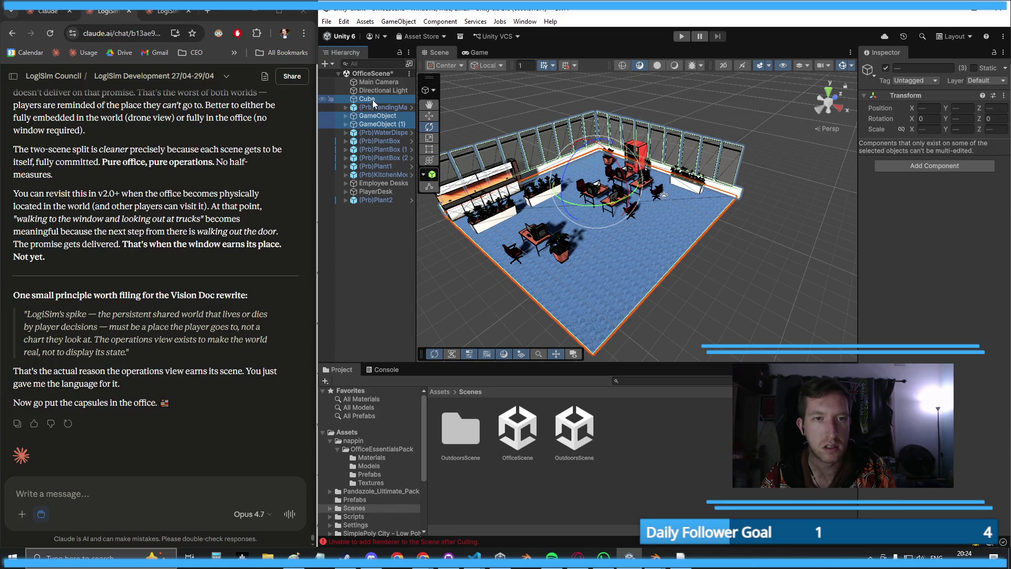
{"action": "right_click", "coordinate": [372, 100]}
{"action": "left_click", "coordinate": [420, 299]}
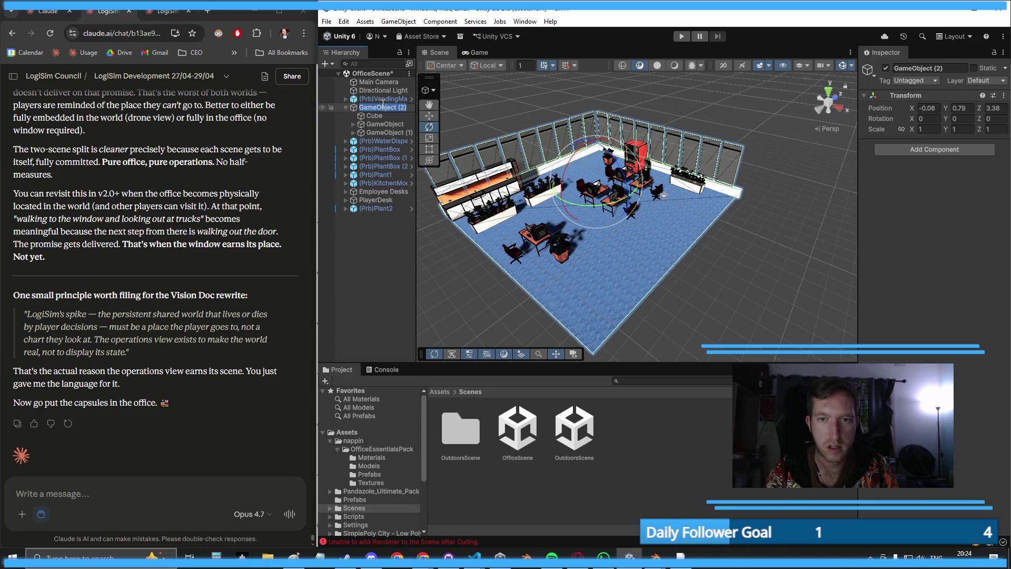
{"action": "type", "text": "WallsFloor"}
{"action": "key", "text": "Return"}
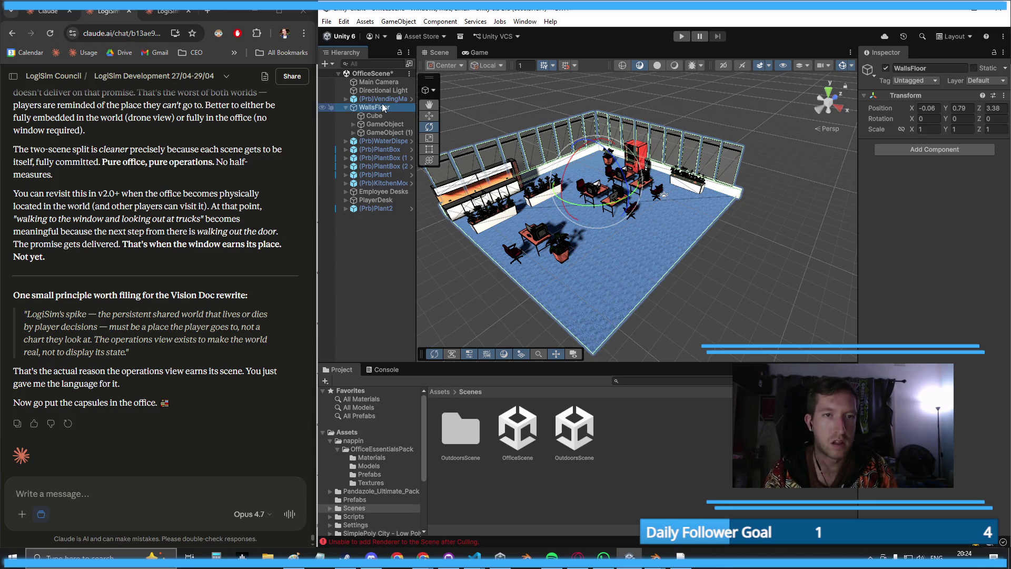
{"action": "left_click", "coordinate": [345, 107]}
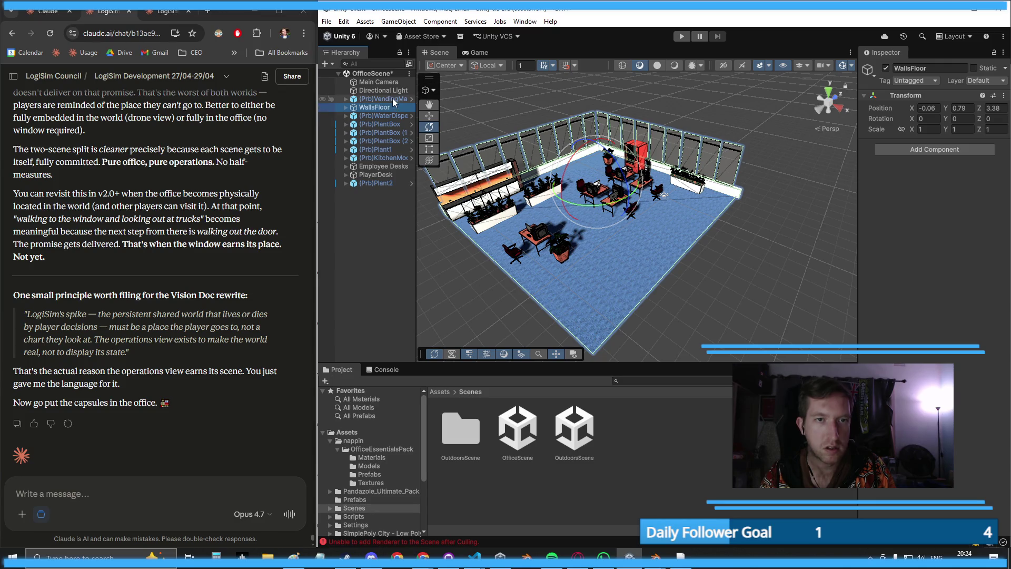
- Group the ten objects from the vending machine to Plant2 under a new 'Furniture' parent
{"action": "left_click_drag", "start_coordinate": [381, 99], "coordinate": [374, 114]}
{"action": "left_click", "coordinate": [389, 116]}
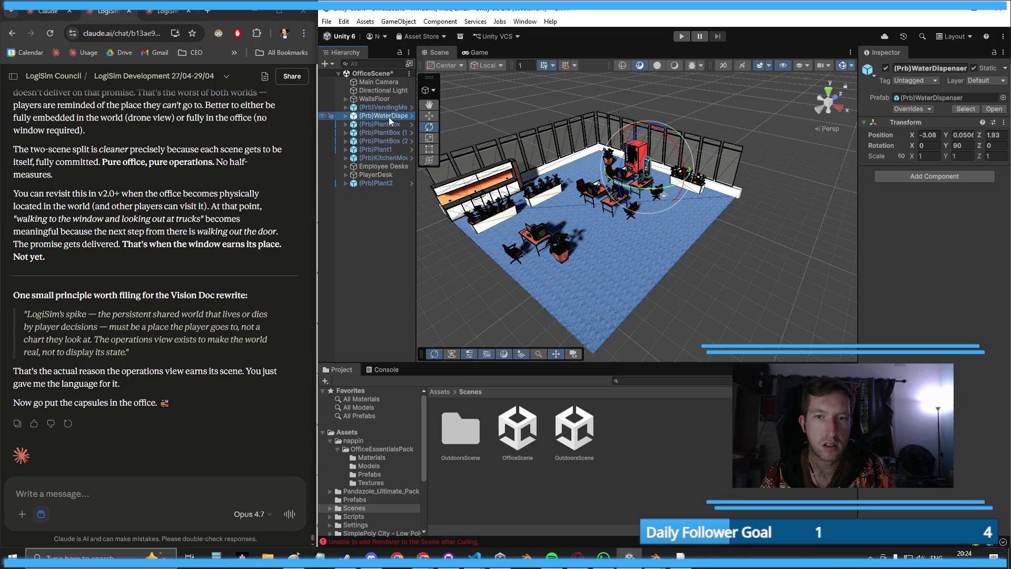
{"action": "left_click", "coordinate": [384, 108], "text": "ctrl"}
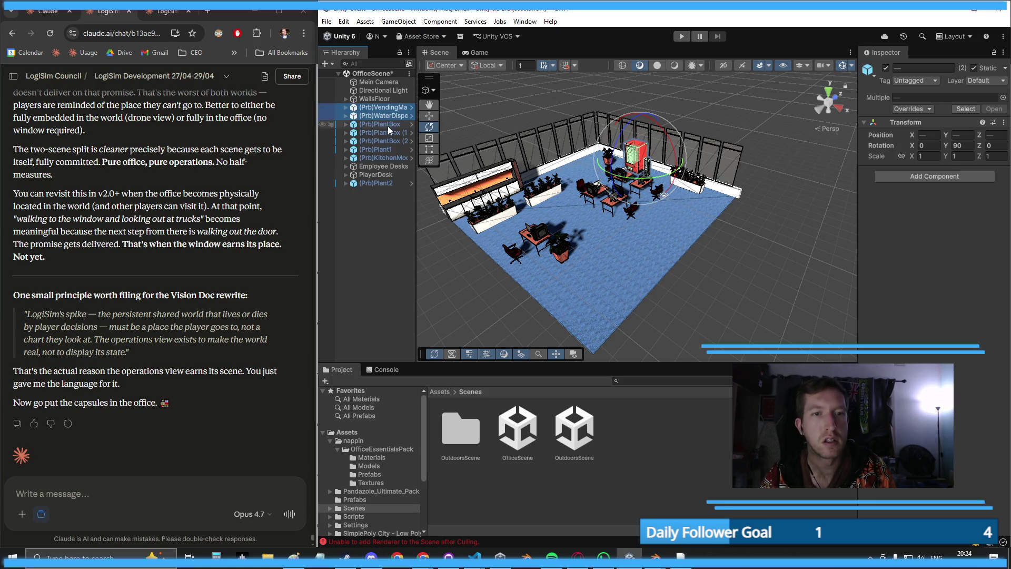
{"action": "left_click", "coordinate": [386, 218]}
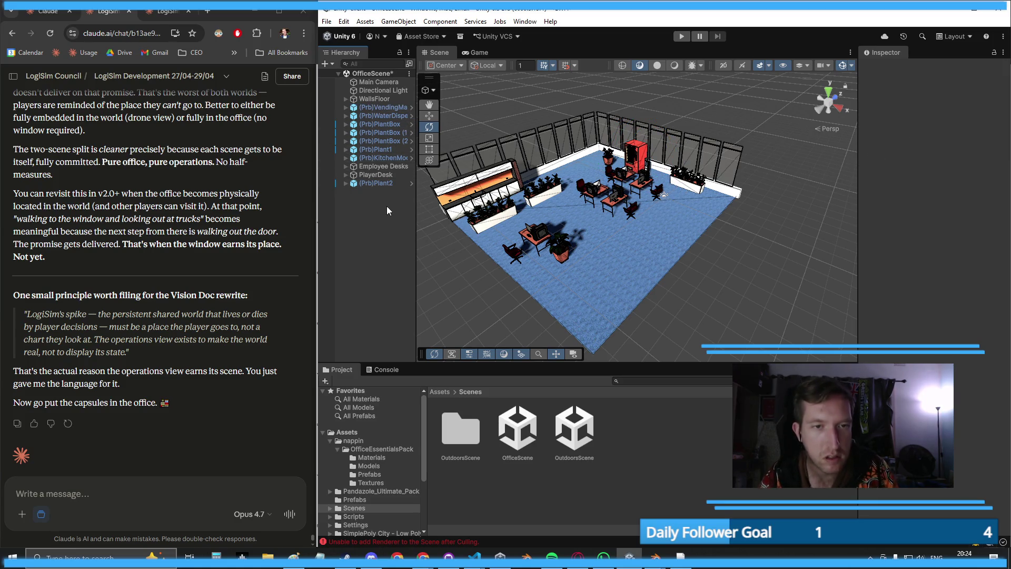
{"action": "left_click", "coordinate": [386, 185]}
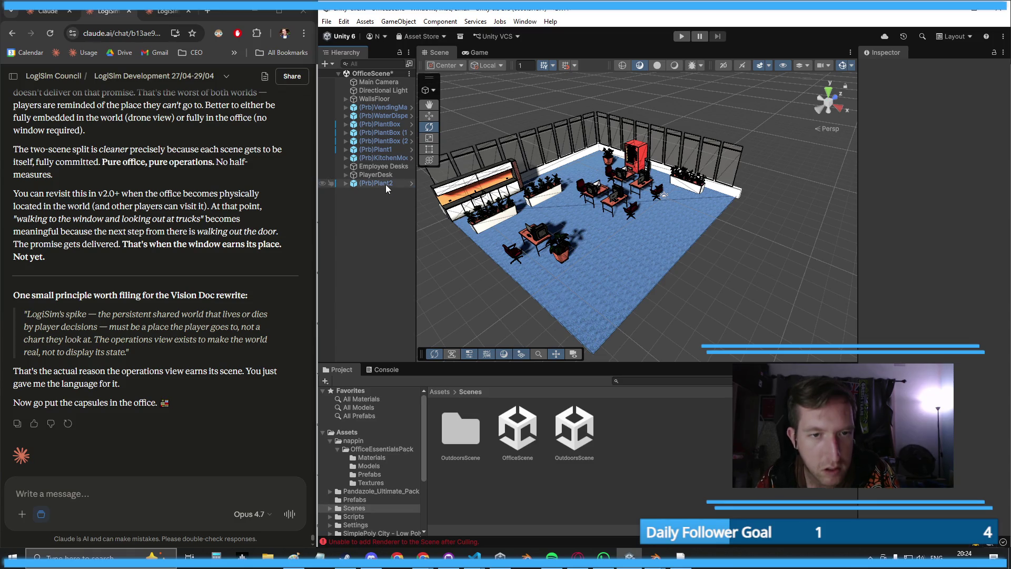
{"action": "left_click", "coordinate": [376, 110], "text": "shift"}
{"action": "right_click", "coordinate": [361, 109]}
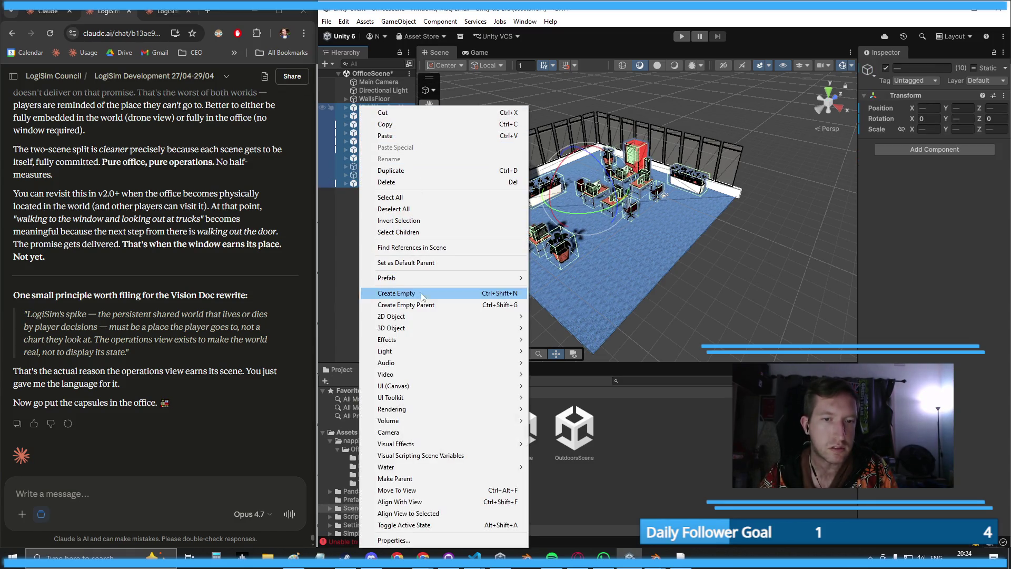
{"action": "left_click", "coordinate": [403, 304]}
{"action": "type", "text": "F"}
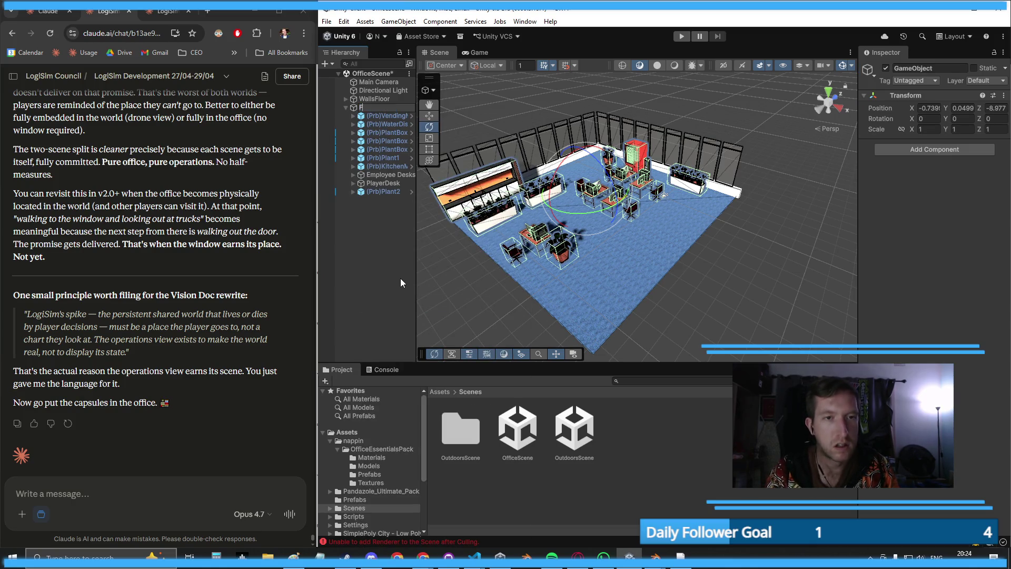
{"action": "type", "text": "e"}
{"action": "key", "text": "Return"}
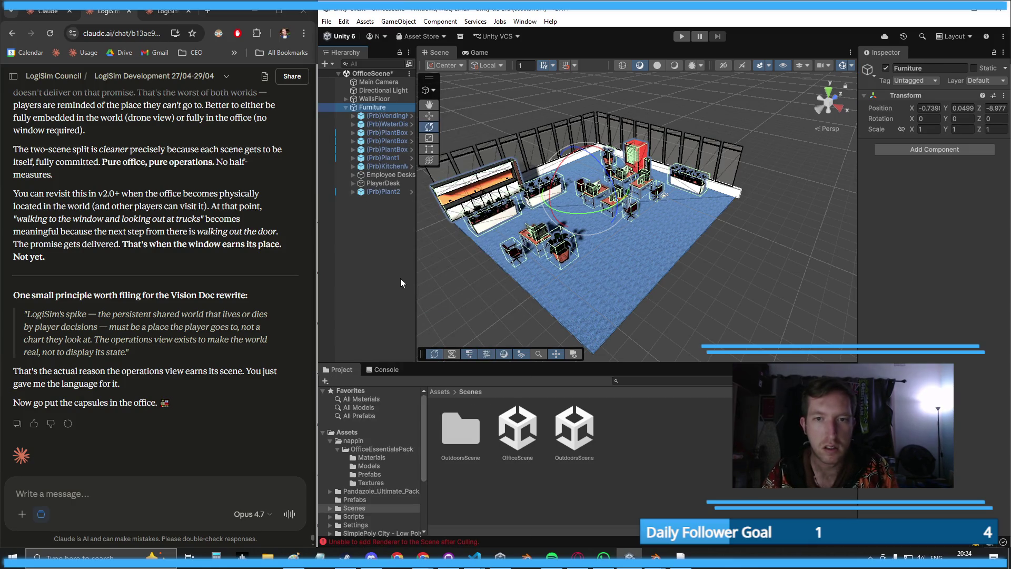
{"action": "left_click", "coordinate": [346, 108]}
{"action": "left_click", "coordinate": [387, 163]}
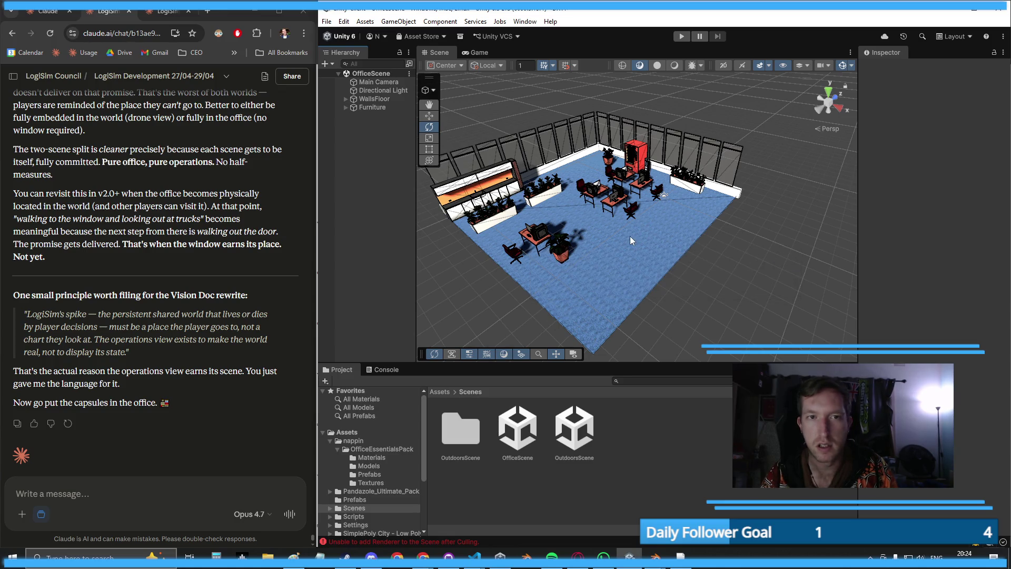
- Set the BlueCarpet material's base colour to white, turning the floor grey, and check the Game view
{"action": "left_click_drag", "start_coordinate": [630, 236], "coordinate": [669, 227]}
{"action": "scroll", "coordinate": [588, 246], "scroll_direction": "up", "scroll_amount": 6}
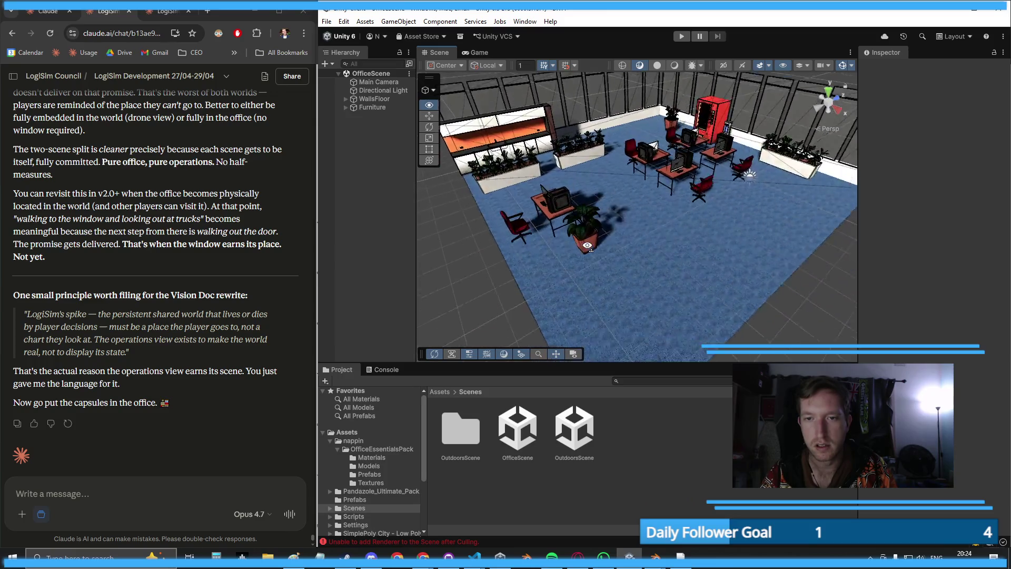
{"action": "scroll", "coordinate": [587, 245], "scroll_direction": "up", "scroll_amount": 5}
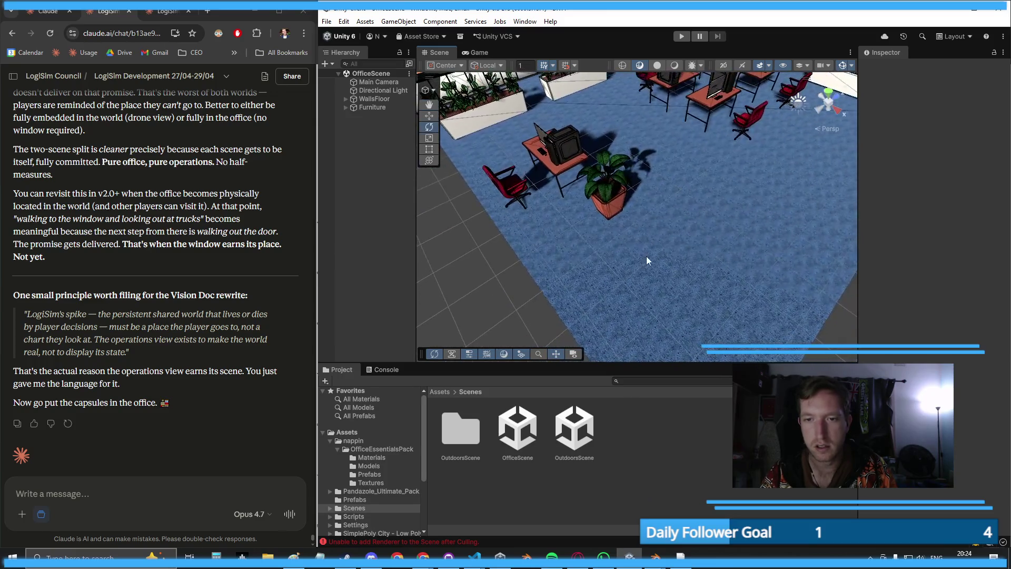
{"action": "left_click", "coordinate": [646, 256]}
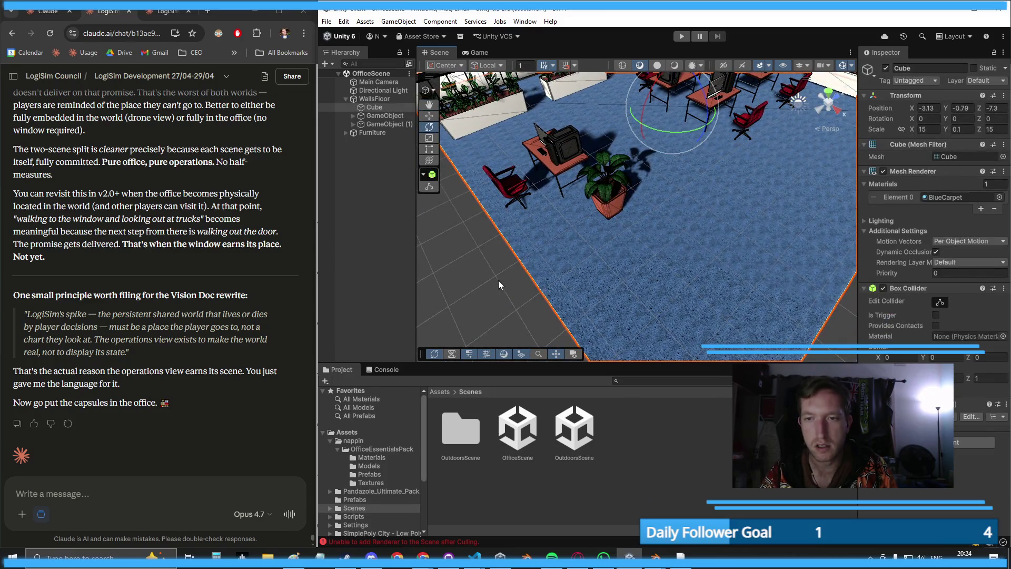
{"action": "left_click", "coordinate": [369, 458]}
{"action": "left_click", "coordinate": [699, 491]}
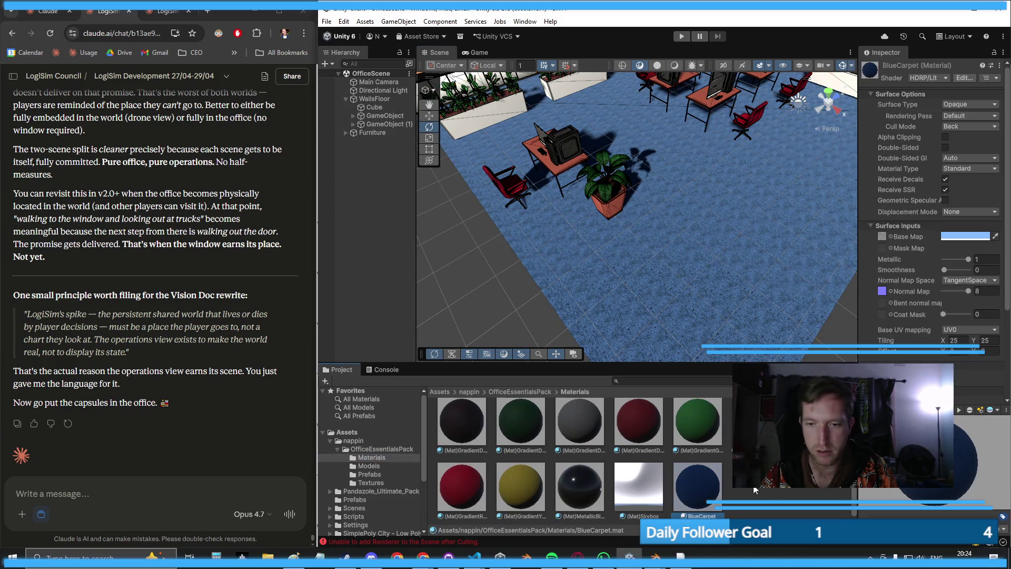
{"action": "left_click", "coordinate": [944, 237]}
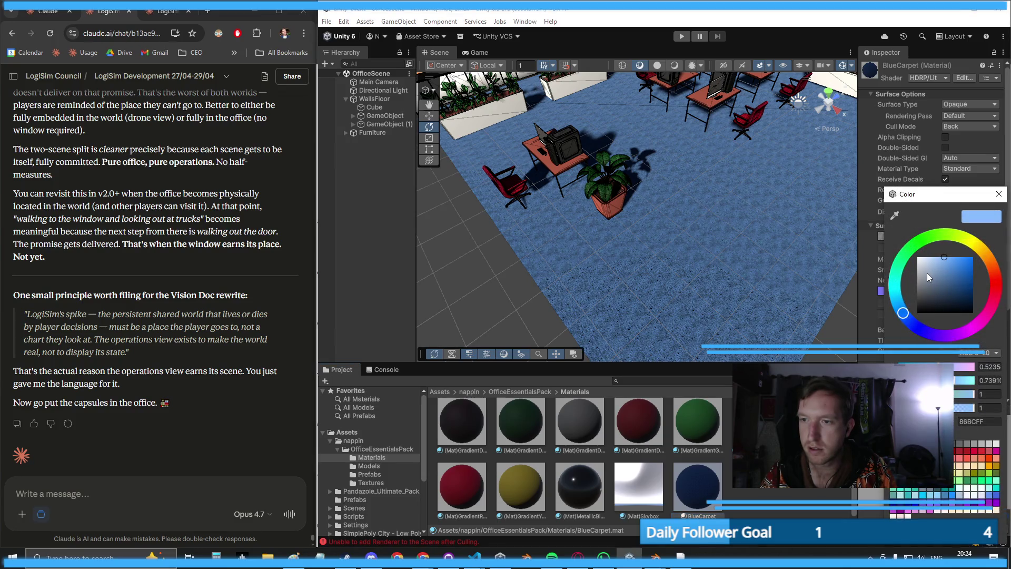
{"action": "left_click_drag", "start_coordinate": [927, 273], "coordinate": [894, 248]}
{"action": "scroll", "coordinate": [625, 270], "scroll_direction": "down", "scroll_amount": 10}
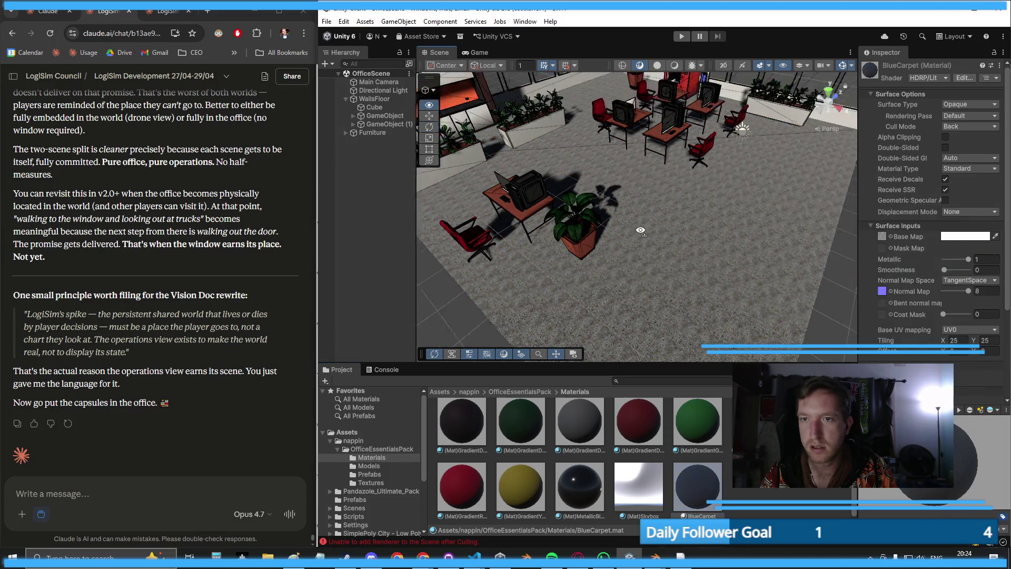
{"action": "scroll", "coordinate": [628, 178], "scroll_direction": "up", "scroll_amount": 10}
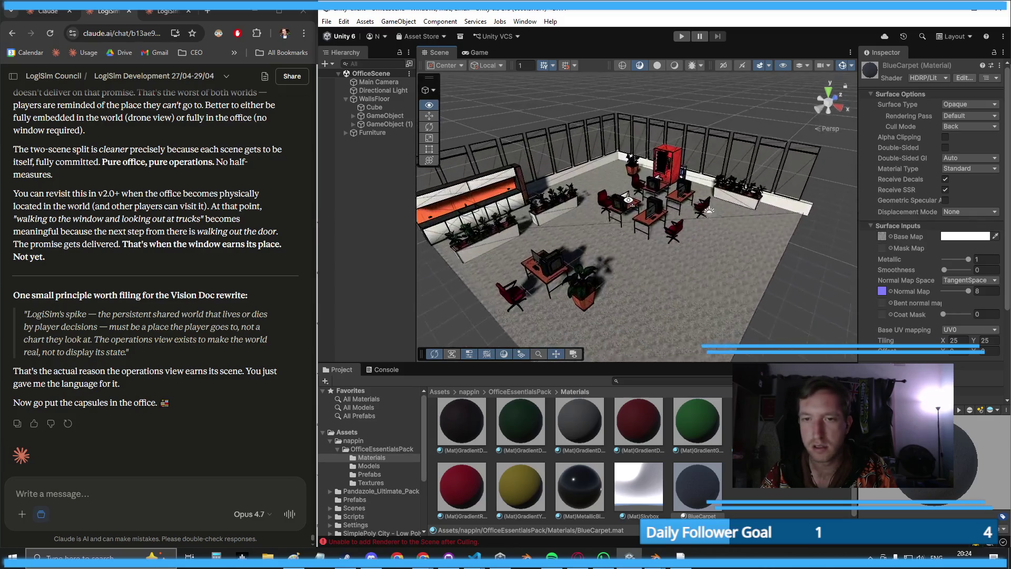
{"action": "left_click", "coordinate": [476, 52]}
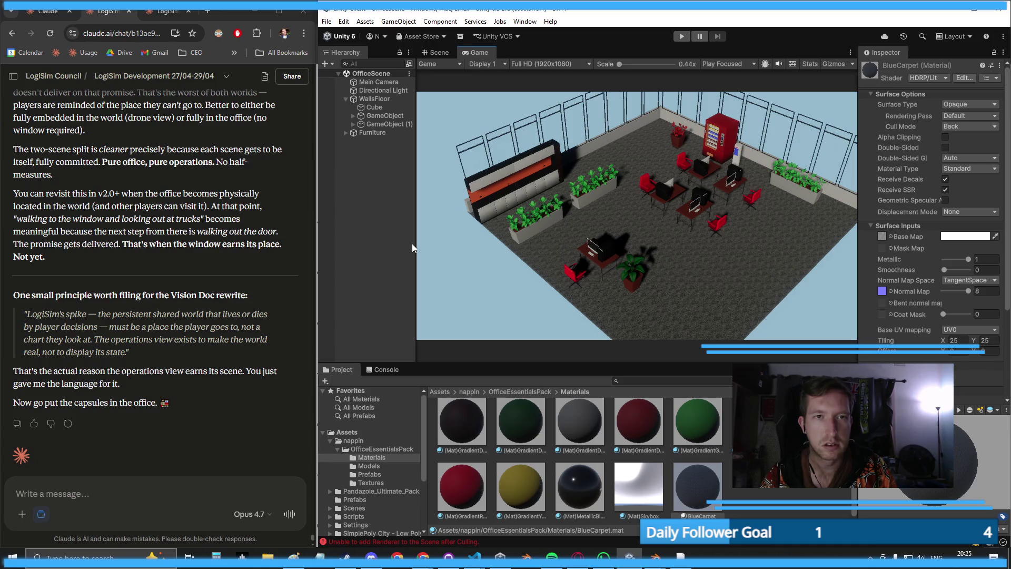
- Paste screenshots of the TDD Scenes section and the Unity game view into the Claude message
{"action": "key", "text": "alt+Tab"}
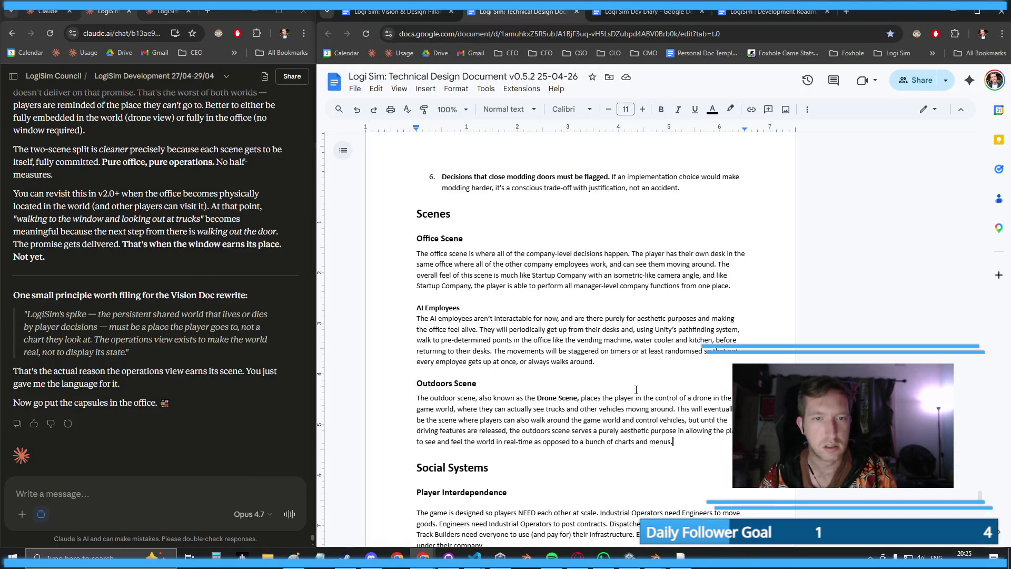
{"action": "key", "text": "super+shift+s"}
{"action": "mouse_move", "coordinate": [398, 201]}
{"action": "left_mouse_down"}
{"action": "mouse_move", "coordinate": [793, 429]}
{"action": "mouse_move", "coordinate": [763, 455]}
{"action": "left_mouse_up"}
{"action": "left_click", "coordinate": [138, 482]}
{"action": "key", "text": "ctrl+v"}
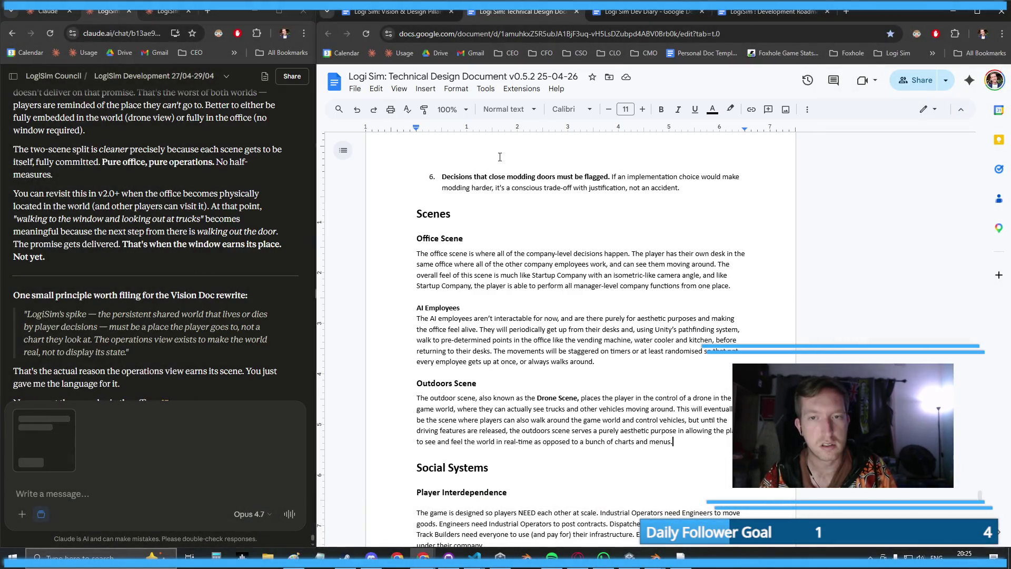
{"action": "left_click", "coordinate": [630, 556]}
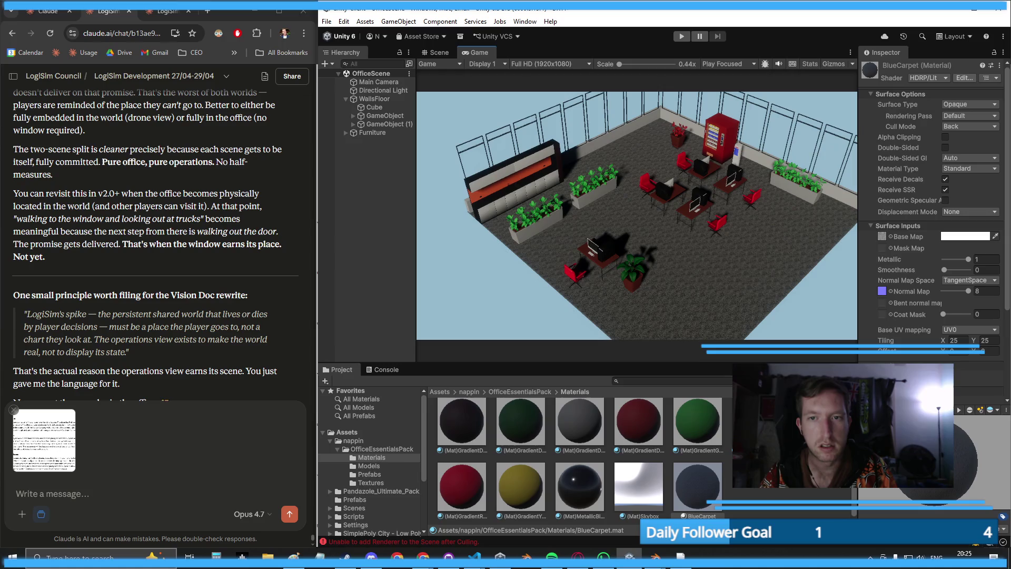
{"action": "key", "text": "super+shift+s"}
{"action": "mouse_move", "coordinate": [416, 54]}
{"action": "left_mouse_down"}
{"action": "mouse_move", "coordinate": [849, 360]}
{"action": "mouse_move", "coordinate": [881, 345]}
{"action": "left_mouse_up"}
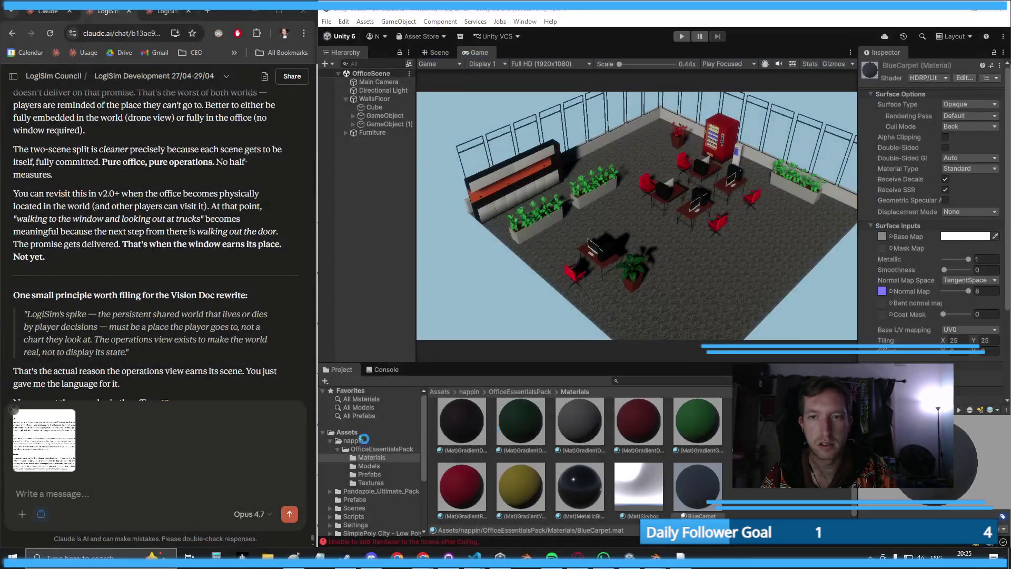
{"action": "key", "text": "ctrl+v"}
- Send an update about the operator vs. office scene write-up and the carpet turned grey
{"action": "type", "text": "Alri"}
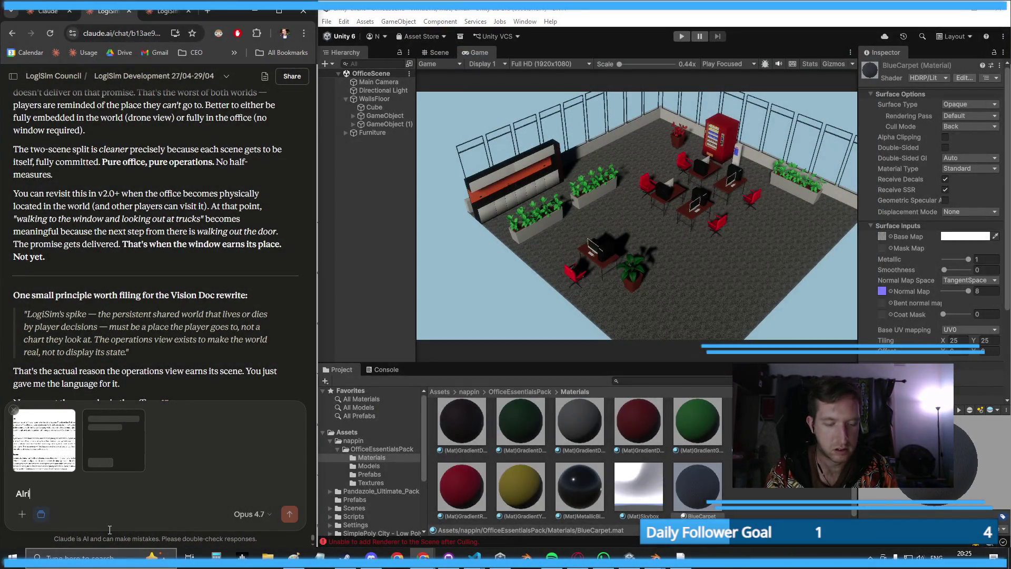
{"action": "type", "text": "ght, wrote a piece in "}
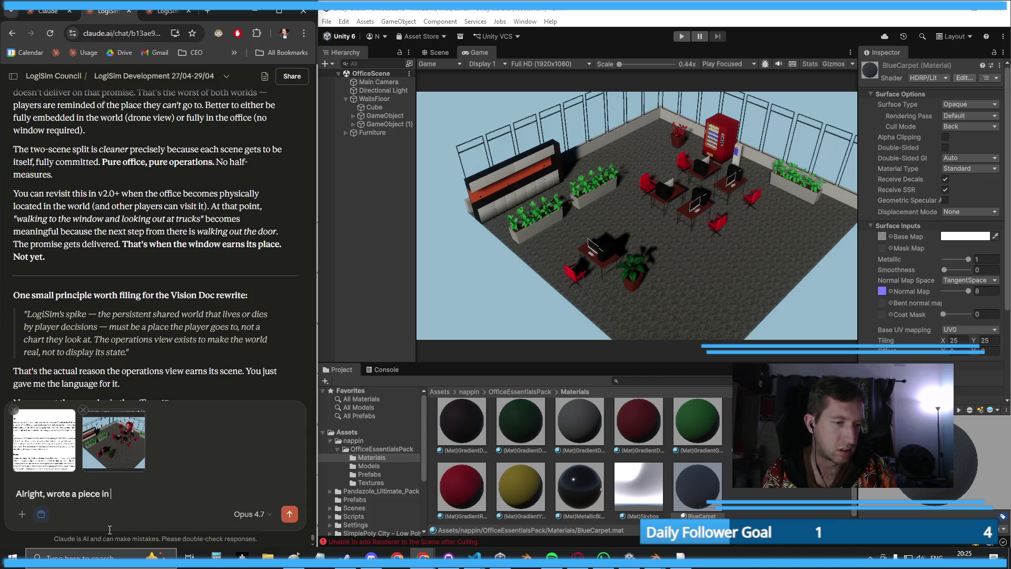
{"action": "type", "text": "the TDD abou"}
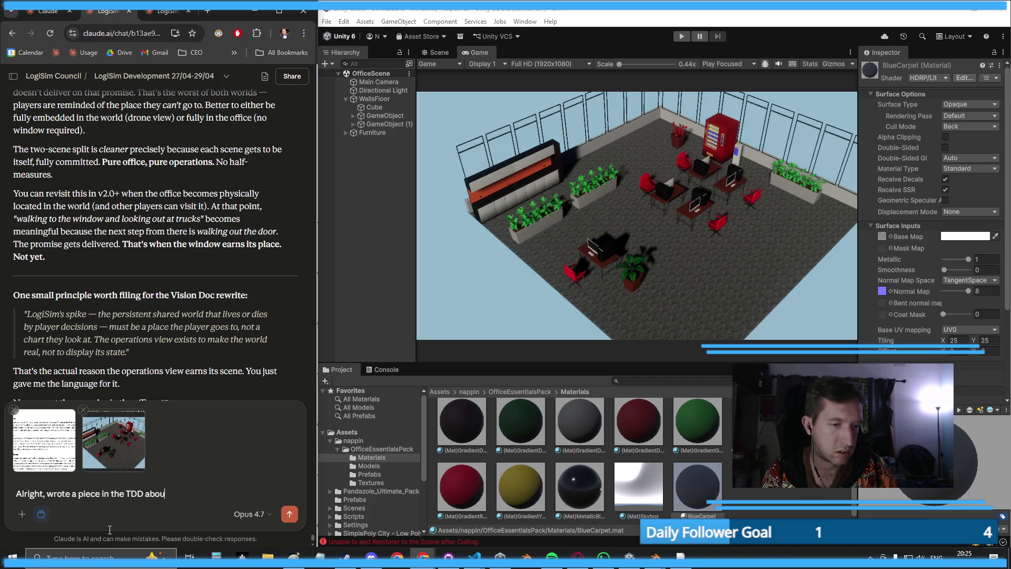
{"action": "type", "text": "t the operator v"}
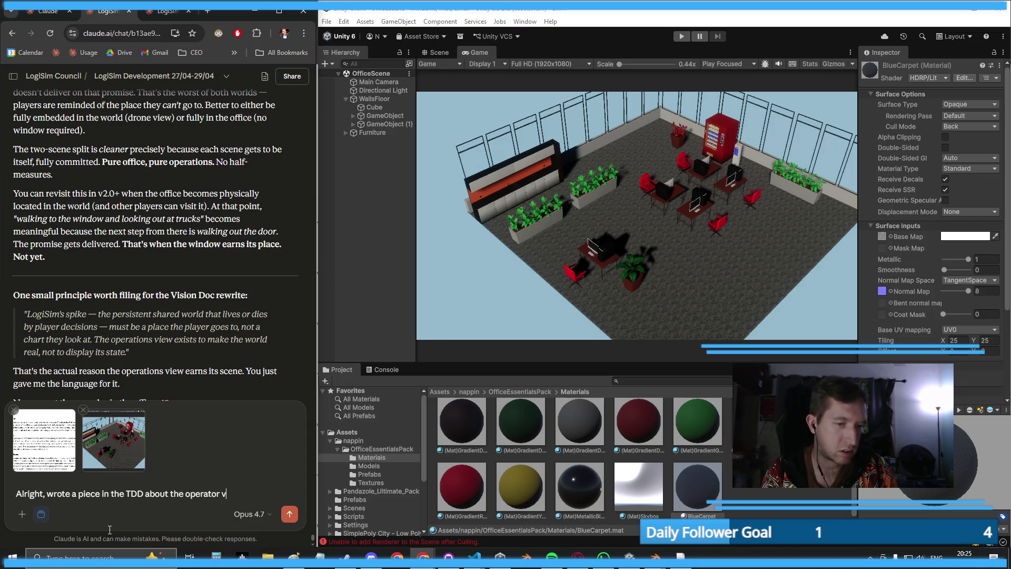
{"action": "type", "text": "s. office s"}
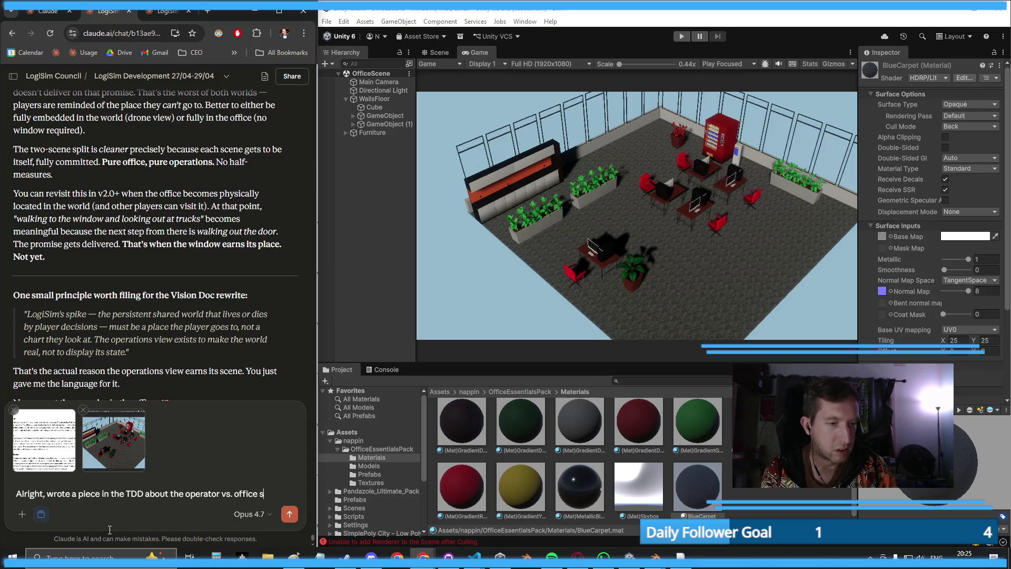
{"action": "type", "text": "cene"}
{"action": "type", "text": "s so I don't "}
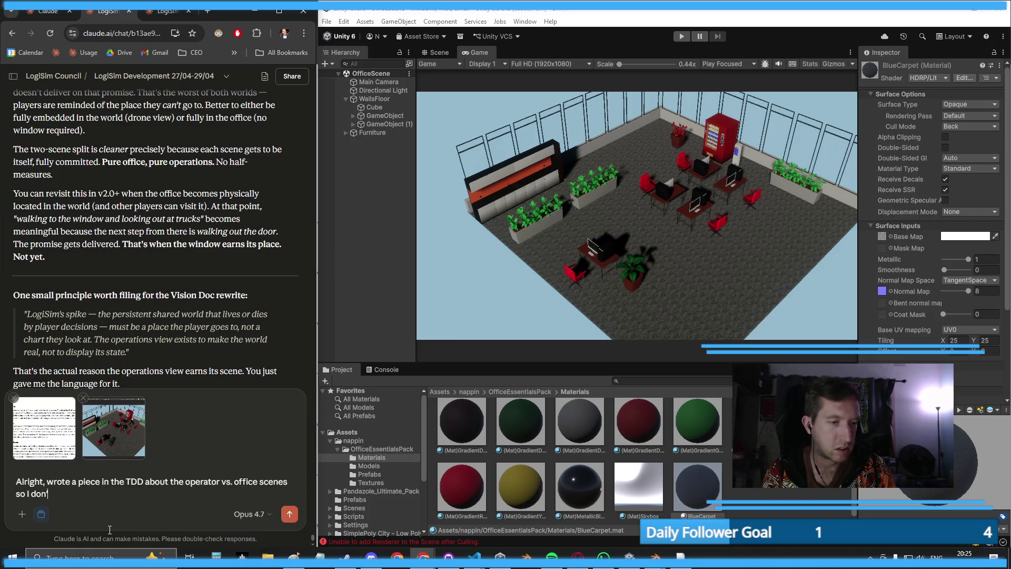
{"action": "type", "text": "forget it. "}
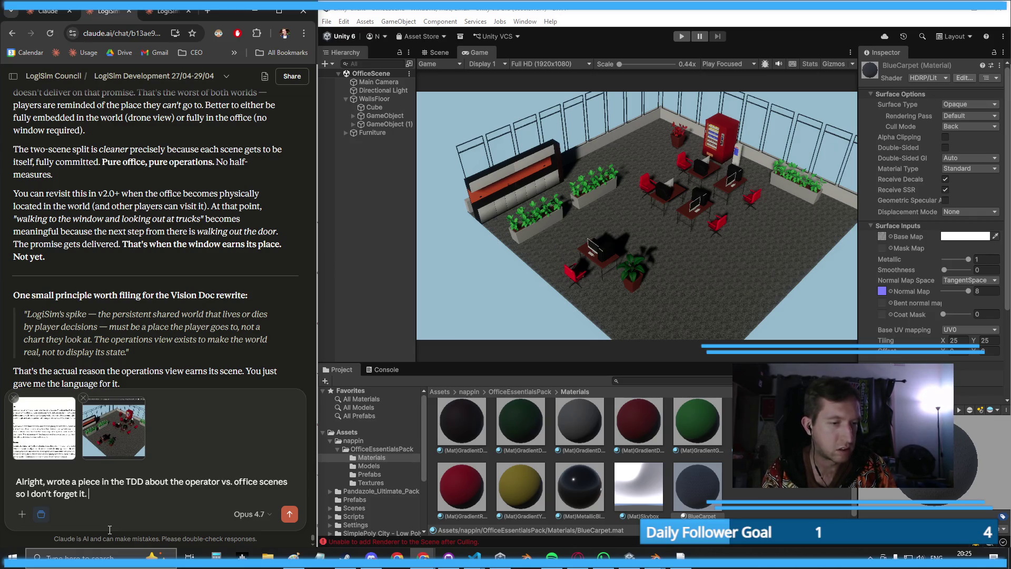
{"action": "type", "text": "And I"}
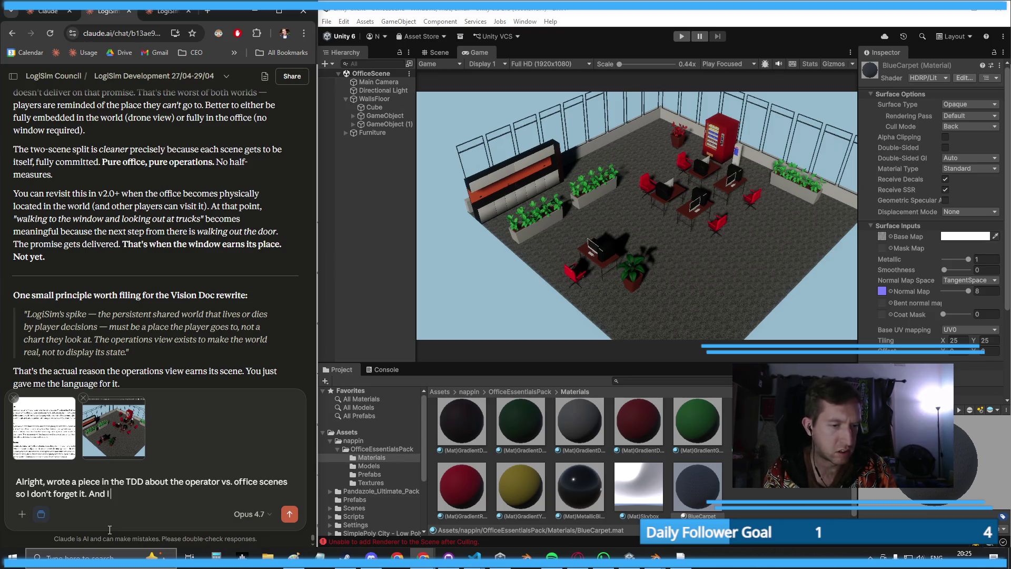
{"action": "type", "text": " also made the carpet"}
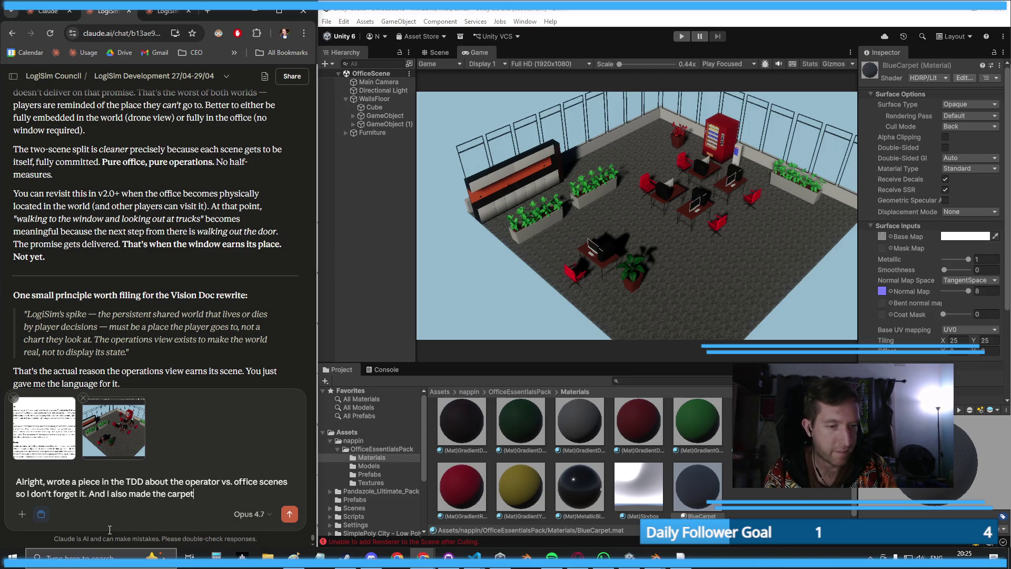
{"action": "type", "text": " grey instead o"}
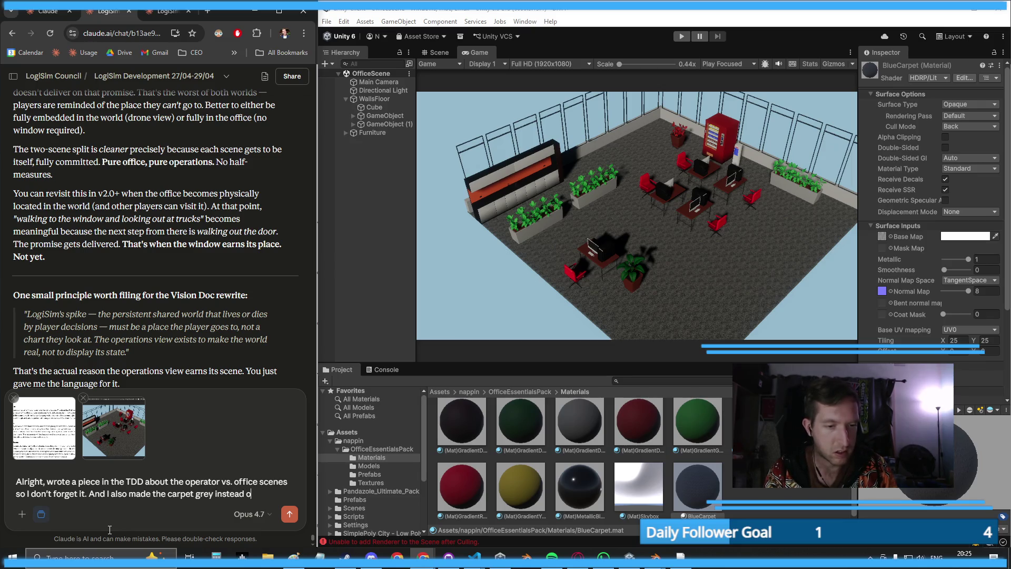
{"action": "type", "text": "f blue. Ithink it I"}
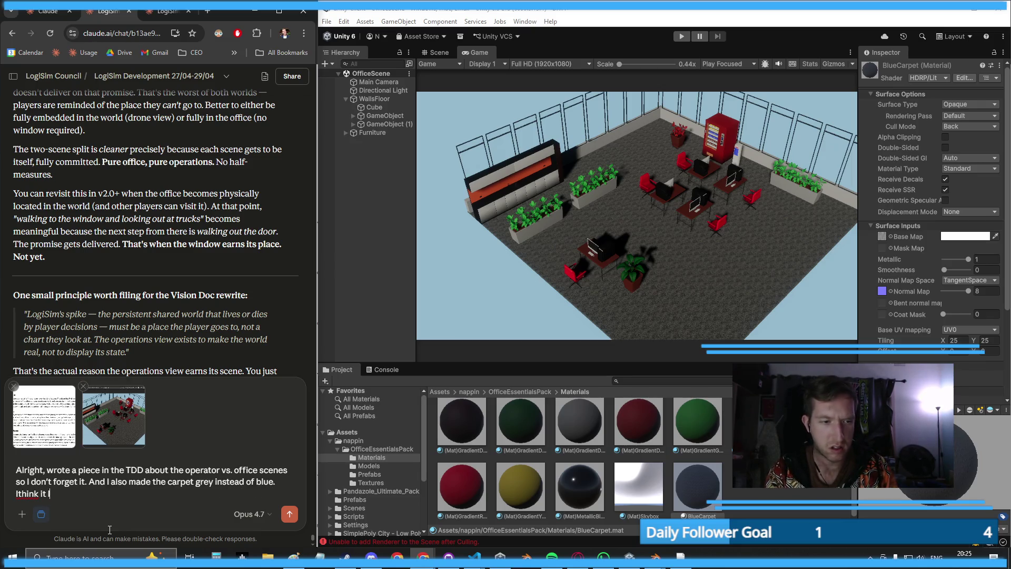
{"action": "key", "text": "BackSpace"}
{"action": "key", "text": "BackSpace"}
{"action": "key", "text": "BackSpace"}
{"action": "type", "text": "I th"}
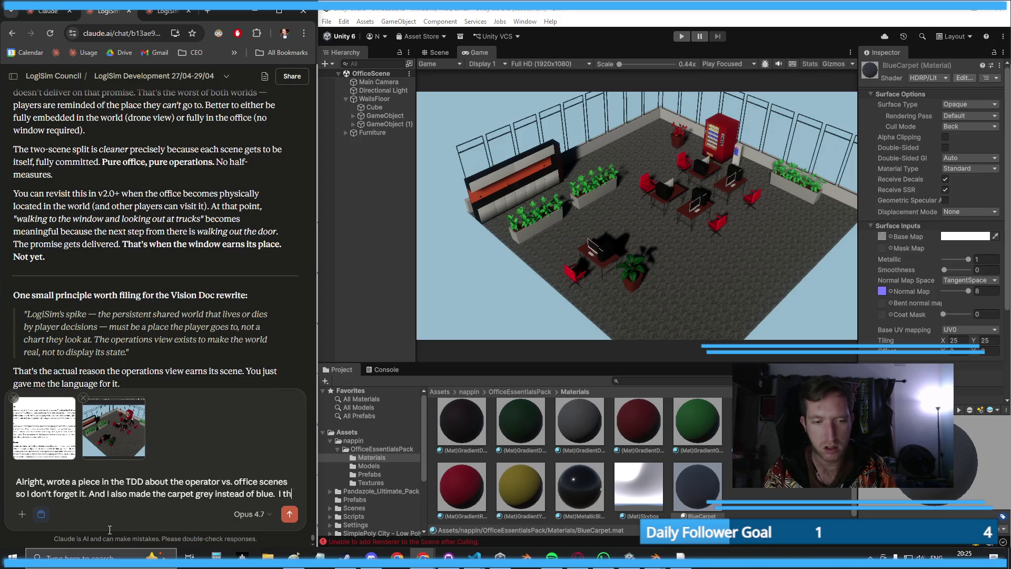
{"action": "type", "text": "ink it looks much bet"}
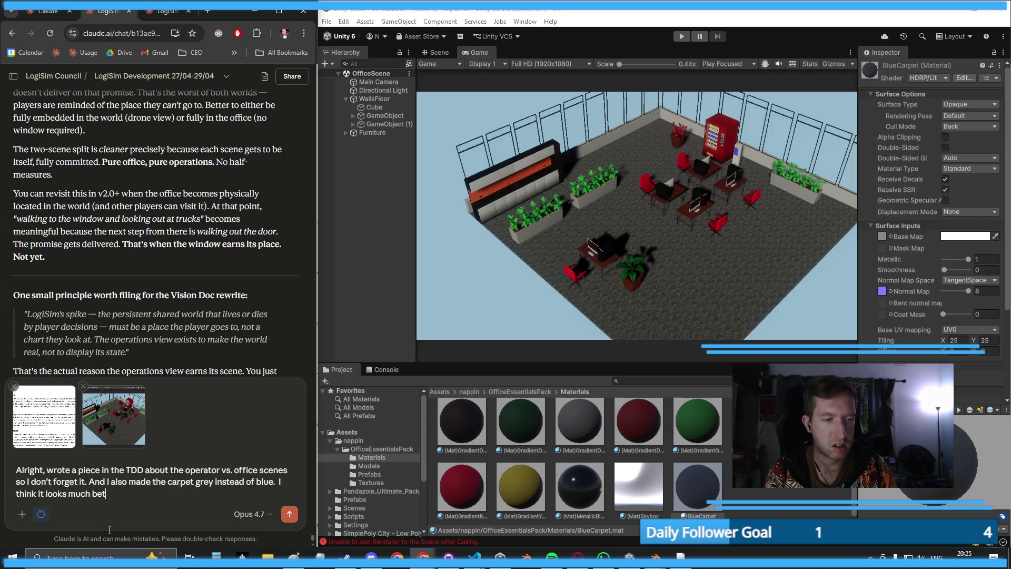
{"action": "type", "text": "ter"}
{"action": "key", "text": "shift+Return"}
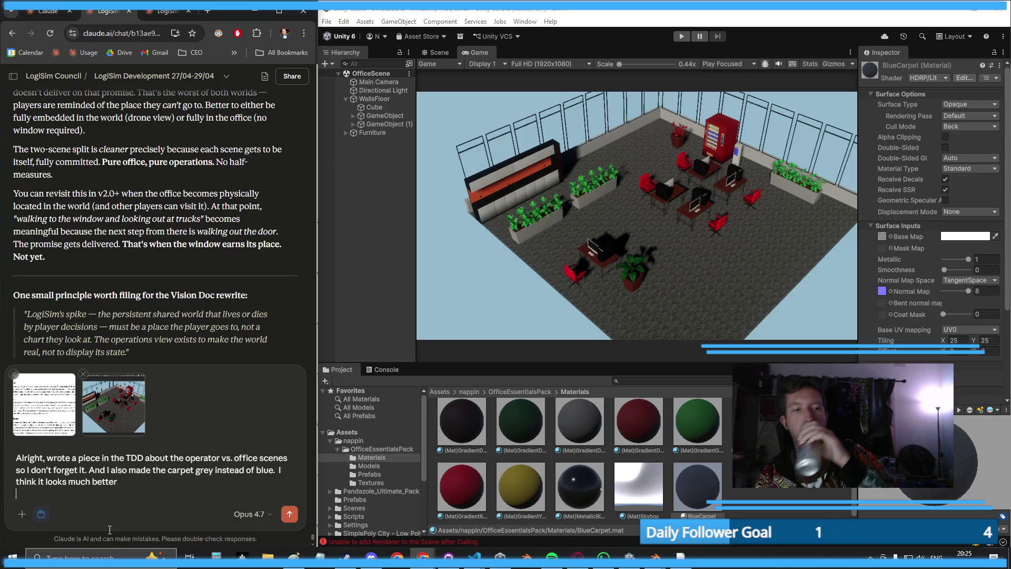
{"action": "left_click", "coordinate": [289, 513]}
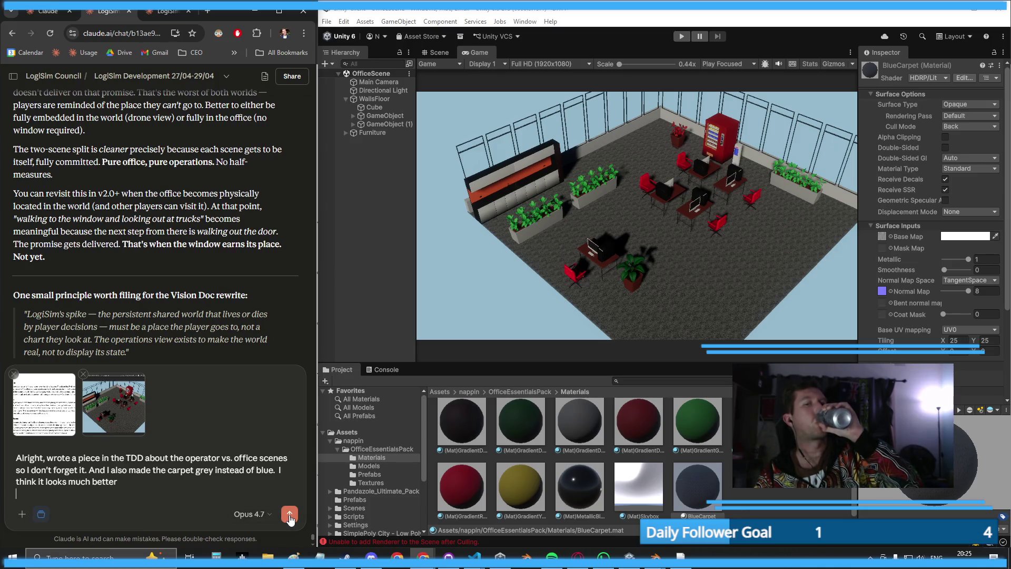
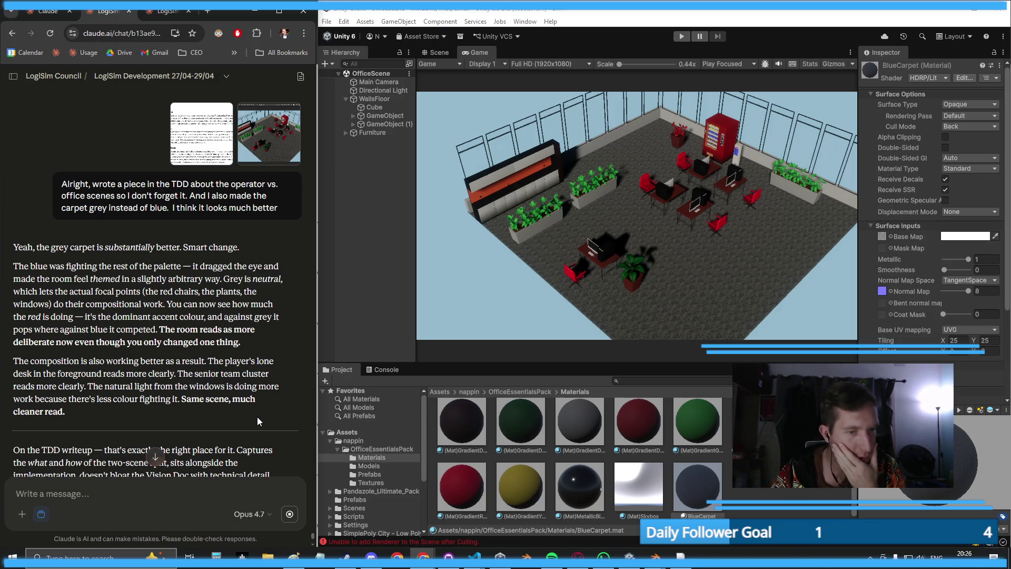
- Retilt the Directional Light to X rotation 489 and raise its intensity to 130000 Lux
{"action": "left_click", "coordinate": [383, 90]}
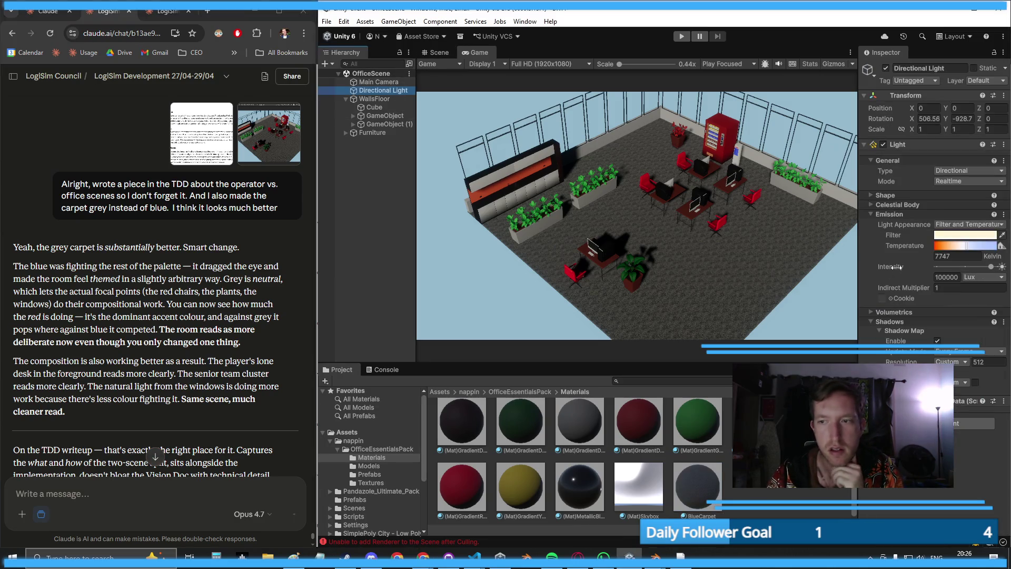
{"action": "left_click", "coordinate": [916, 119]}
{"action": "mouse_move", "coordinate": [915, 120]}
{"action": "left_mouse_down"}
{"action": "mouse_move", "coordinate": [543, 154]}
{"action": "mouse_move", "coordinate": [614, 168]}
{"action": "left_mouse_up"}
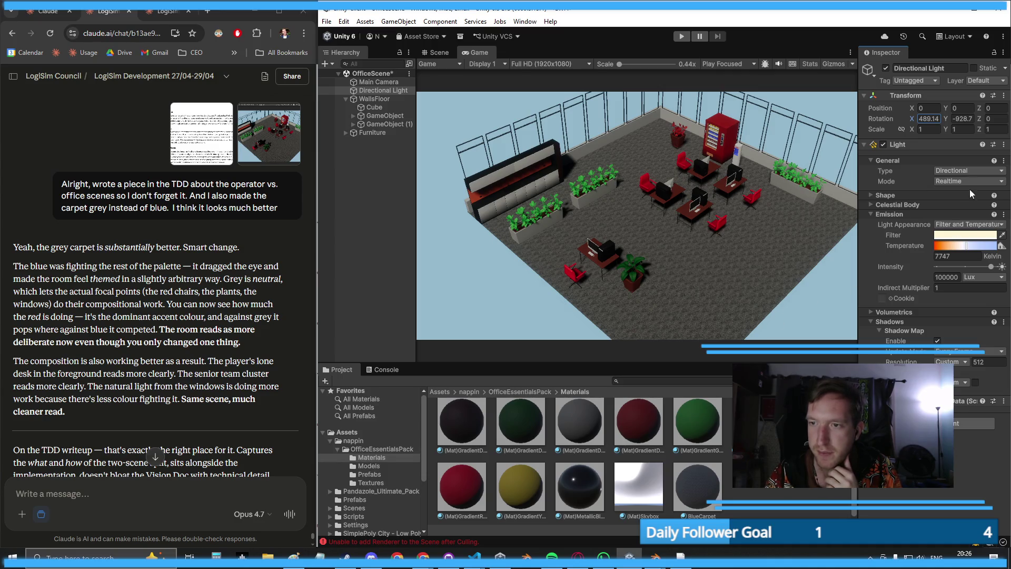
{"action": "left_click_drag", "start_coordinate": [992, 268], "coordinate": [1000, 267]}
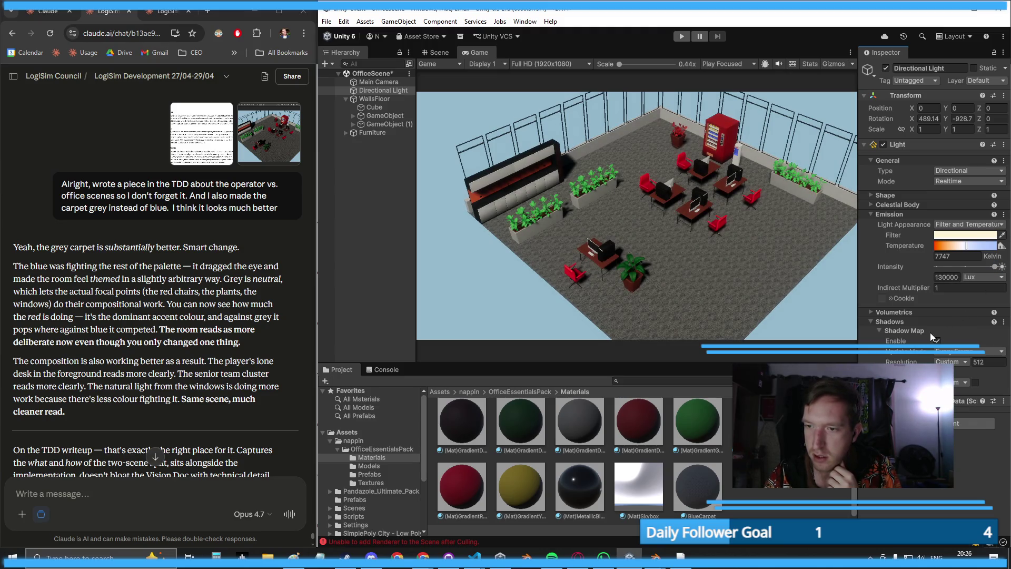
- Set the directional light's shadow resolution to Ultra (4096)
{"action": "left_click", "coordinate": [975, 383]}
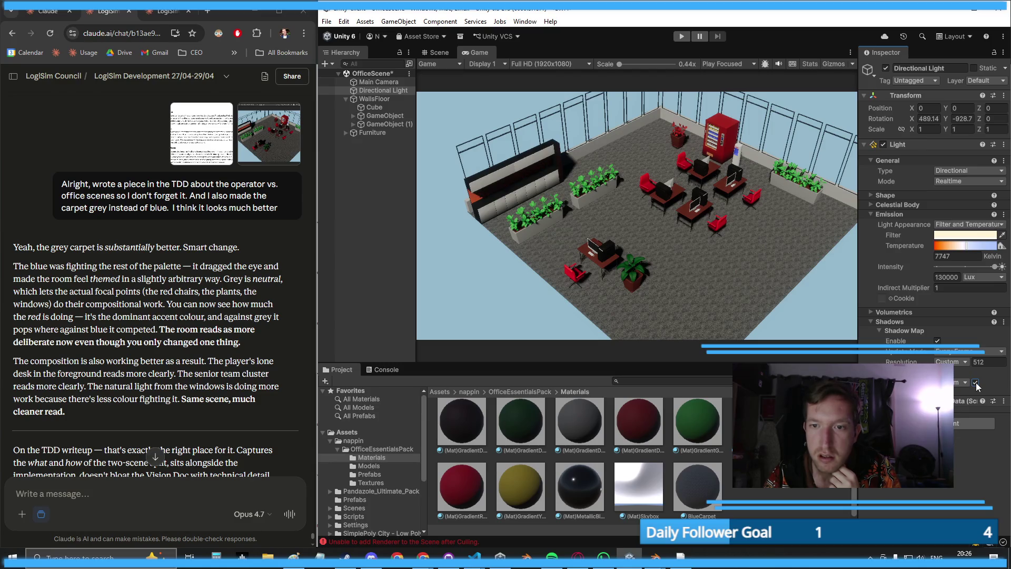
{"action": "left_click", "coordinate": [976, 382]}
{"action": "left_click", "coordinate": [962, 383]}
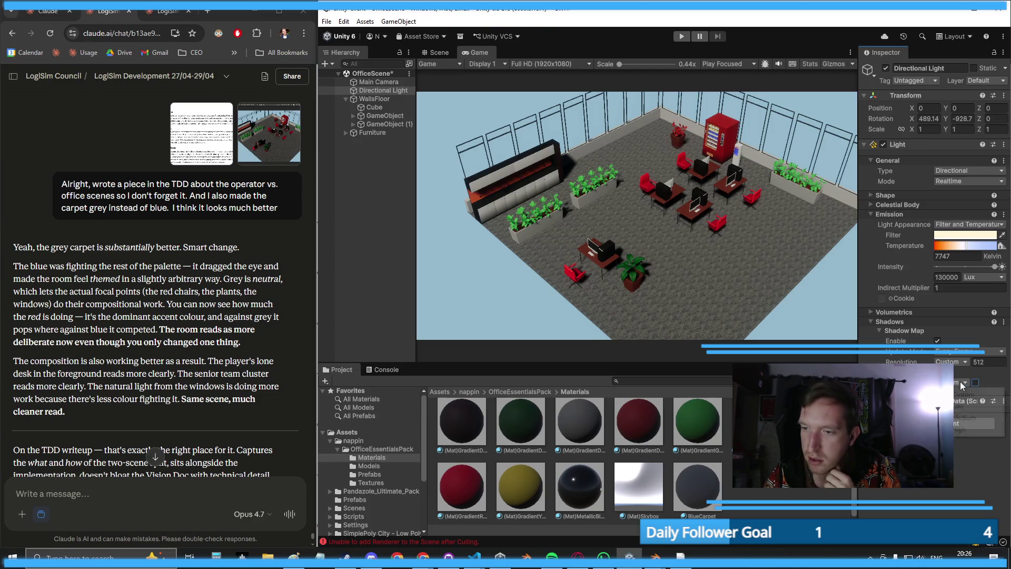
{"action": "left_click", "coordinate": [962, 416]}
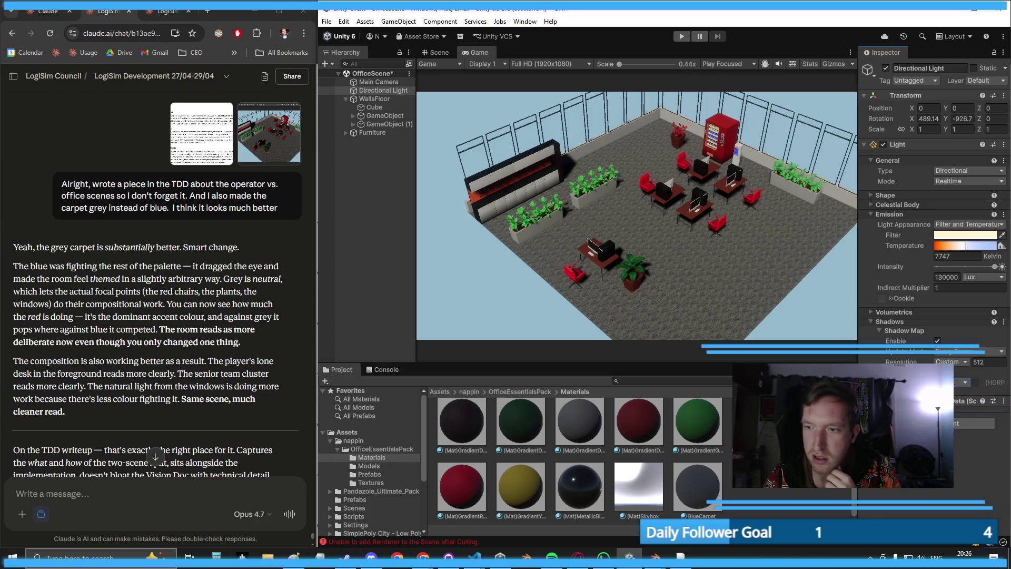
{"action": "left_click", "coordinate": [975, 382]}
{"action": "left_click", "coordinate": [960, 381]}
{"action": "left_click", "coordinate": [962, 416]}
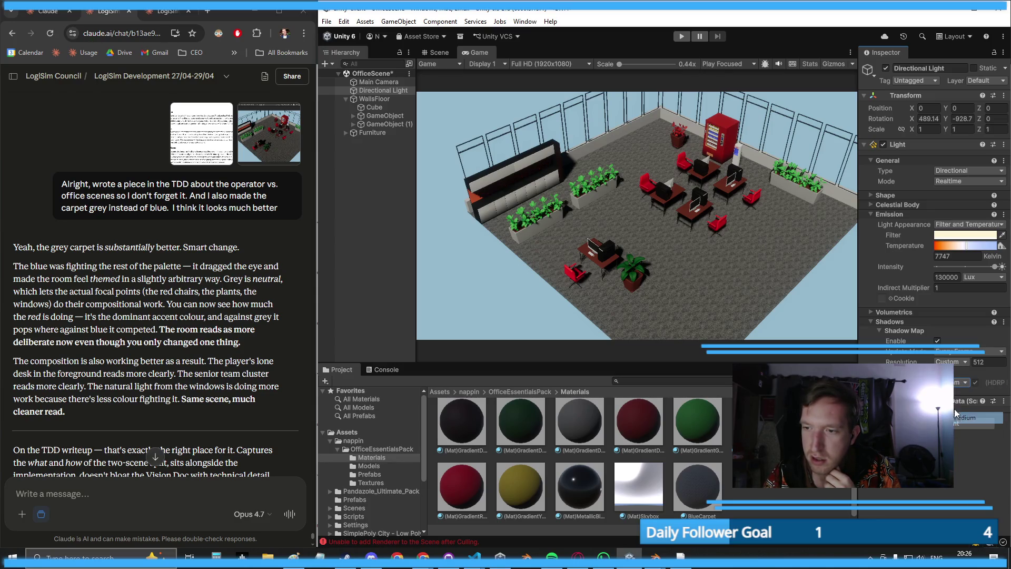
{"action": "left_click", "coordinate": [956, 383]}
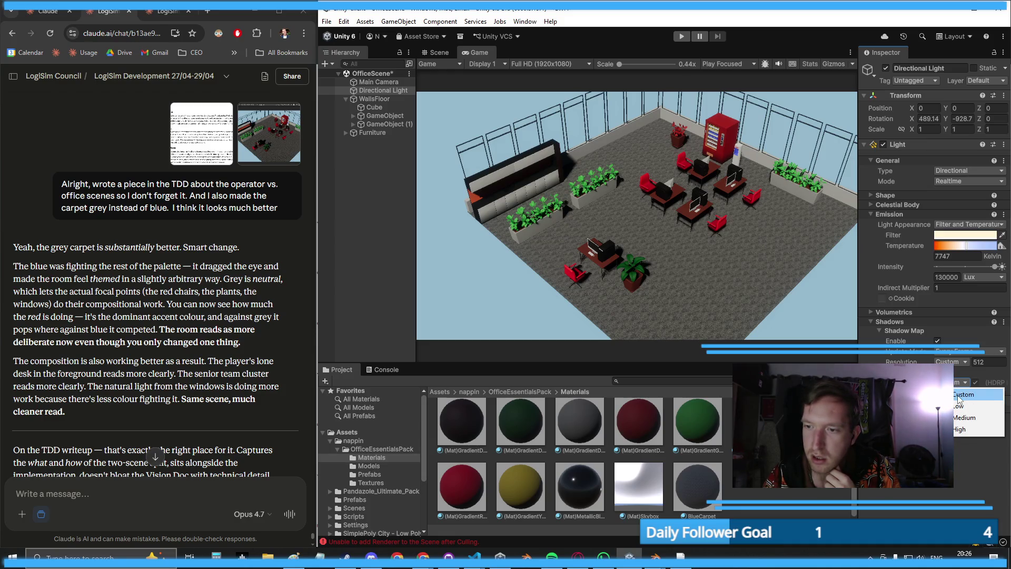
{"action": "left_click", "coordinate": [959, 406]}
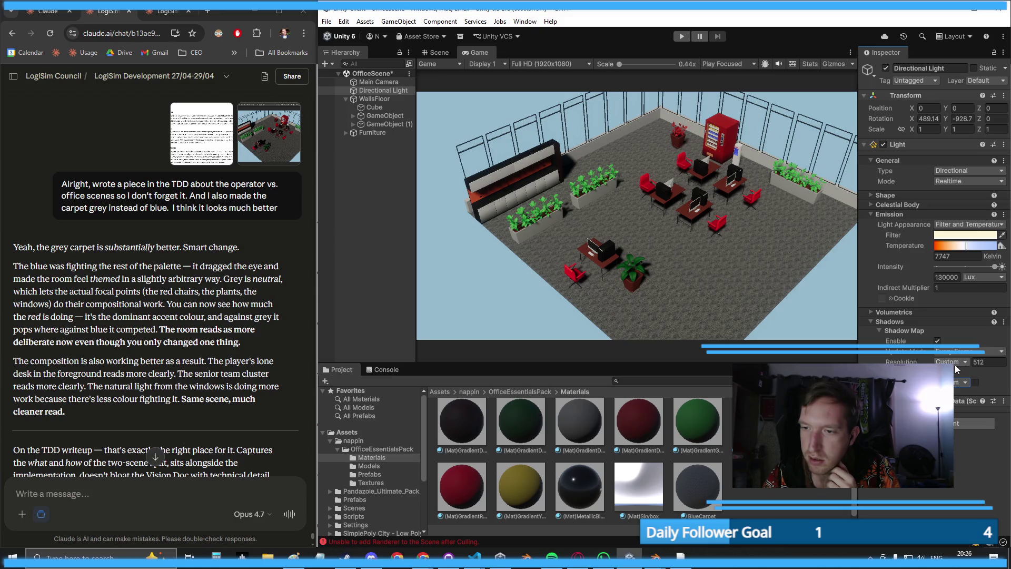
{"action": "left_click", "coordinate": [976, 362]}
{"action": "left_click", "coordinate": [966, 363]}
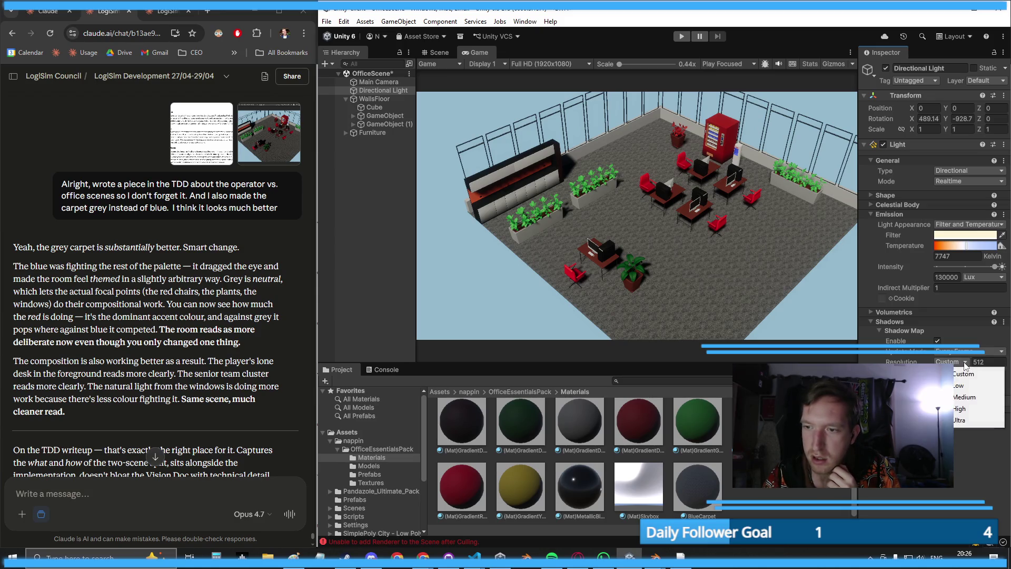
{"action": "left_click", "coordinate": [963, 421]}
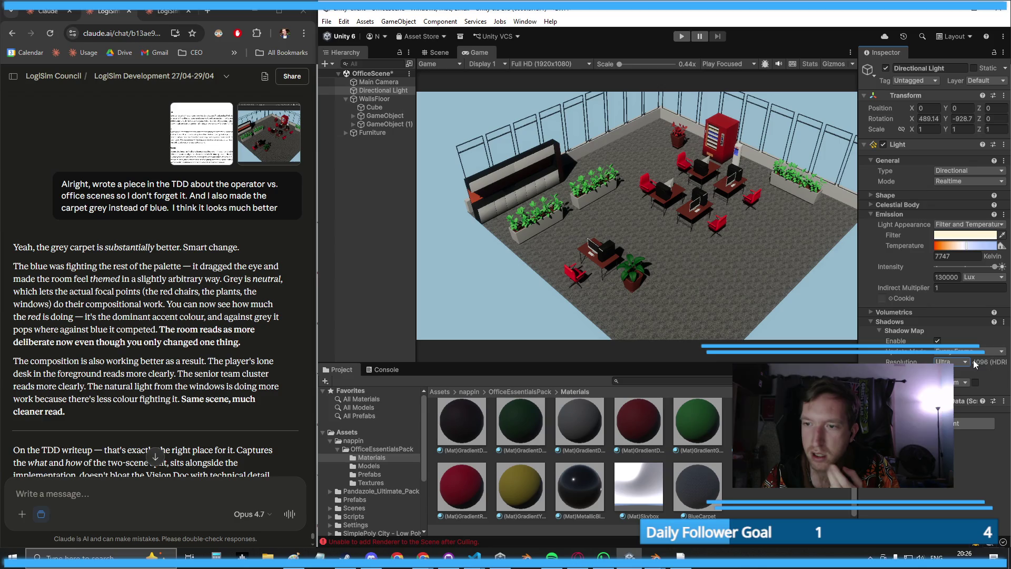
- Toggle the light's shadows off and on to compare, leaving them enabled
{"action": "left_click", "coordinate": [938, 341]}
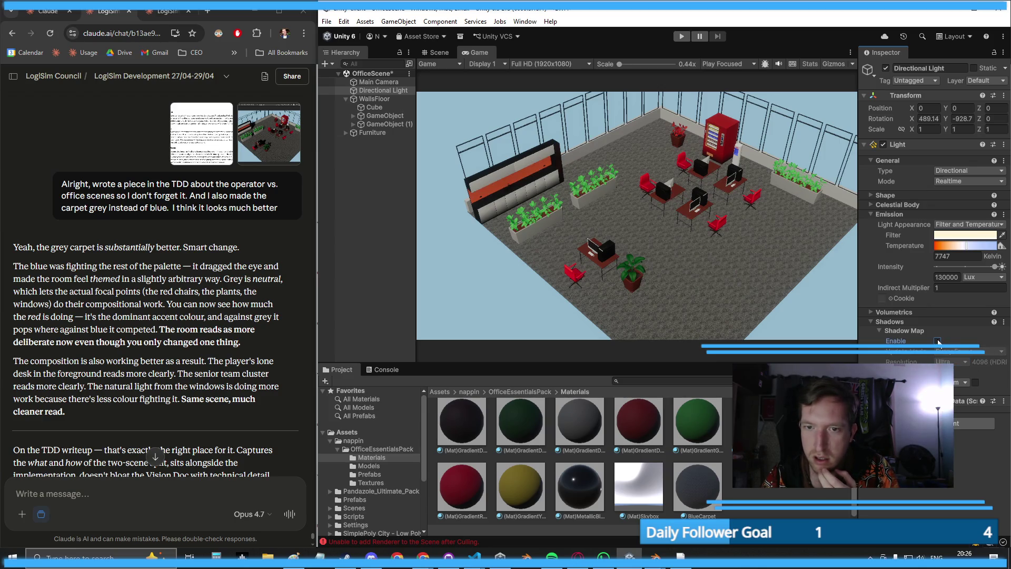
{"action": "left_click", "coordinate": [938, 341]}
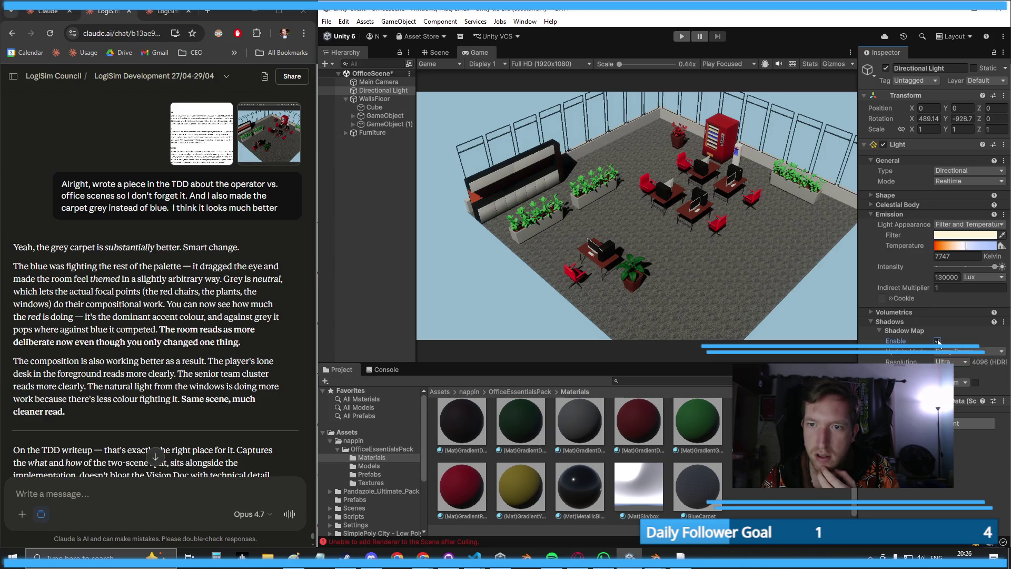
{"action": "left_click", "coordinate": [938, 341]}
{"action": "left_click", "coordinate": [938, 341]}
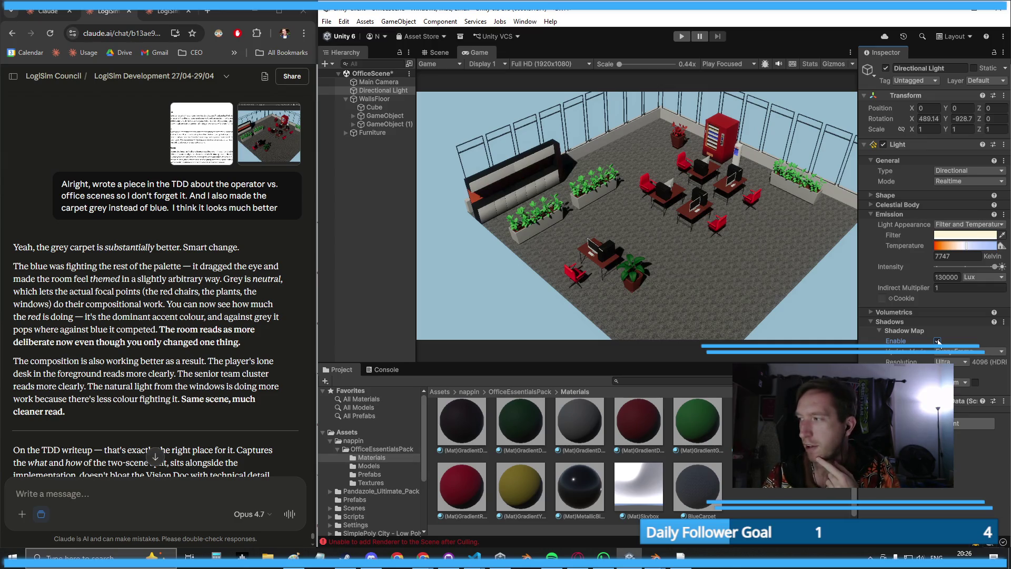
{"action": "left_click", "coordinate": [939, 341]}
{"action": "left_click", "coordinate": [939, 342]}
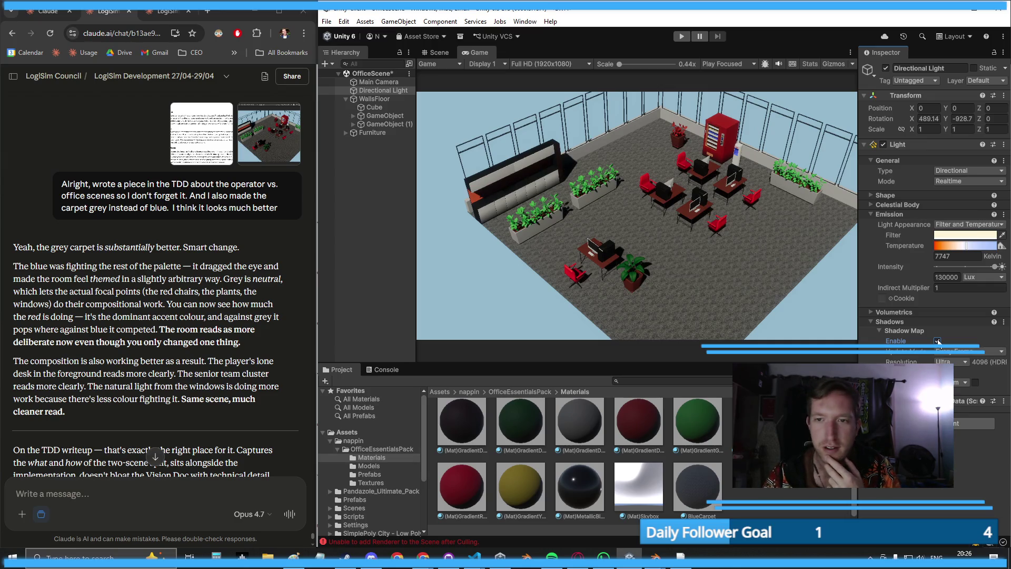
{"action": "left_click", "coordinate": [938, 342]}
{"action": "left_click", "coordinate": [938, 342]}
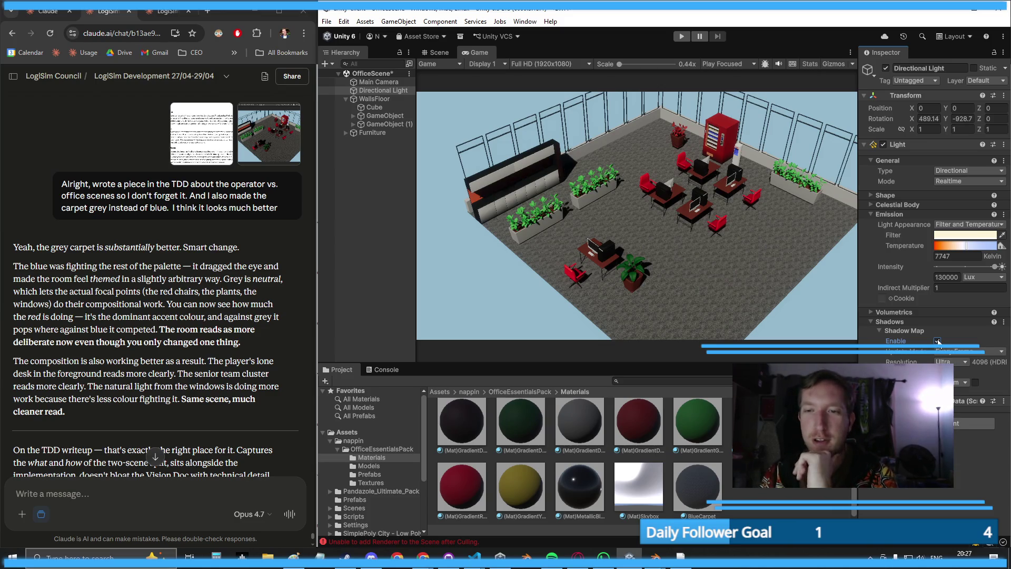
{"action": "left_click", "coordinate": [938, 342]}
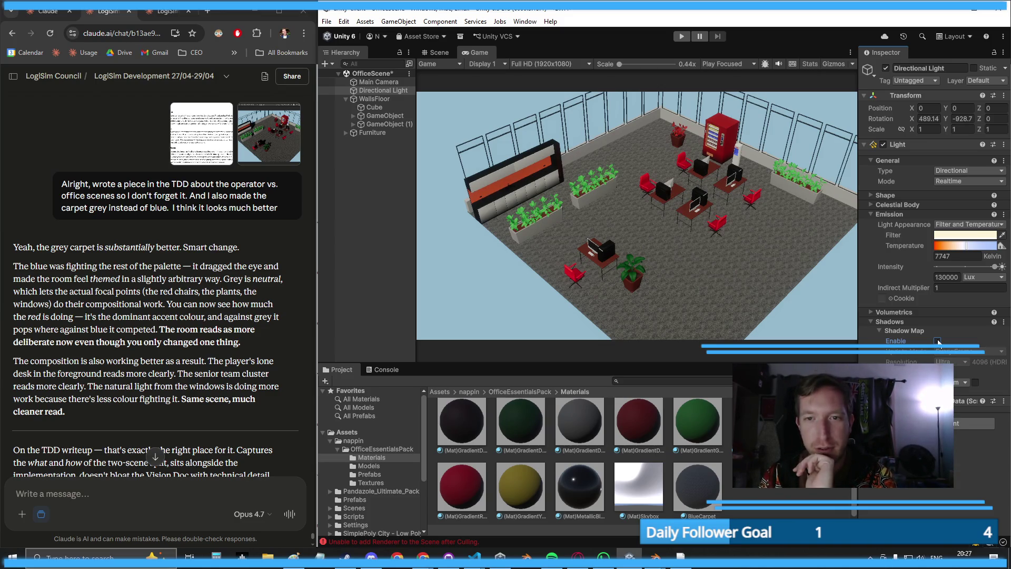
{"action": "left_click", "coordinate": [938, 341]}
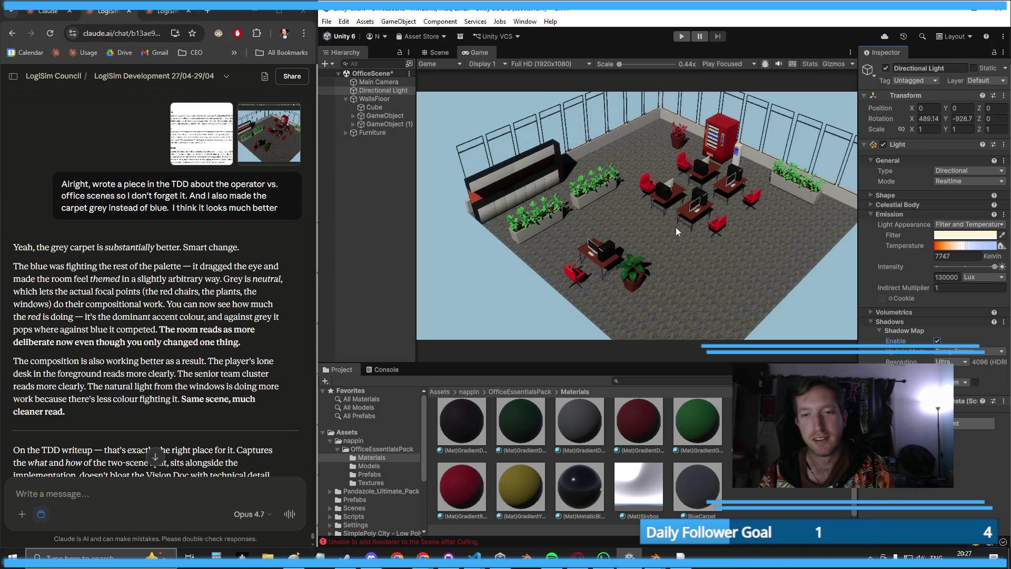
{"action": "left_click", "coordinate": [436, 53]}
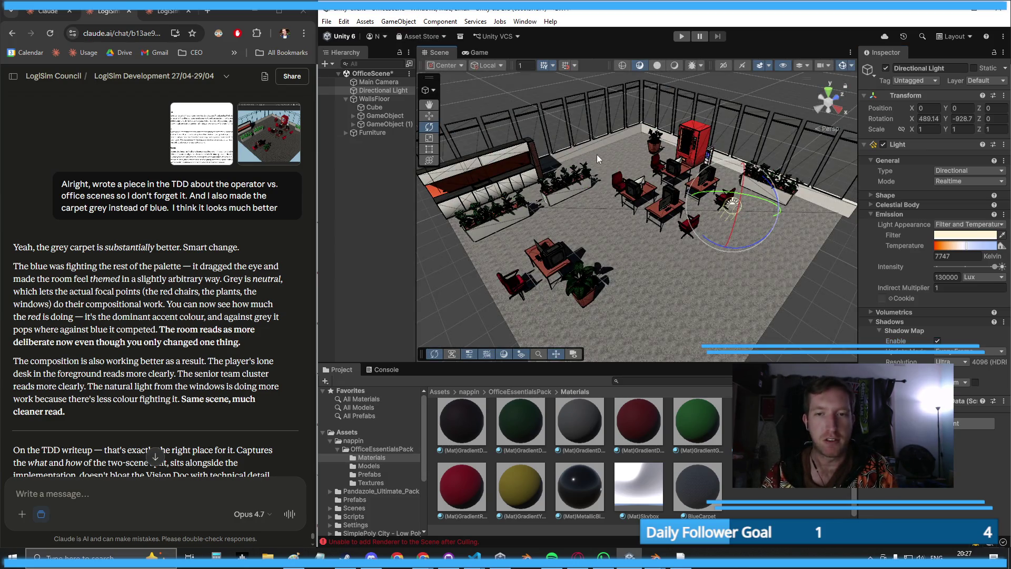
- Fly the scene camera close to the foreground desk, then return to the Game view
{"action": "left_click", "coordinate": [565, 95]}
{"action": "mouse_move", "coordinate": [564, 94]}
{"action": "left_mouse_down"}
{"action": "mouse_move", "coordinate": [592, 204]}
{"action": "mouse_move", "coordinate": [555, 157]}
{"action": "mouse_move", "coordinate": [585, 127]}
{"action": "mouse_move", "coordinate": [553, 169]}
{"action": "mouse_move", "coordinate": [450, 96]}
{"action": "mouse_move", "coordinate": [474, 148]}
{"action": "mouse_move", "coordinate": [605, 227]}
{"action": "mouse_move", "coordinate": [753, 280]}
{"action": "mouse_move", "coordinate": [719, 283]}
{"action": "mouse_move", "coordinate": [714, 306]}
{"action": "mouse_move", "coordinate": [577, 226]}
{"action": "mouse_move", "coordinate": [593, 176]}
{"action": "mouse_move", "coordinate": [551, 273]}
{"action": "mouse_move", "coordinate": [551, 258]}
{"action": "mouse_move", "coordinate": [681, 213]}
{"action": "left_mouse_up"}
{"action": "scroll", "coordinate": [681, 213], "scroll_direction": "down", "scroll_amount": 10}
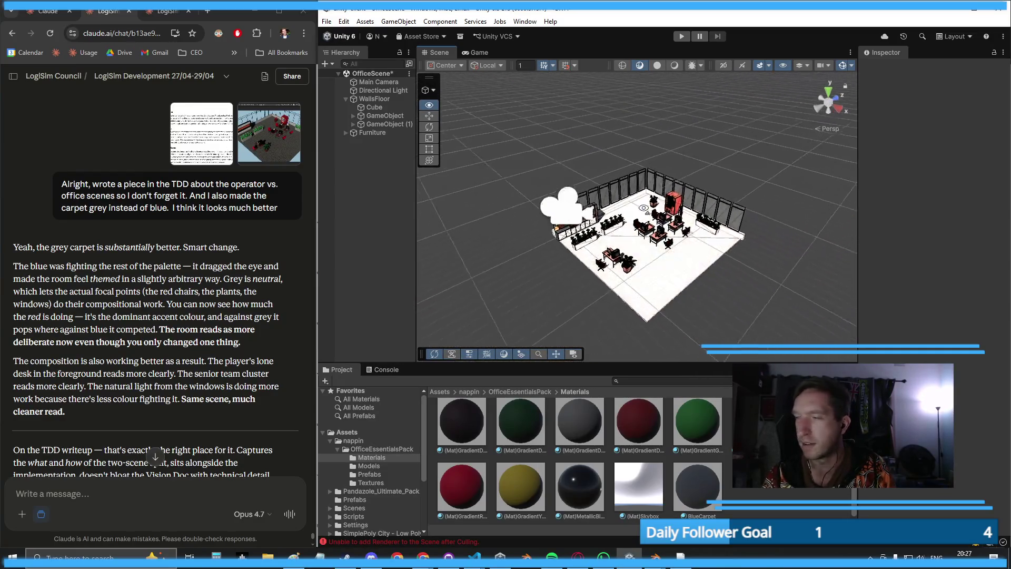
{"action": "scroll", "coordinate": [638, 216], "scroll_direction": "up", "scroll_amount": 10}
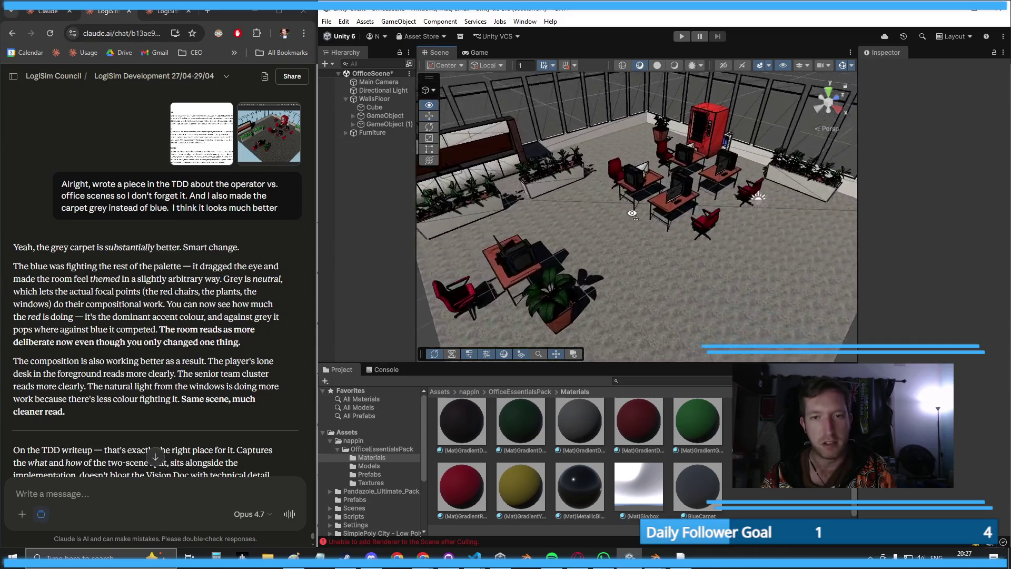
{"action": "left_click", "coordinate": [469, 54]}
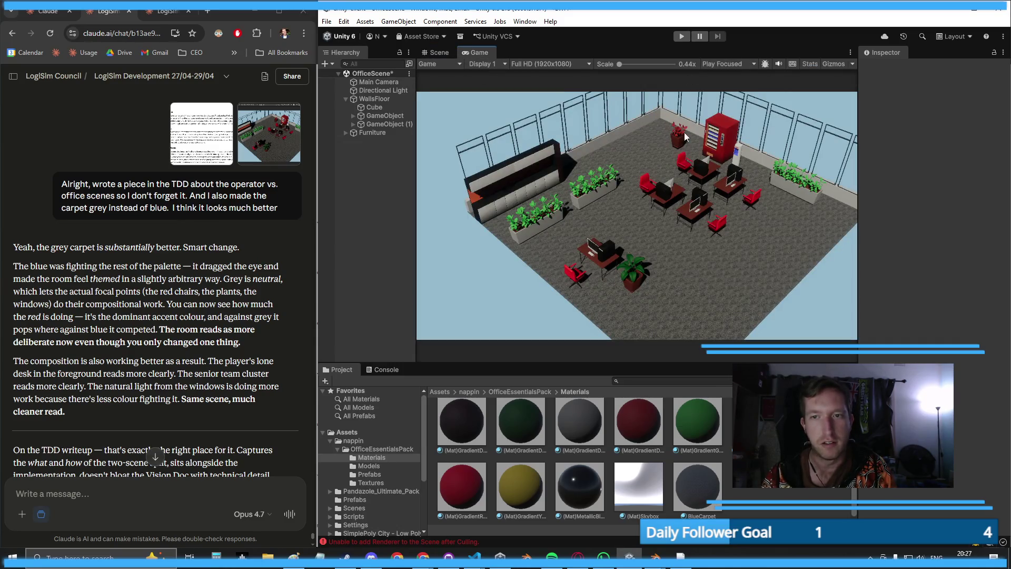
{"action": "left_click", "coordinate": [687, 478]}
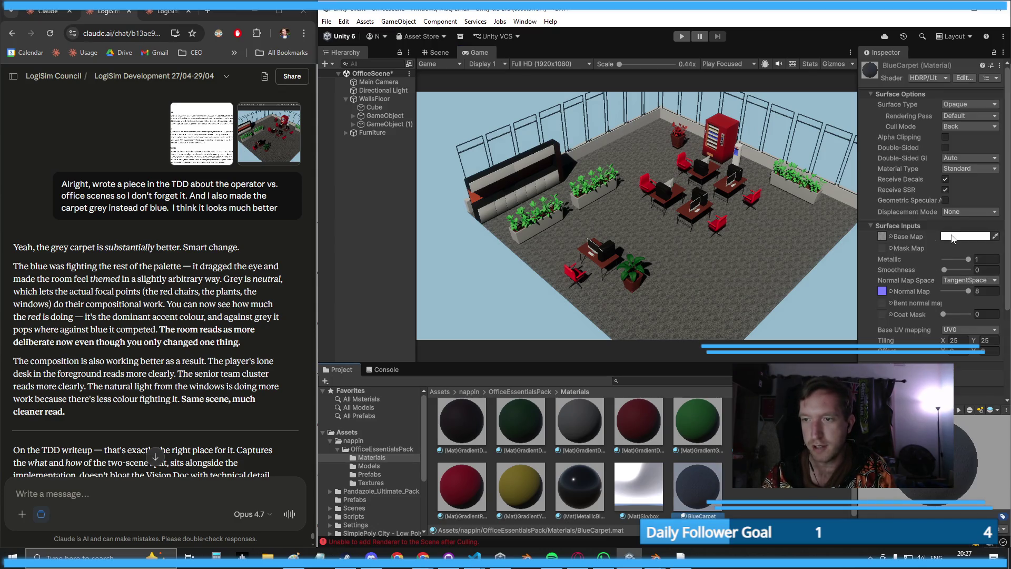
- Preview red and light-blue tints on the BlueCarpet base colour
{"action": "left_click", "coordinate": [954, 237]}
{"action": "left_click", "coordinate": [928, 291]}
{"action": "mouse_move", "coordinate": [927, 296]}
{"action": "left_mouse_down"}
{"action": "mouse_move", "coordinate": [977, 271]}
{"action": "mouse_move", "coordinate": [978, 252]}
{"action": "mouse_move", "coordinate": [893, 253]}
{"action": "mouse_move", "coordinate": [917, 323]}
{"action": "mouse_move", "coordinate": [904, 310]}
{"action": "left_mouse_up"}
{"action": "mouse_move", "coordinate": [948, 277]}
{"action": "left_mouse_down"}
{"action": "mouse_move", "coordinate": [959, 252]}
{"action": "mouse_move", "coordinate": [928, 251]}
{"action": "mouse_move", "coordinate": [942, 250]}
{"action": "left_mouse_up"}
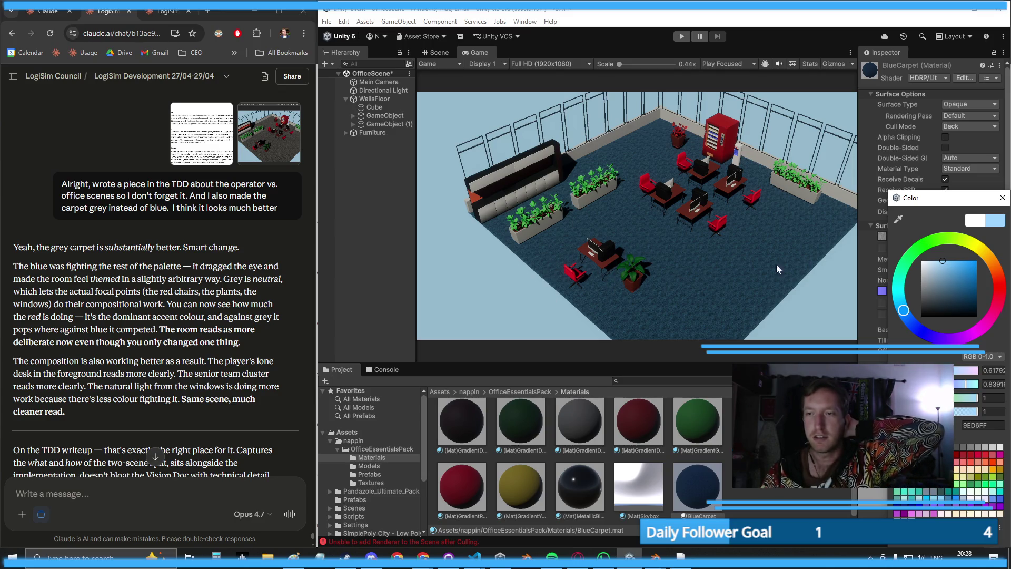
- Return the carpet base colour to white (FFFFFF) so the carpet stays grey
{"action": "left_click", "coordinate": [926, 268]}
{"action": "mouse_move", "coordinate": [927, 268]}
{"action": "left_mouse_down"}
{"action": "mouse_move", "coordinate": [915, 270]}
{"action": "mouse_move", "coordinate": [896, 252]}
{"action": "left_mouse_up"}
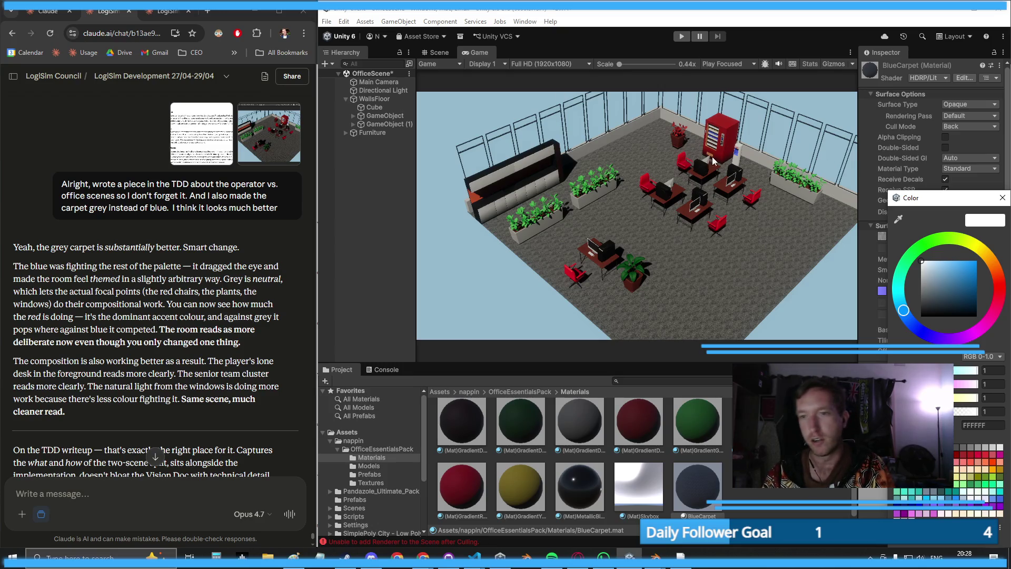
{"action": "left_click", "coordinate": [696, 262]}
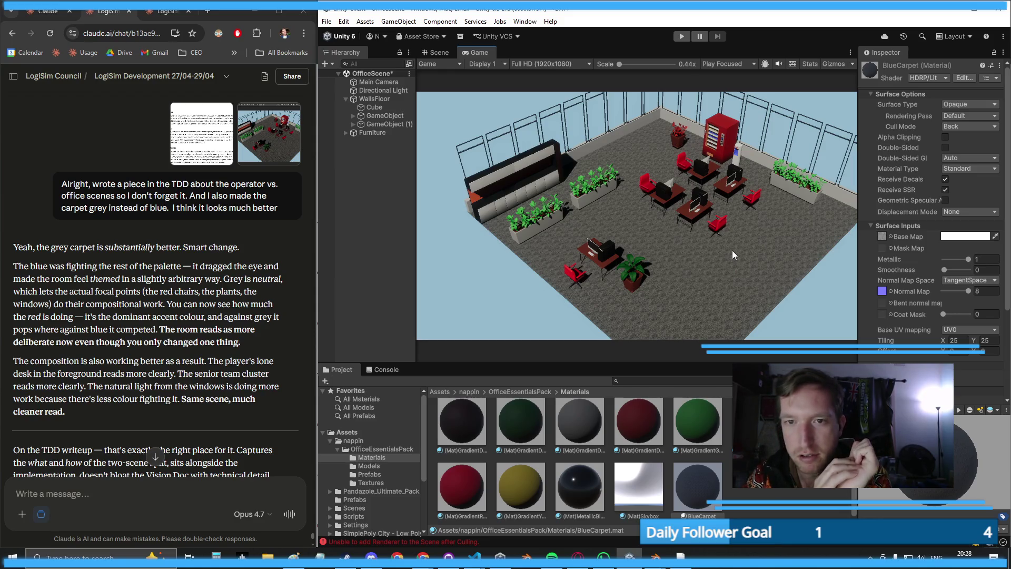
{"action": "left_click", "coordinate": [179, 12]}
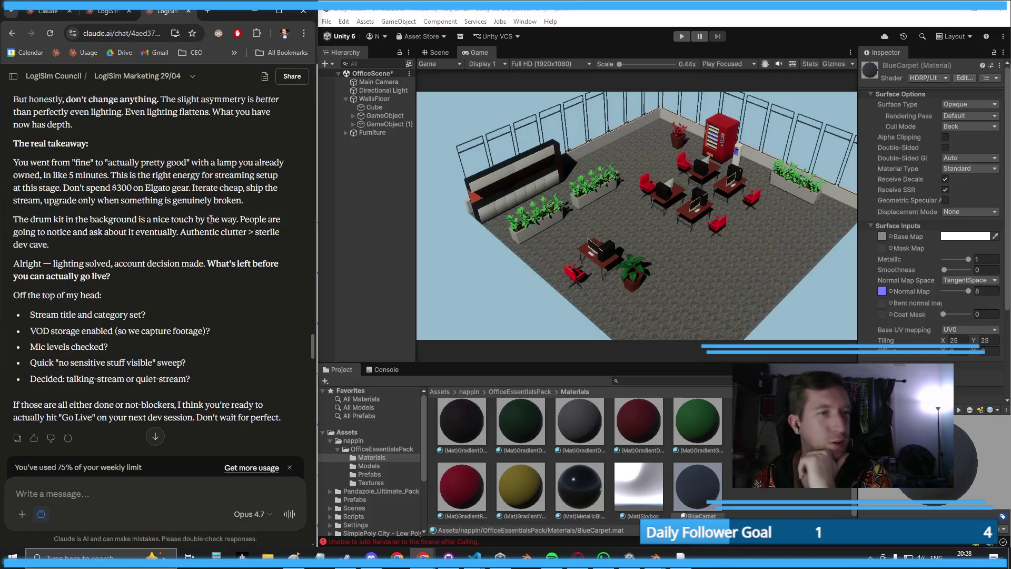
- Select Claude's suggested AI Employees rewording and bring up the Technical Design Document window
{"action": "left_click", "coordinate": [450, 53]}
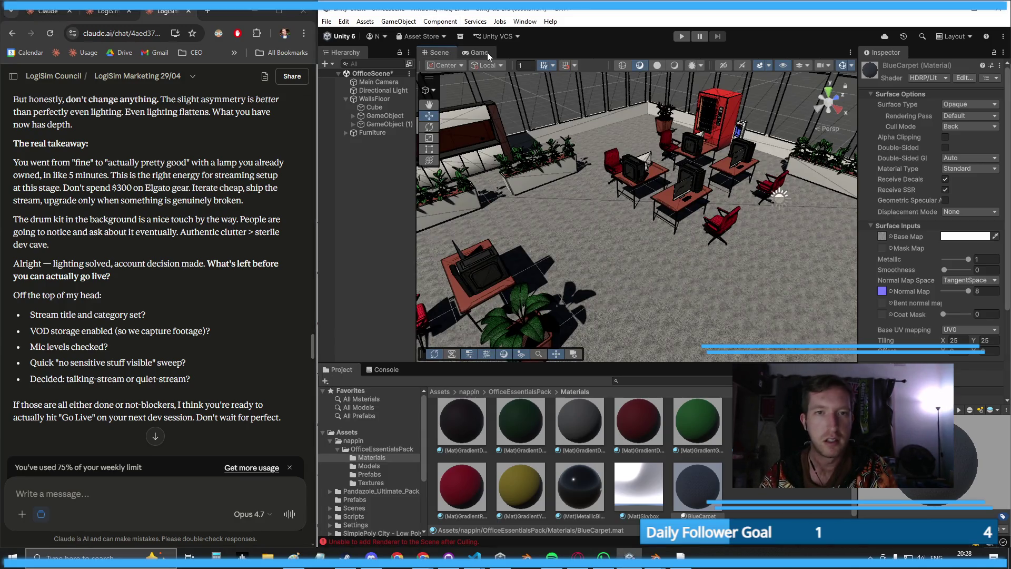
{"action": "left_click", "coordinate": [488, 52]}
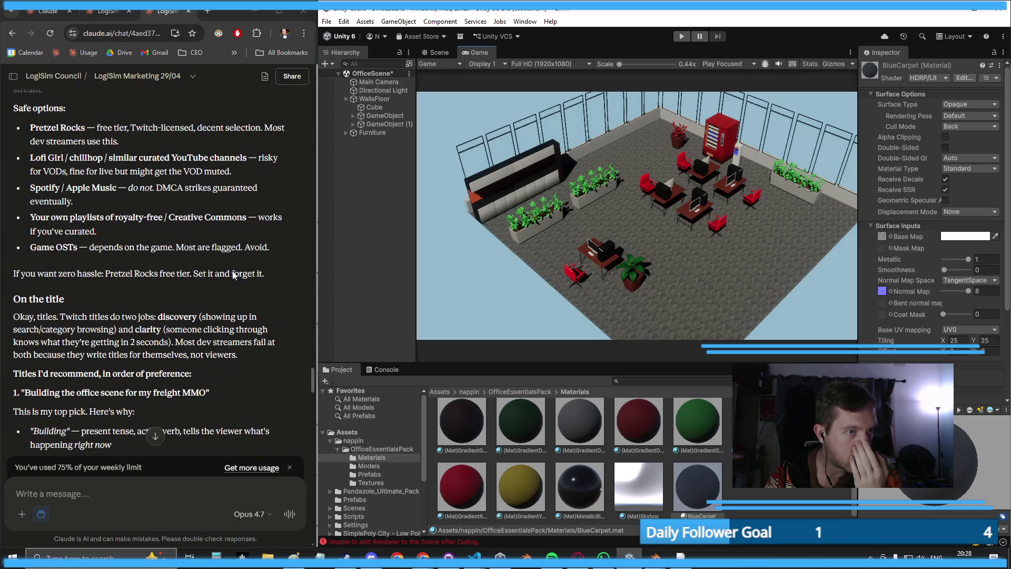
{"action": "key", "text": "ctrl+shift+Tab"}
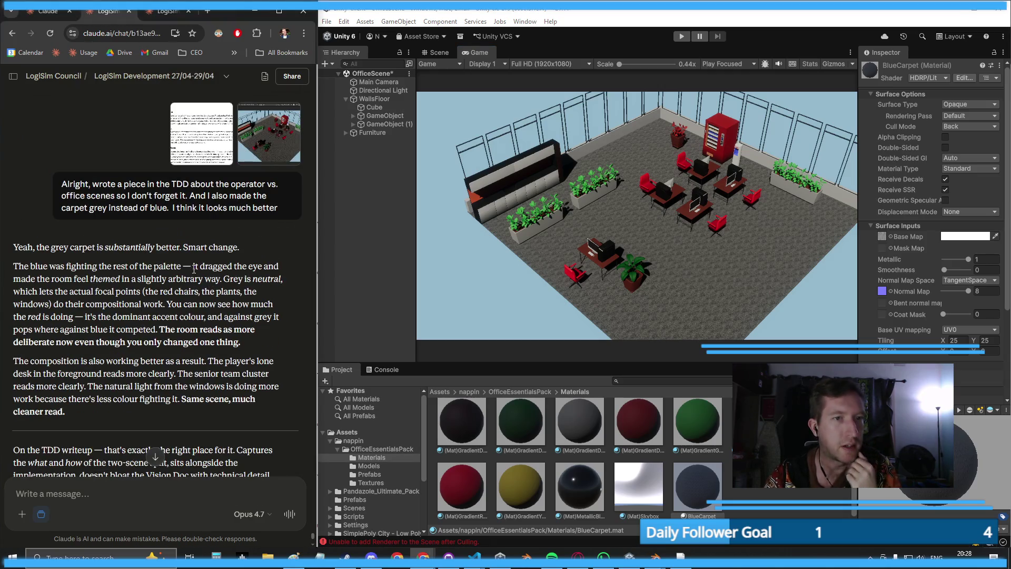
{"action": "scroll", "coordinate": [193, 275], "scroll_direction": "down", "scroll_amount": 3}
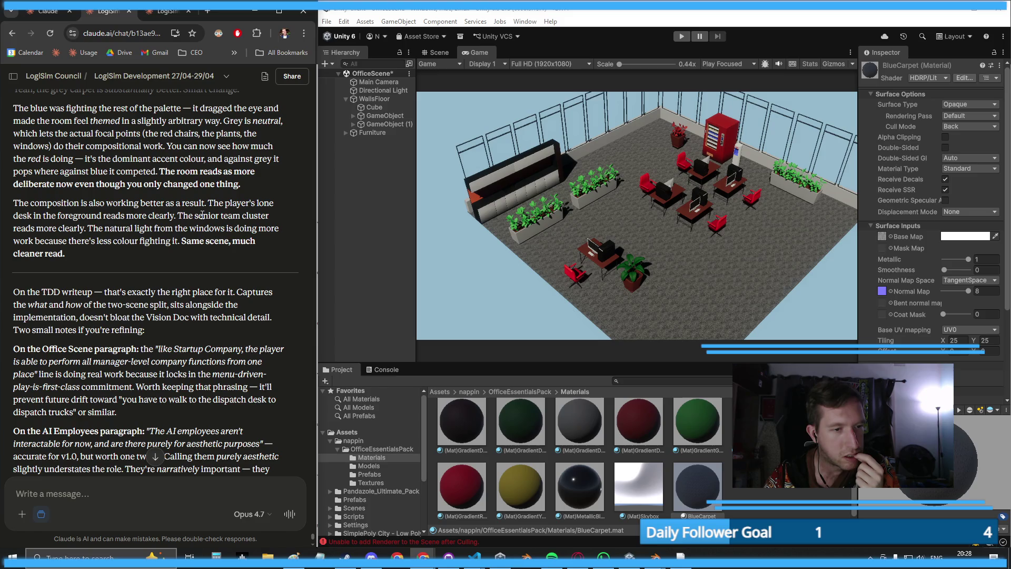
{"action": "scroll", "coordinate": [202, 215], "scroll_direction": "down", "scroll_amount": 1}
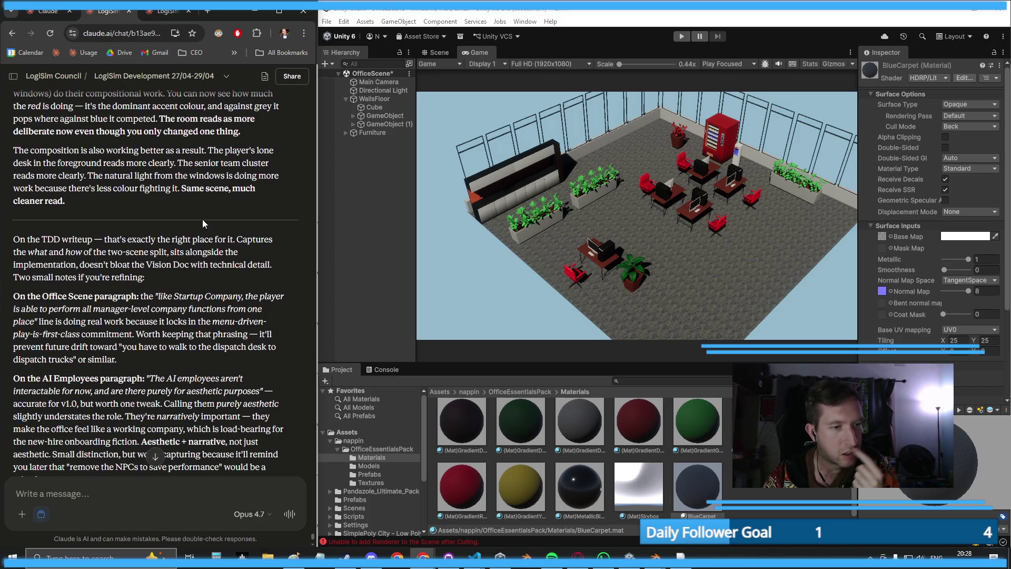
{"action": "scroll", "coordinate": [202, 219], "scroll_direction": "down", "scroll_amount": 1}
{"action": "scroll", "coordinate": [203, 221], "scroll_direction": "down", "scroll_amount": 1}
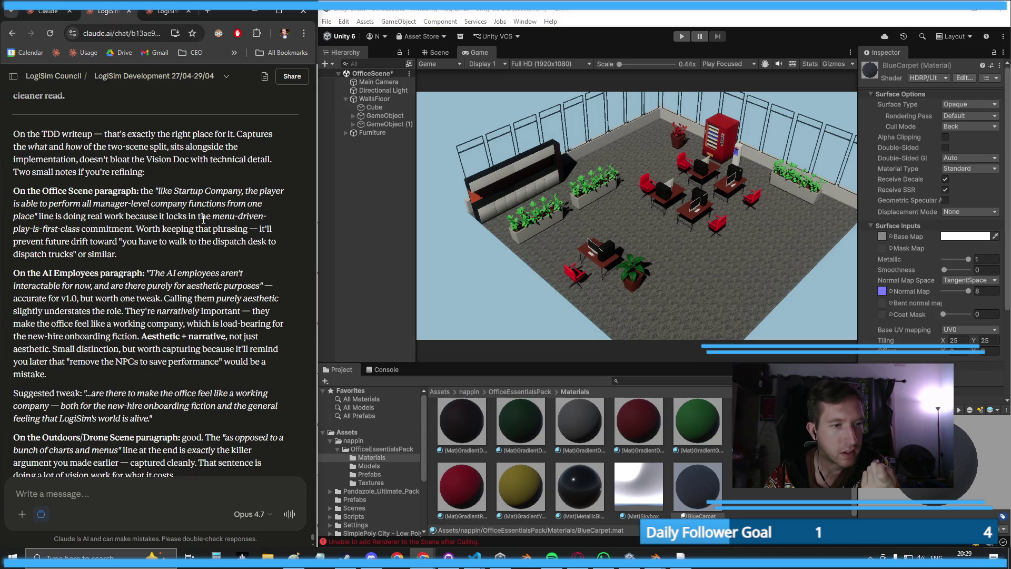
{"action": "scroll", "coordinate": [203, 219], "scroll_direction": "down", "scroll_amount": 2}
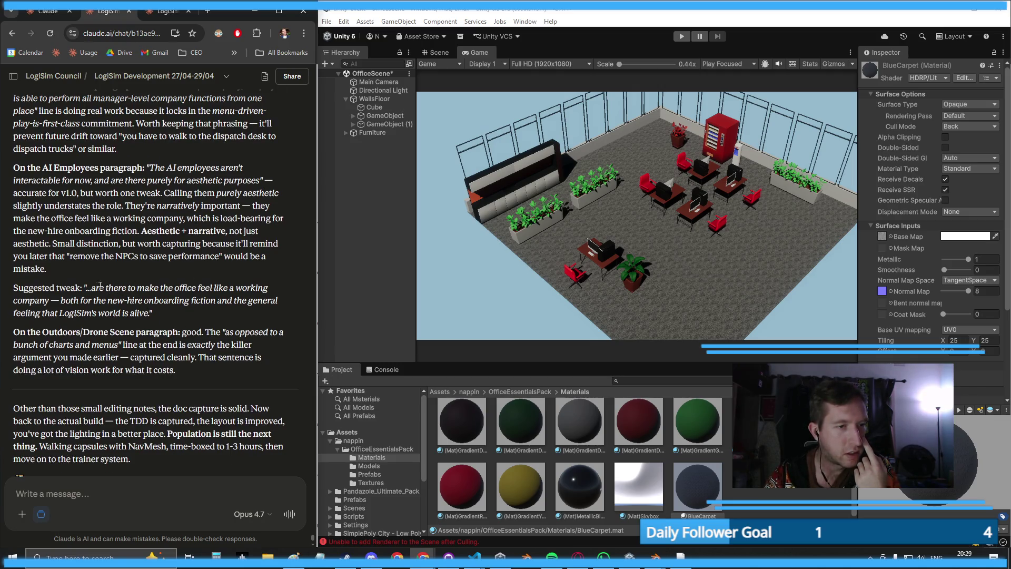
{"action": "mouse_move", "coordinate": [92, 286]}
{"action": "left_mouse_down"}
{"action": "mouse_move", "coordinate": [107, 289]}
{"action": "mouse_move", "coordinate": [109, 314]}
{"action": "mouse_move", "coordinate": [151, 316]}
{"action": "left_mouse_up"}
{"action": "key", "text": "ctrl+c"}
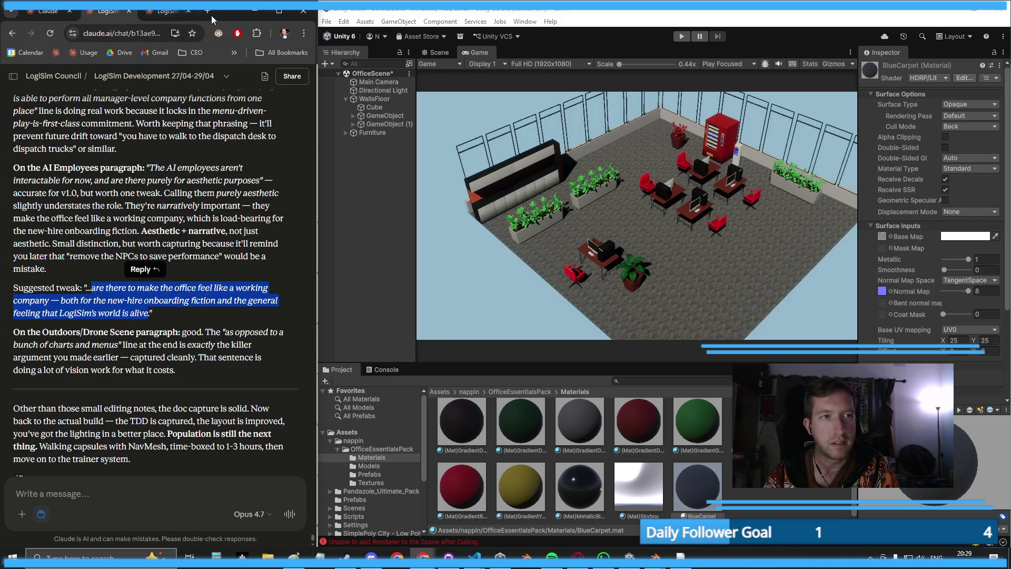
{"action": "left_click", "coordinate": [423, 557]}
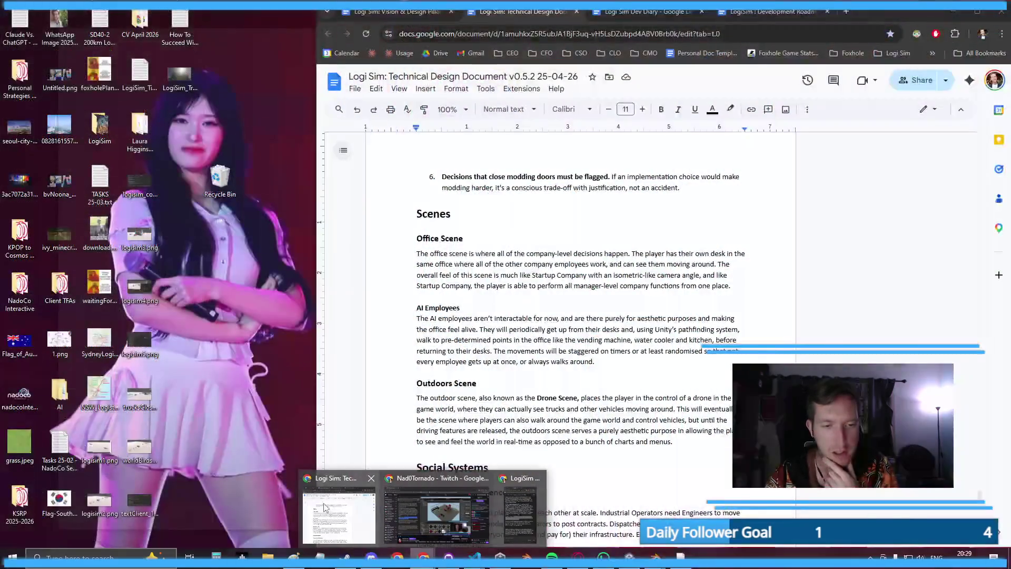
{"action": "left_click", "coordinate": [339, 513]}
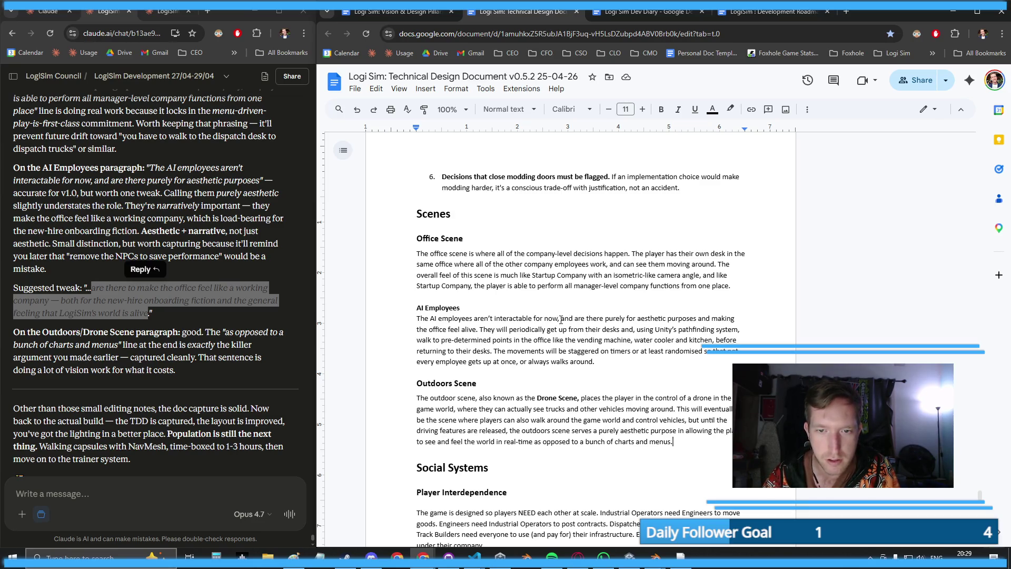
- Paste Claude's wording over the aesthetic-purposes clause and remove the stray em dash and extra space
{"action": "mouse_move", "coordinate": [562, 319]}
{"action": "left_mouse_down"}
{"action": "mouse_move", "coordinate": [543, 331]}
{"action": "mouse_move", "coordinate": [479, 330]}
{"action": "left_mouse_up"}
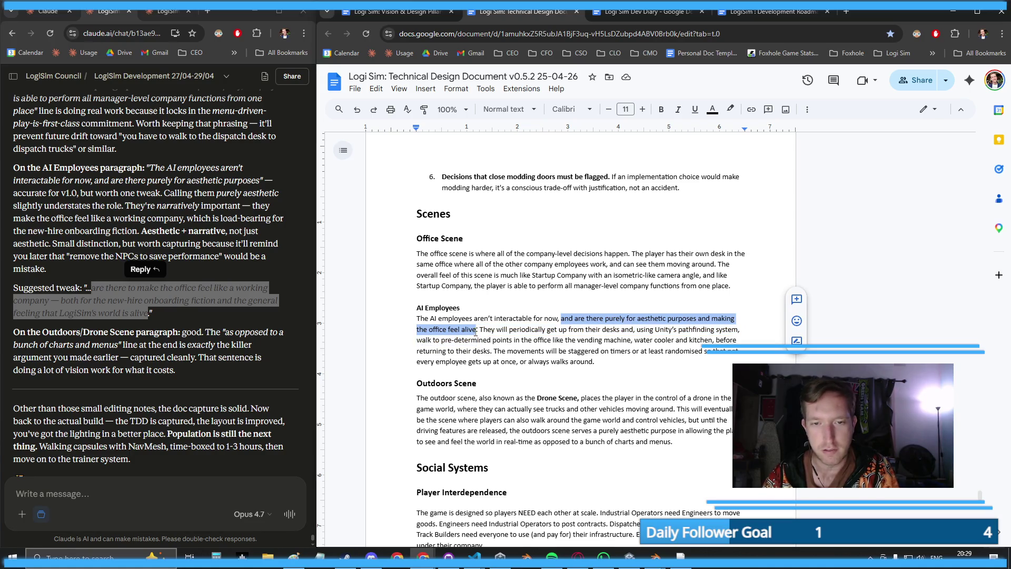
{"action": "key", "text": "ctrl+v"}
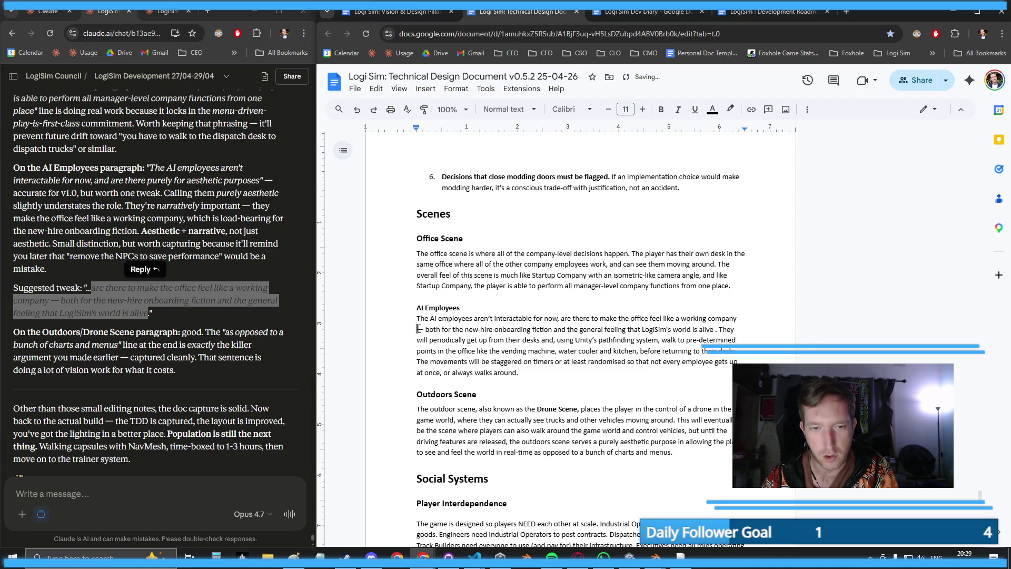
{"action": "left_click_drag", "start_coordinate": [417, 329], "coordinate": [425, 330]}
{"action": "key", "text": "BackSpace"}
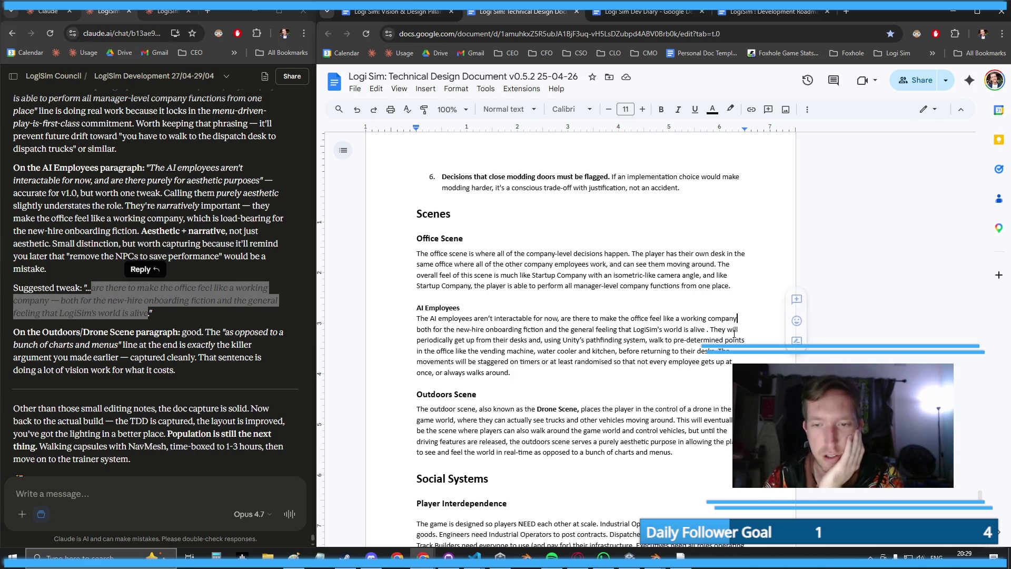
{"action": "left_click", "coordinate": [706, 330]}
{"action": "key", "text": "BackSpace"}
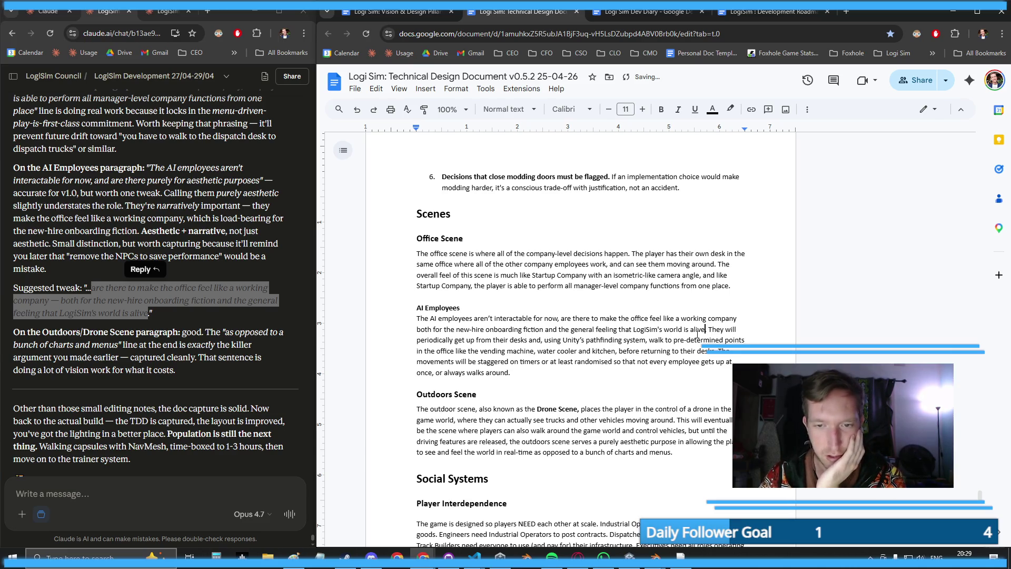
- Type 'The AI employees are narratively important in that' at the paragraph's end
{"action": "left_click", "coordinate": [556, 374]}
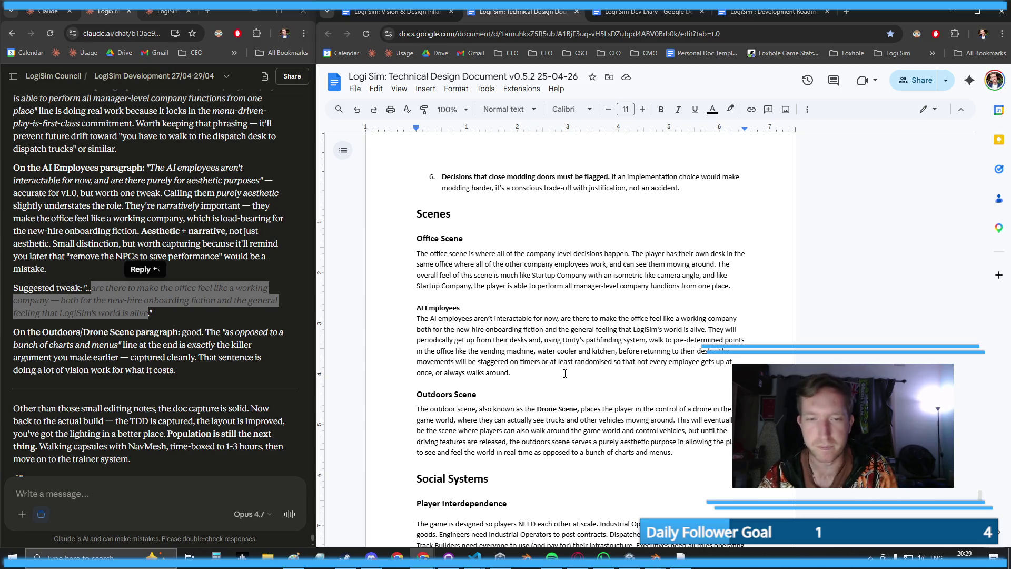
{"action": "type", "text": " The "}
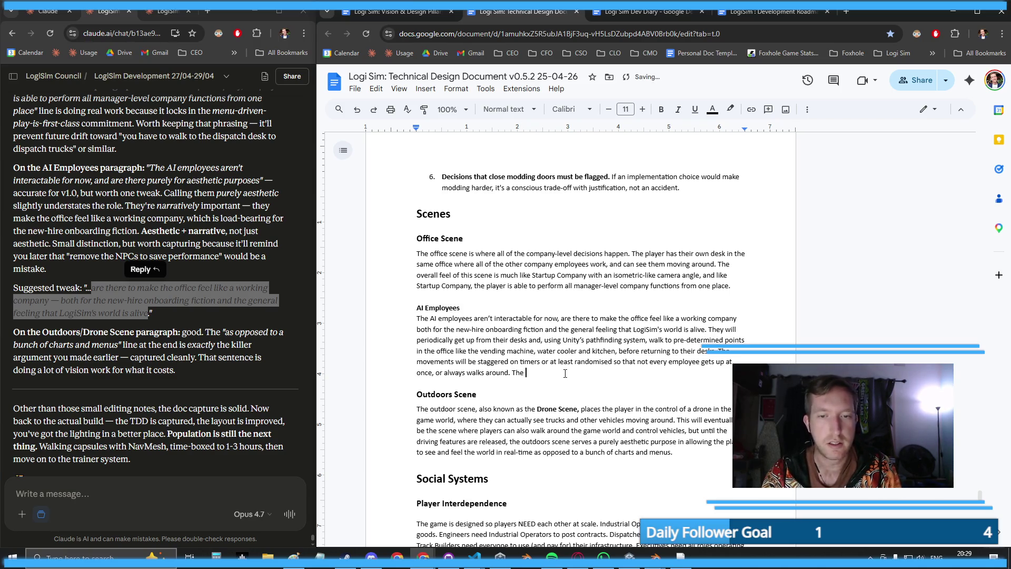
{"action": "type", "text": "AI employees"}
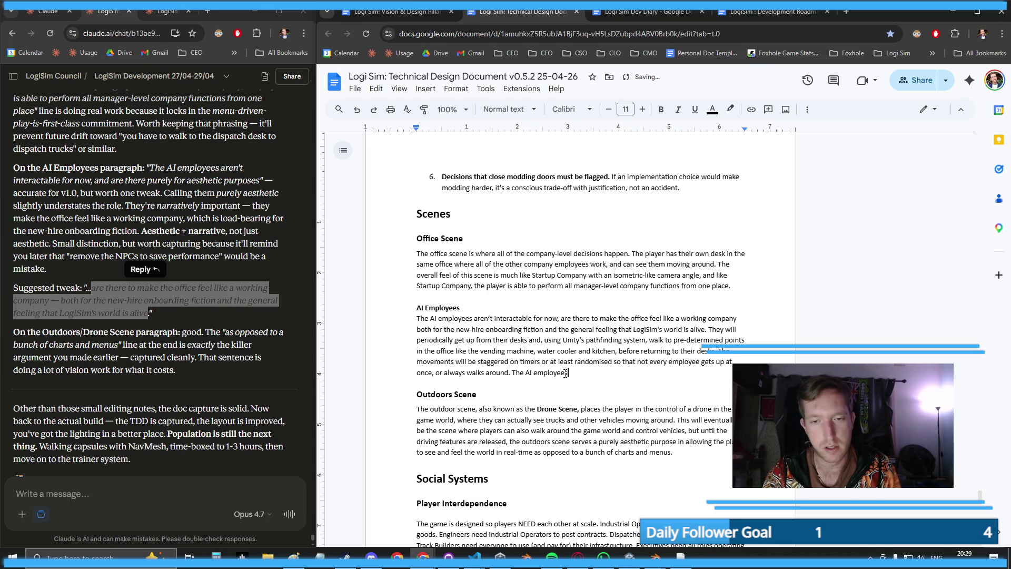
{"action": "type", "text": " are narratively i"}
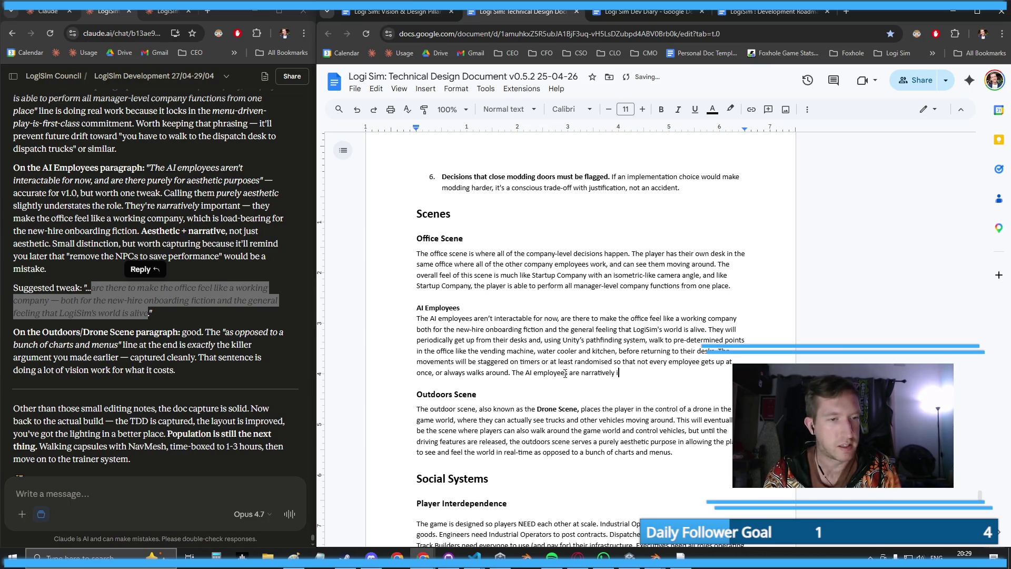
{"action": "type", "text": "mportant in th"}
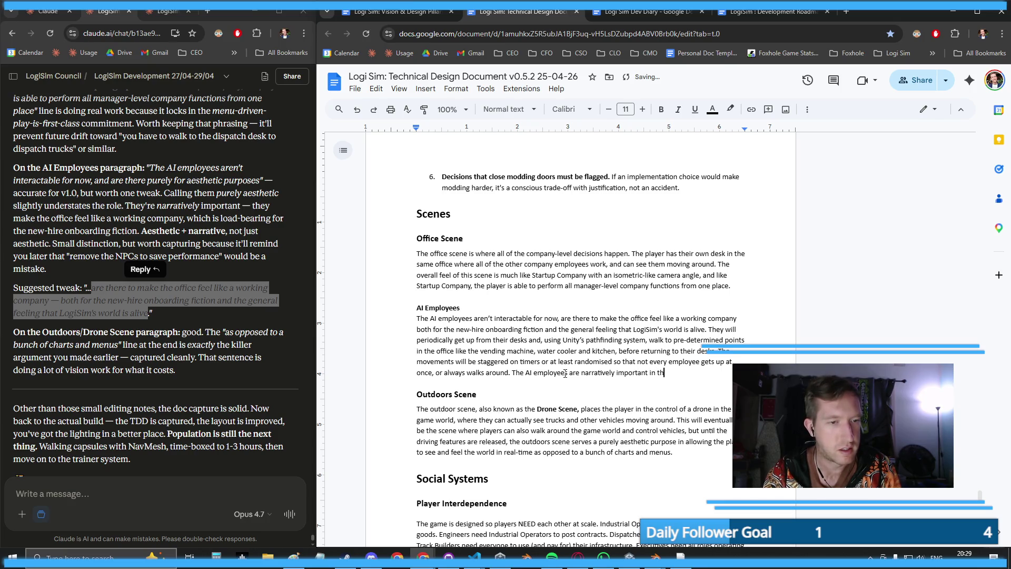
{"action": "type", "text": "ere"}
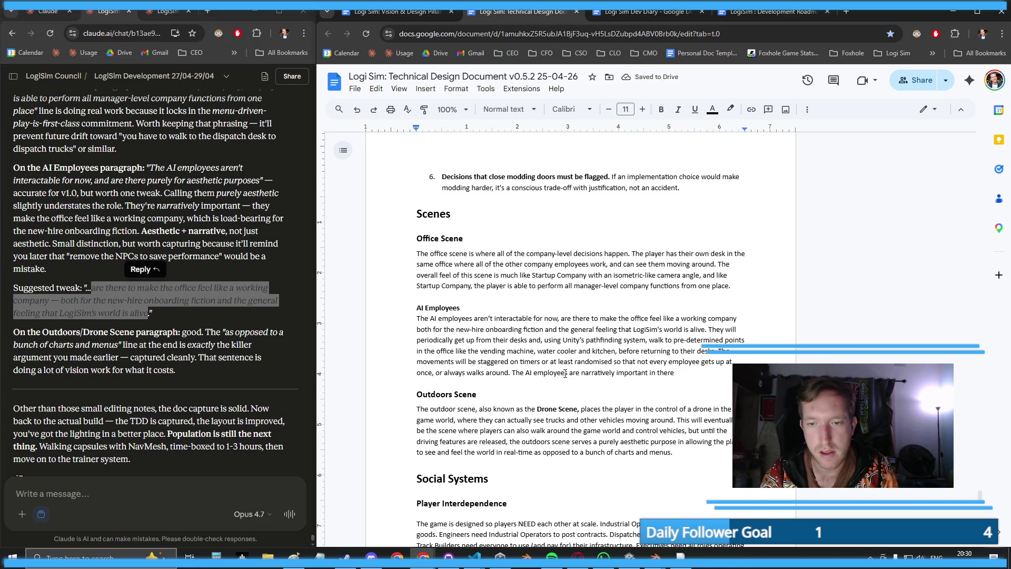
{"action": "key", "text": "BackSpace"}
{"action": "key", "text": "BackSpace"}
{"action": "key", "text": "BackSpace"}
{"action": "type", "text": "at"}
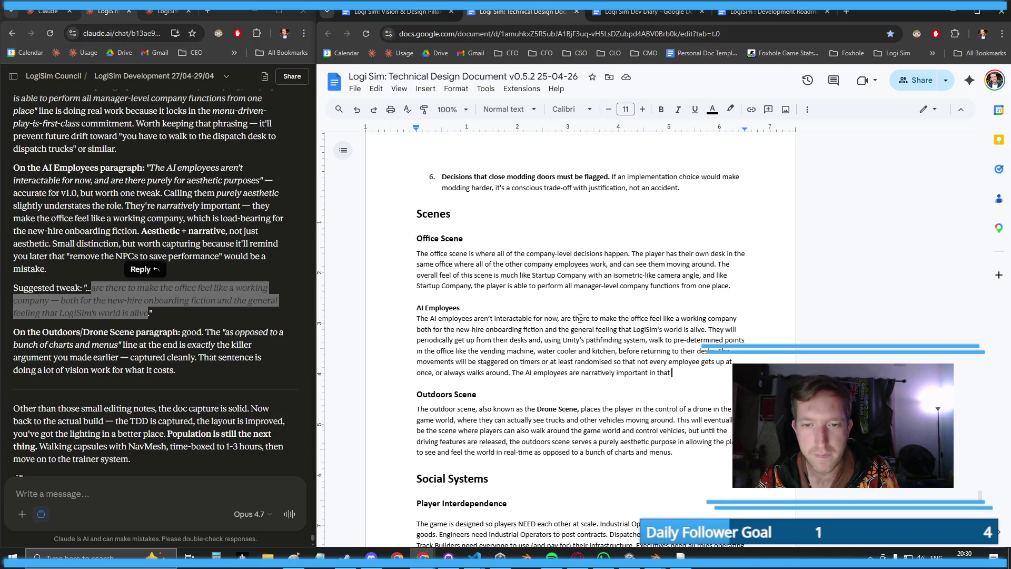
- Replace 'there' with 'a narrative device' and accept the 'they are' grammar suggestion
{"action": "double_click", "coordinate": [581, 318]}
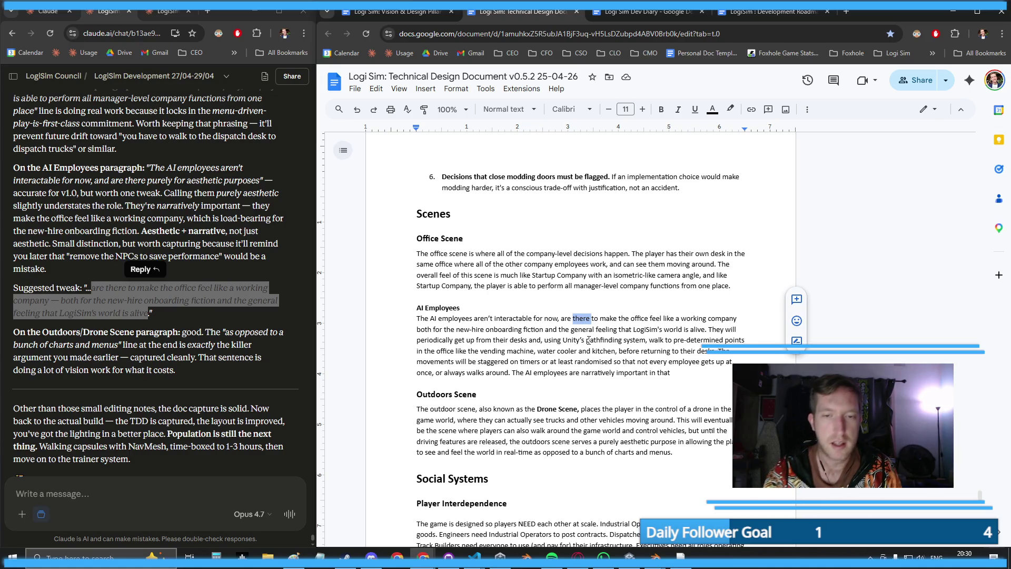
{"action": "type", "text": "a narrative dev"}
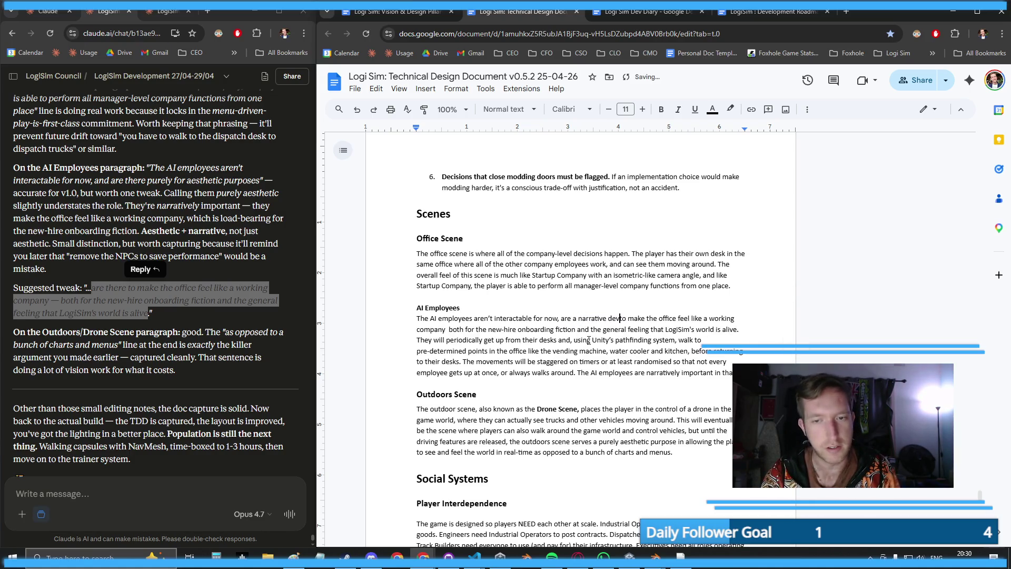
{"action": "type", "text": "ice"}
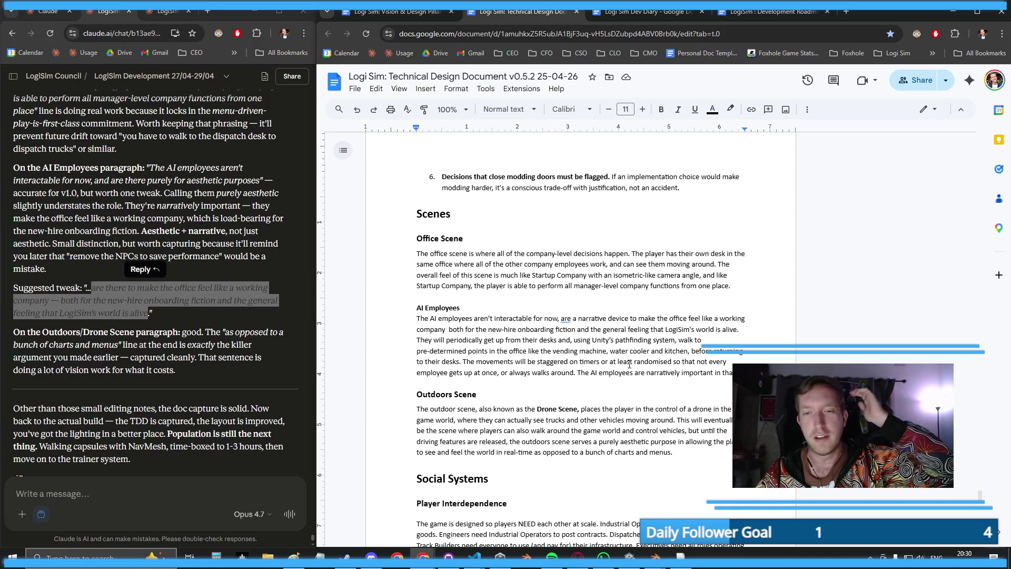
{"action": "left_click", "coordinate": [565, 319]}
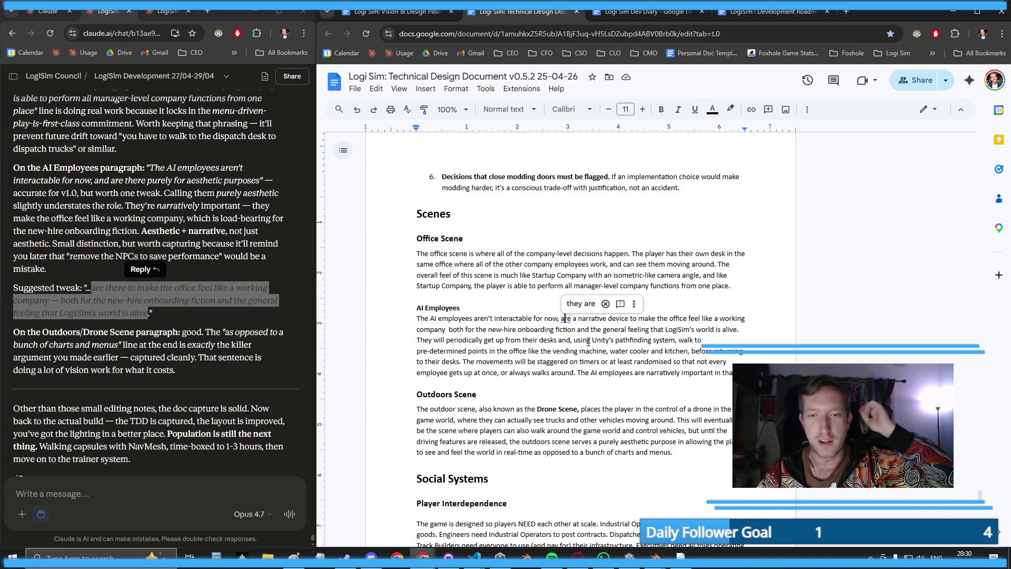
{"action": "double_click", "coordinate": [592, 319]}
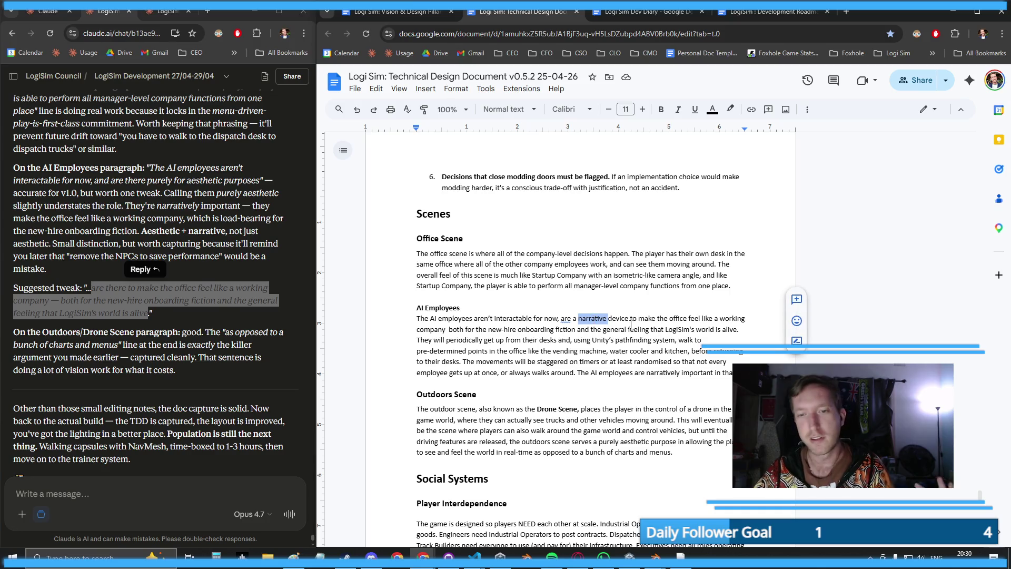
{"action": "left_click", "coordinate": [580, 322]}
{"action": "left_click_drag", "start_coordinate": [579, 319], "coordinate": [635, 319]}
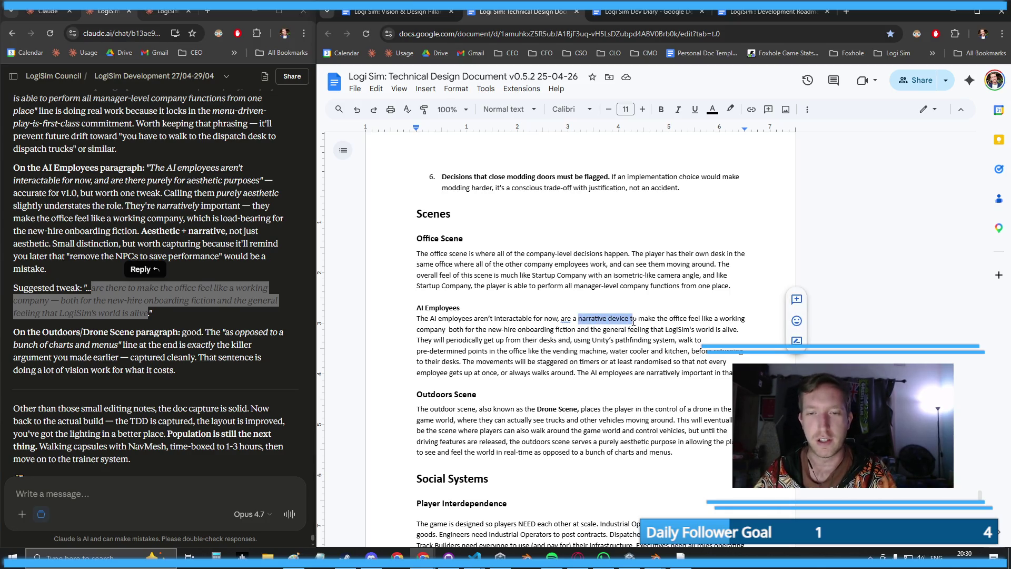
{"action": "left_click", "coordinate": [623, 361]}
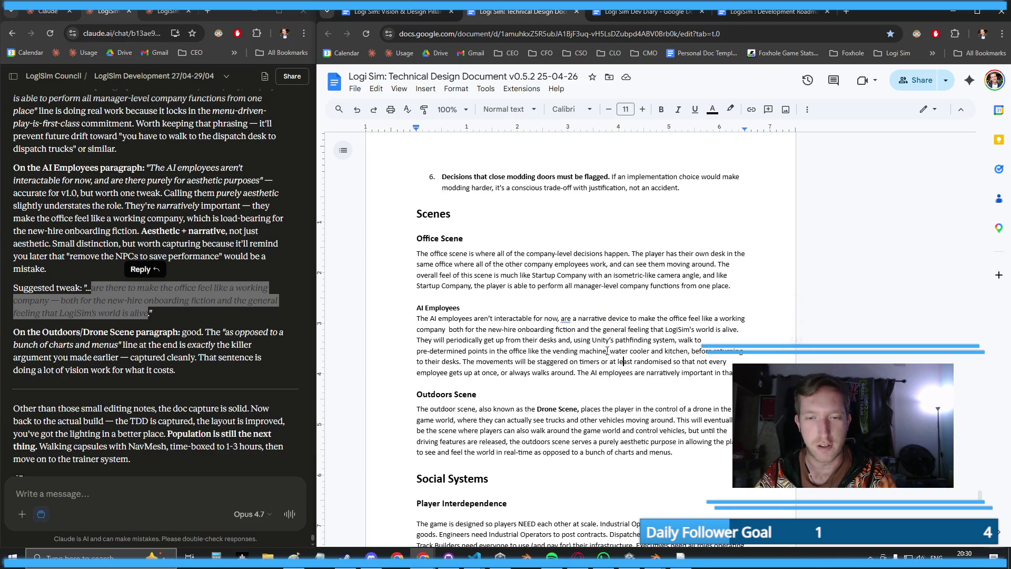
{"action": "left_click", "coordinate": [565, 318]}
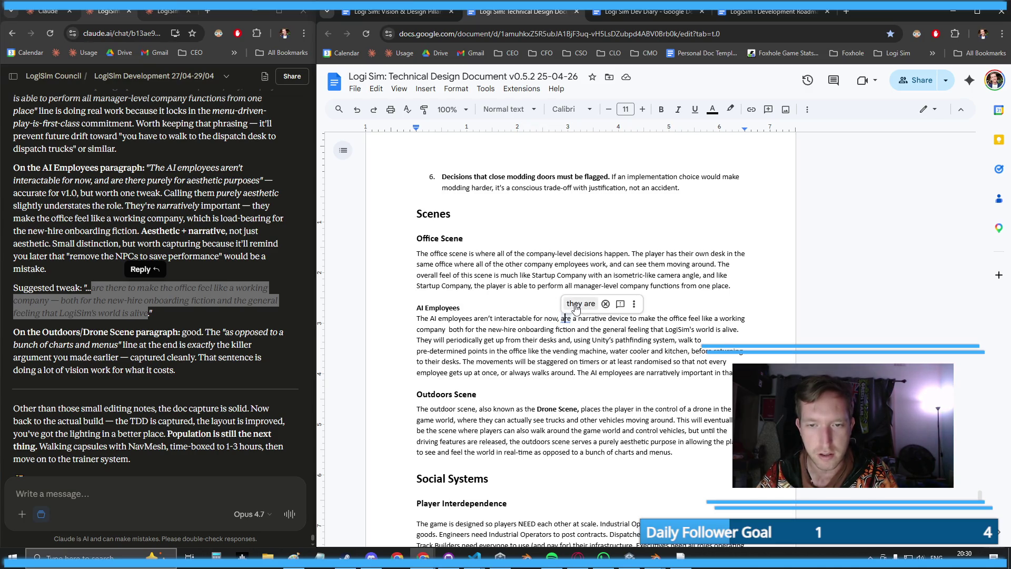
{"action": "left_click", "coordinate": [581, 304]}
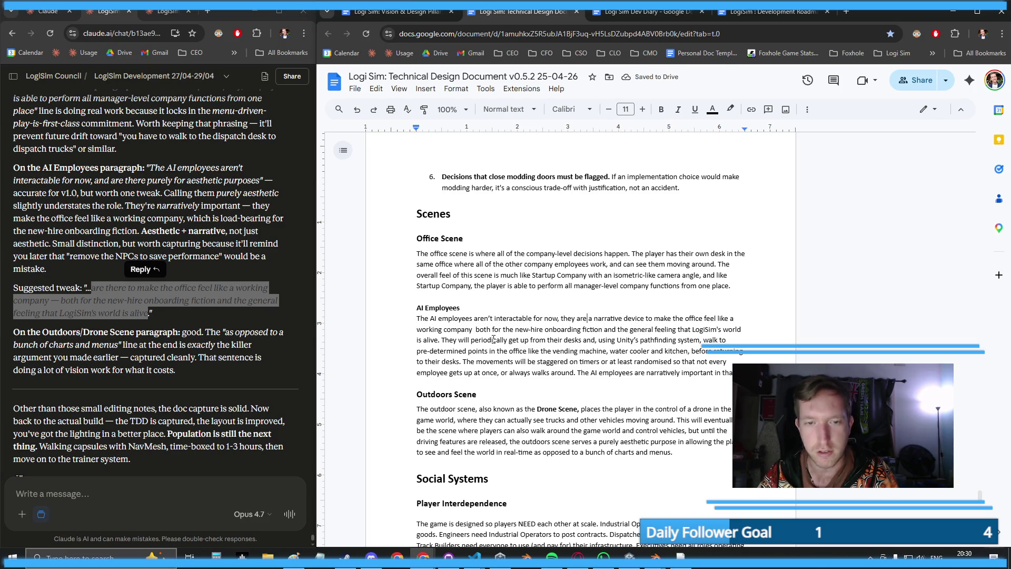
- Delete the unfinished trailing 'narratively important' sentence
{"action": "mouse_move", "coordinate": [416, 319]}
{"action": "left_mouse_down"}
{"action": "mouse_move", "coordinate": [727, 342]}
{"action": "mouse_move", "coordinate": [722, 361]}
{"action": "mouse_move", "coordinate": [738, 373]}
{"action": "mouse_move", "coordinate": [581, 377]}
{"action": "mouse_move", "coordinate": [405, 322]}
{"action": "mouse_move", "coordinate": [408, 307]}
{"action": "left_mouse_up"}
{"action": "key", "text": "ctrl+c"}
{"action": "left_click", "coordinate": [479, 394]}
{"action": "key", "text": "Delete"}
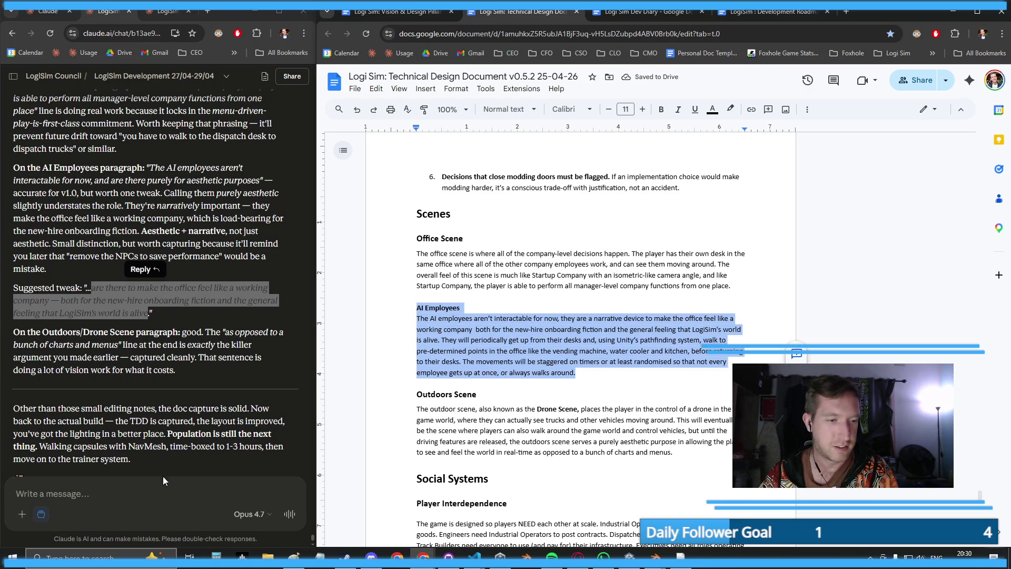
- Send the copied AI Employees section to Claude wrapped in quotation marks
{"action": "left_click", "coordinate": [169, 457]}
{"action": "type", "text": "\""}
{"action": "key", "text": "ctrl+v"}
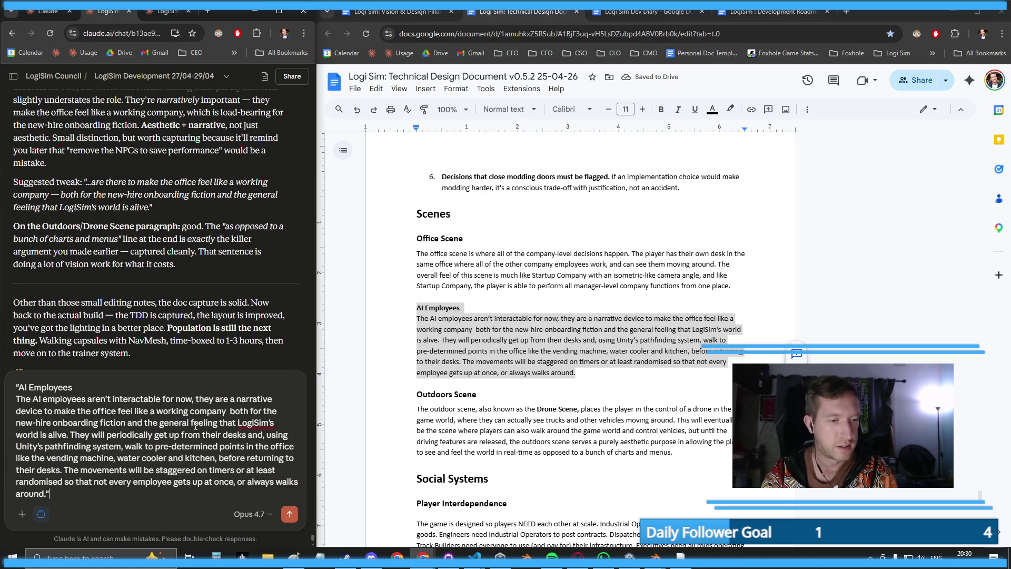
{"action": "type", "text": "\""}
{"action": "key", "text": "shift+Return"}
{"action": "key", "text": "BackSpace"}
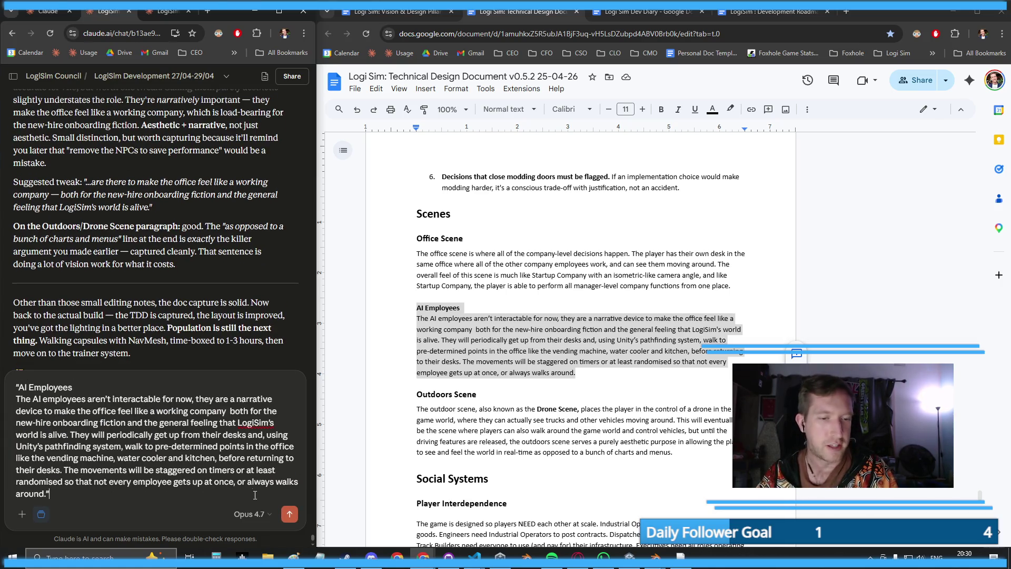
{"action": "left_click", "coordinate": [290, 515]}
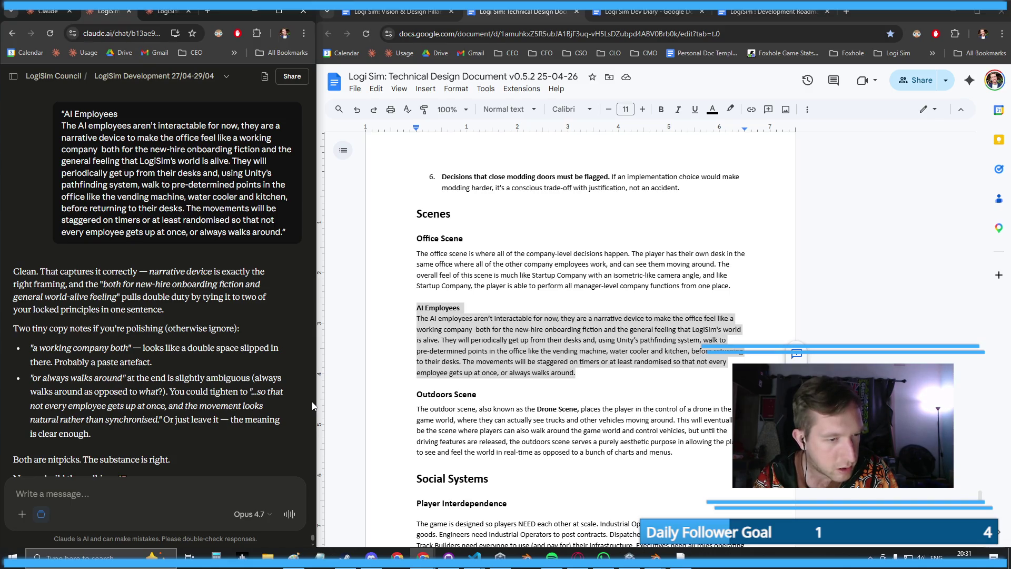
{"action": "left_click", "coordinate": [476, 409]}
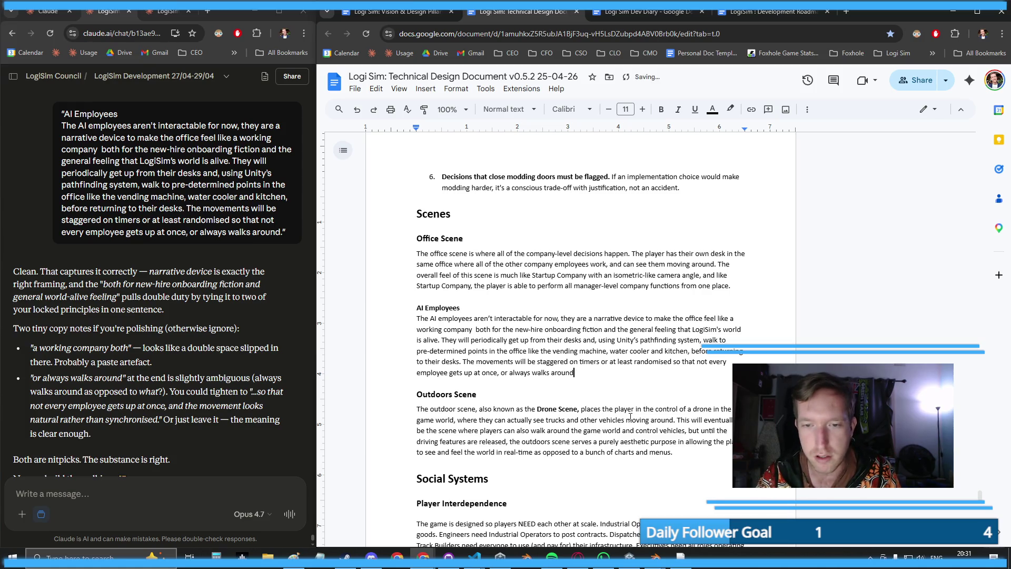
- Replace ', or always walks around' with ', and that the overall movement feels and looks natural'
{"action": "key", "text": "BackSpace"}
{"action": "key", "text": "BackSpace"}
{"action": "key", "text": "BackSpace"}
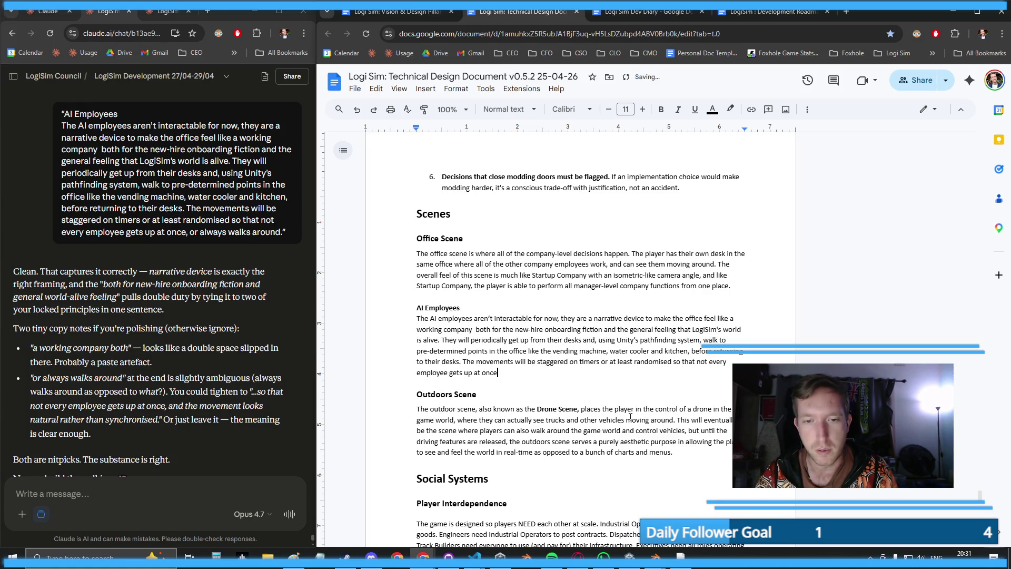
{"action": "type", "text": ", and "}
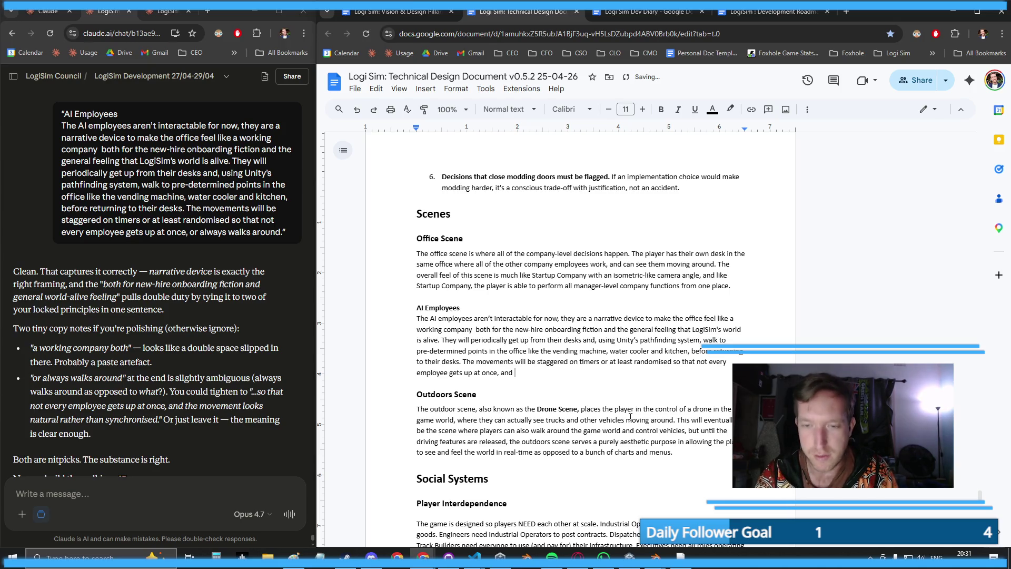
{"action": "type", "text": "that the "}
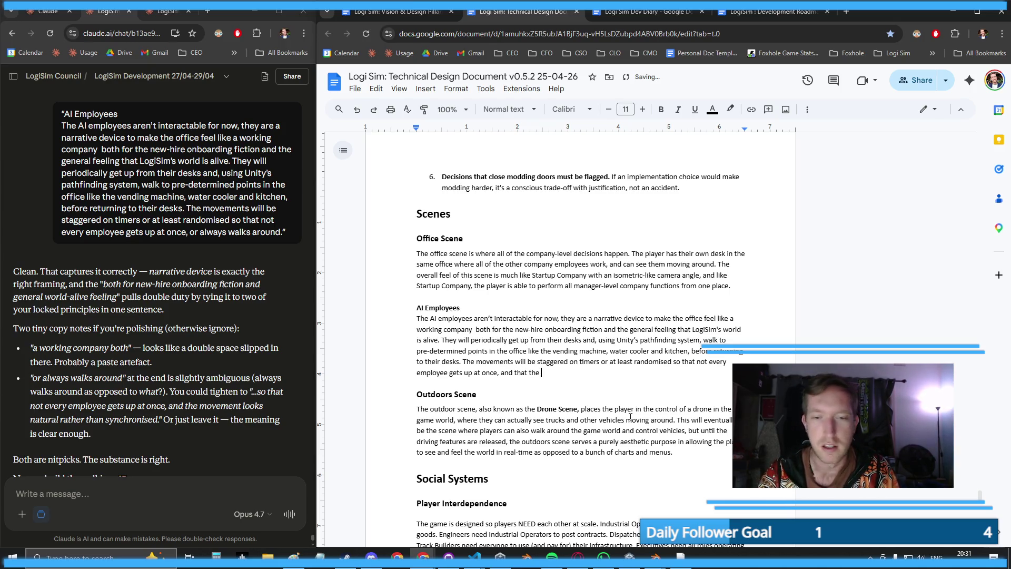
{"action": "type", "text": "overall movement "}
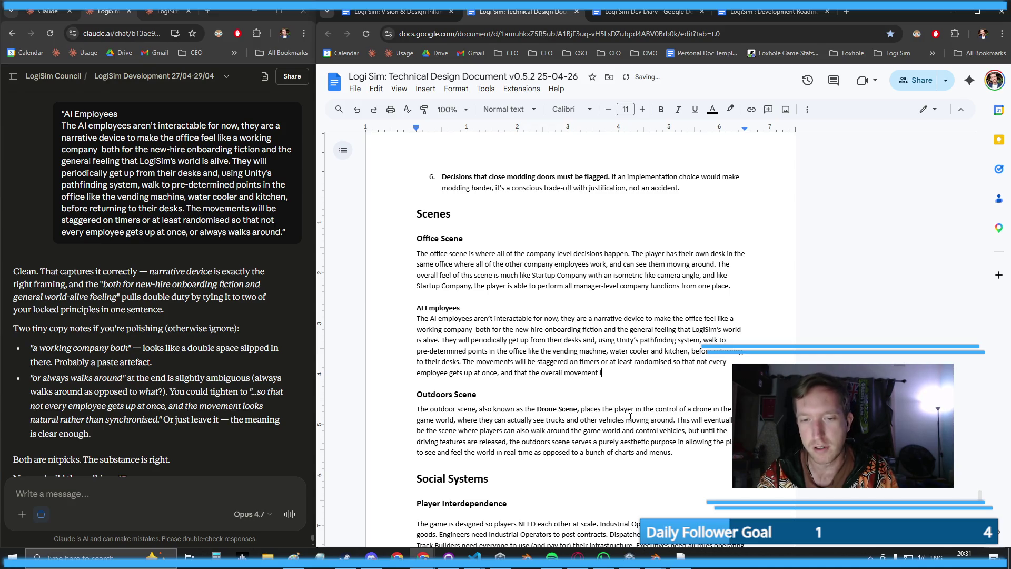
{"action": "type", "text": "feels and looks natural."}
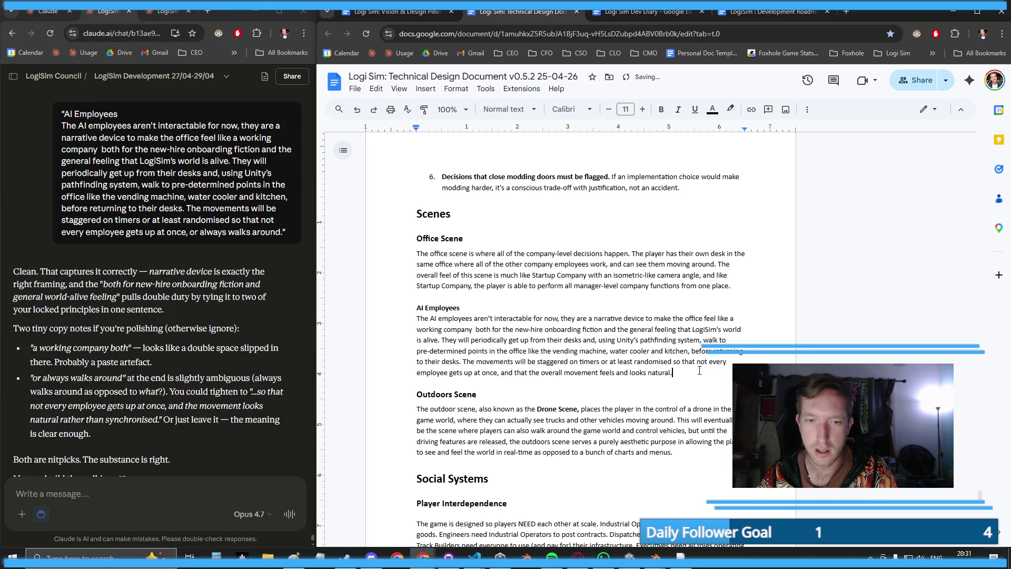
{"action": "mouse_move", "coordinate": [699, 371]}
{"action": "left_mouse_down"}
{"action": "mouse_move", "coordinate": [350, 305]}
{"action": "mouse_move", "coordinate": [346, 318]}
{"action": "mouse_move", "coordinate": [348, 308]}
{"action": "left_mouse_up"}
{"action": "key", "text": "ctrl+c"}
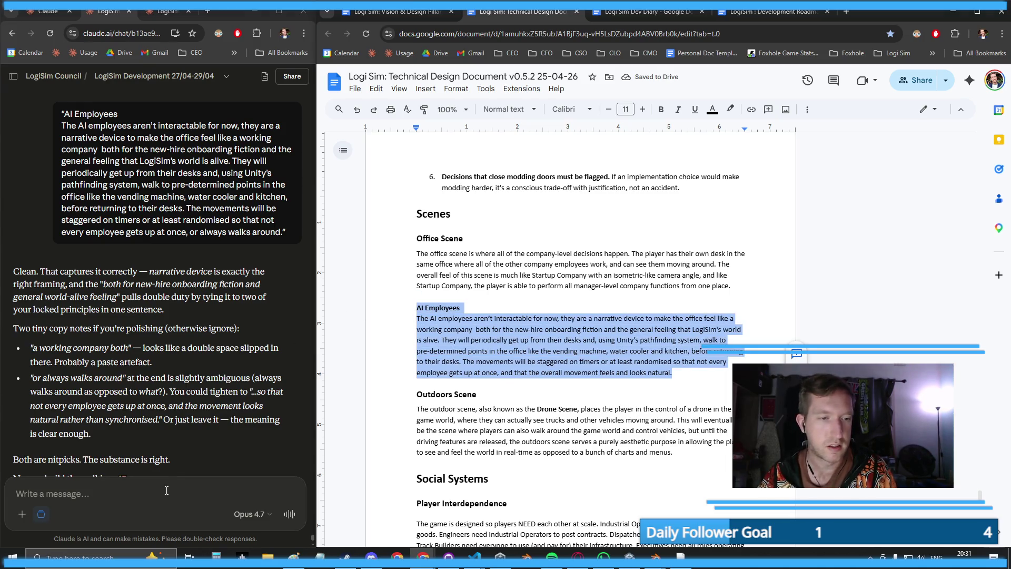
- Paste the revised paragraph in quotes into Claude and send it for review
{"action": "left_click", "coordinate": [167, 491]}
{"action": "type", "text": "\""}
{"action": "key", "text": "ctrl+v"}
{"action": "type", "text": "\""}
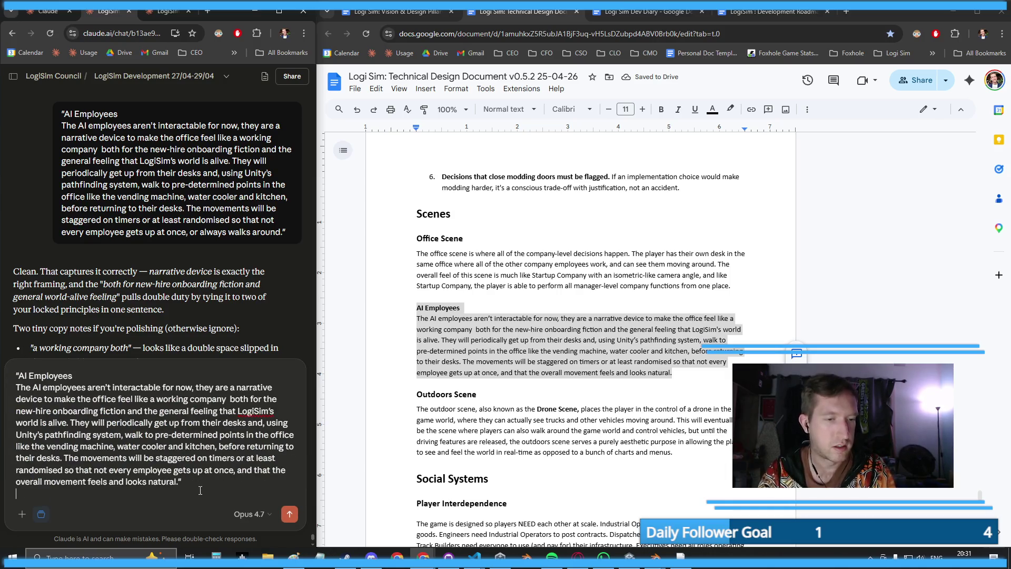
{"action": "left_click", "coordinate": [290, 513]}
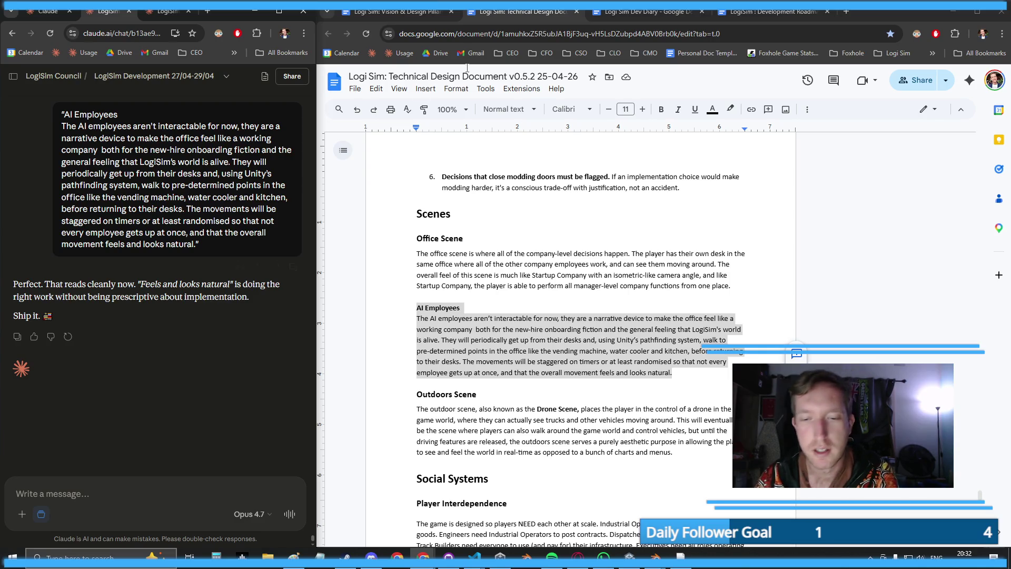
{"action": "left_click", "coordinate": [653, 14]}
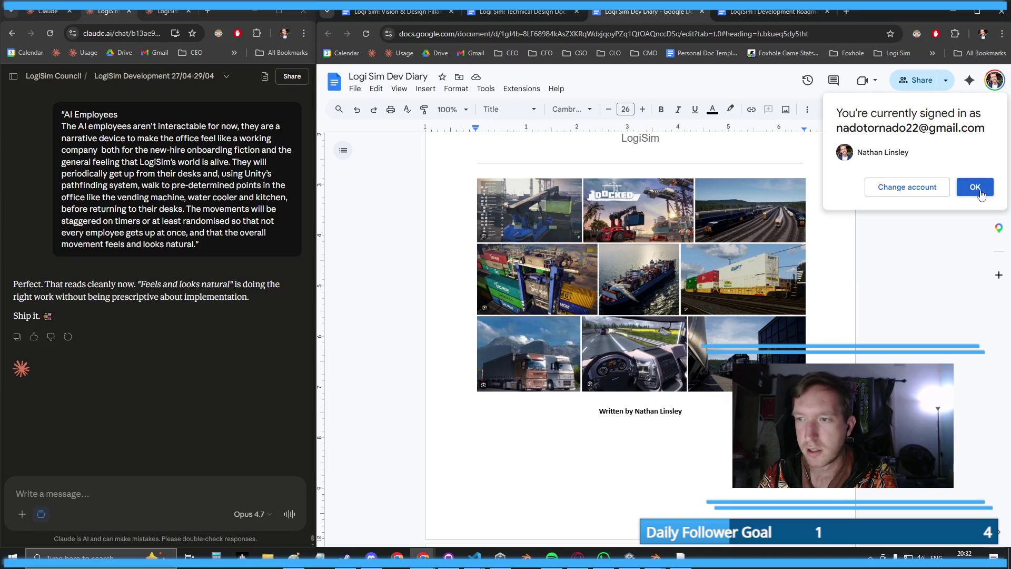
- Dismiss the account notice and inspect the Dev Diary's image collage before moving to the Roadmap
{"action": "left_click", "coordinate": [976, 187]}
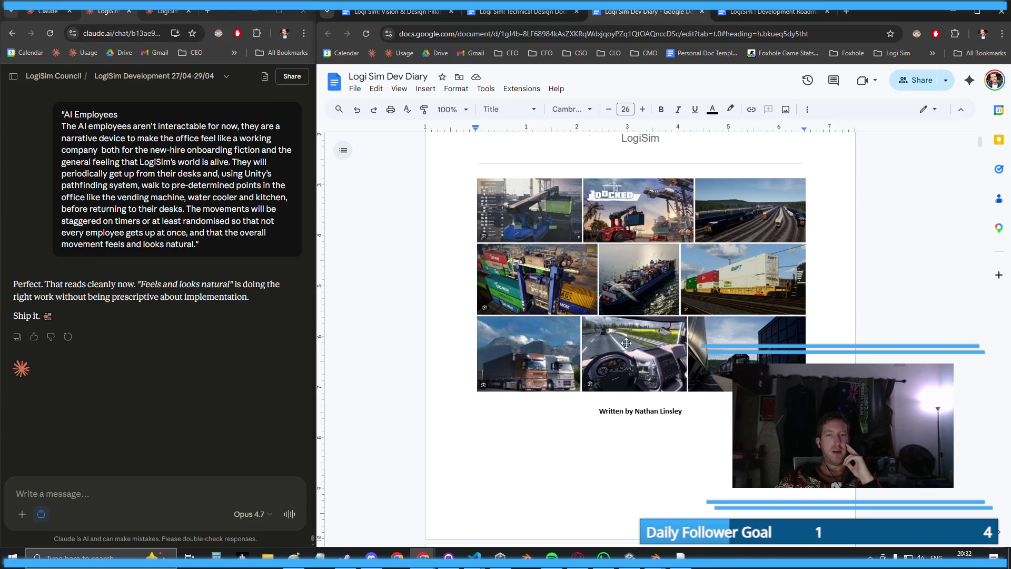
{"action": "left_click", "coordinate": [595, 199]}
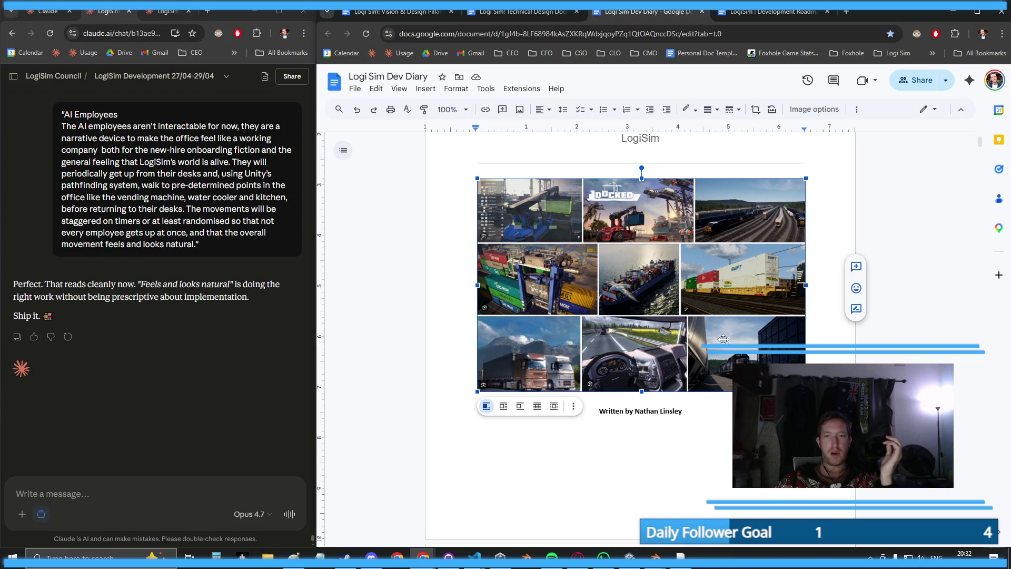
{"action": "key", "text": "Down"}
{"action": "key", "text": "Down"}
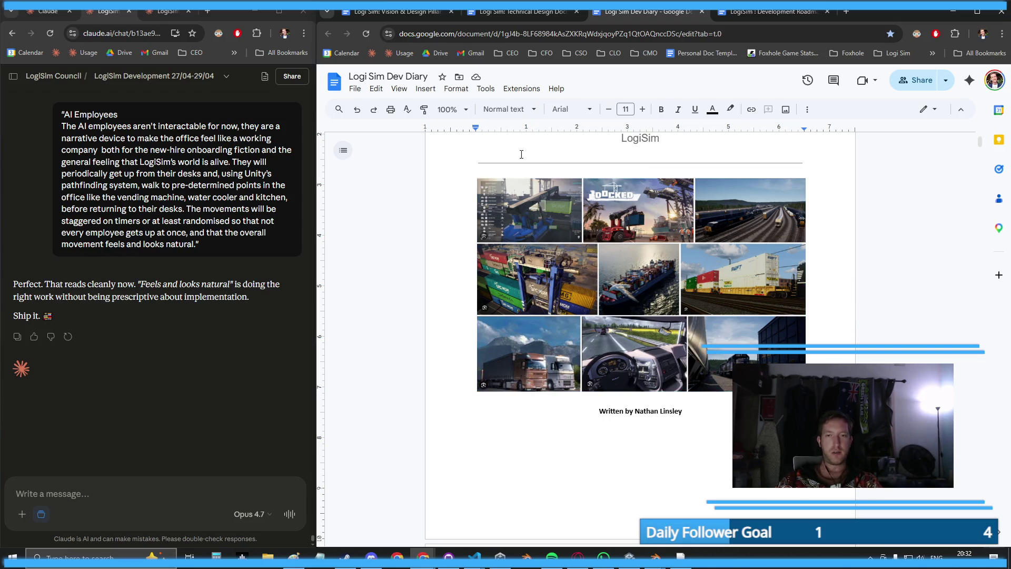
{"action": "key", "text": "ctrl+Tab"}
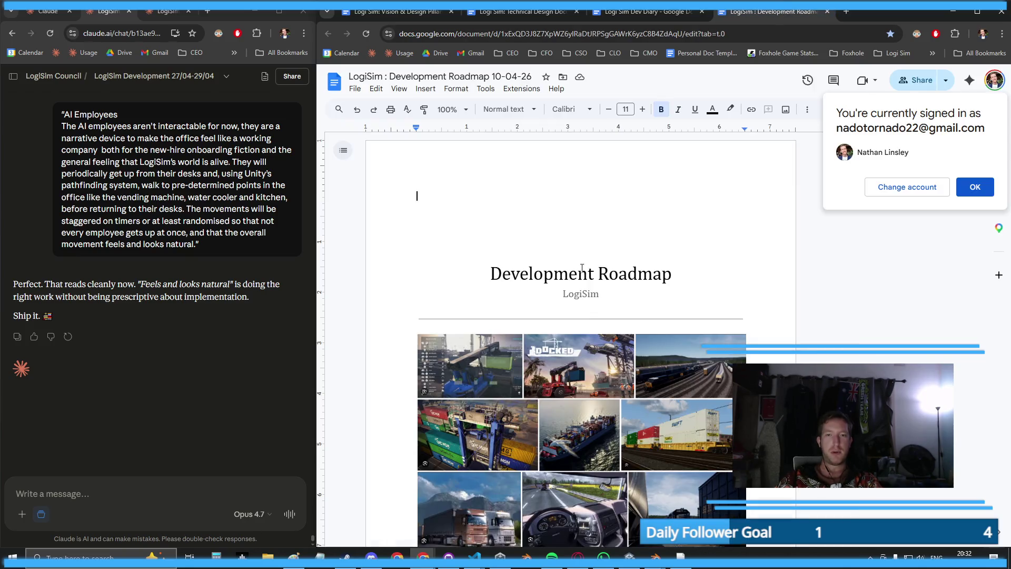
- Scroll through the Technical Design Document
{"action": "scroll", "coordinate": [638, 244], "scroll_direction": "down", "scroll_amount": 3}
{"action": "scroll", "coordinate": [638, 243], "scroll_direction": "up", "scroll_amount": 2}
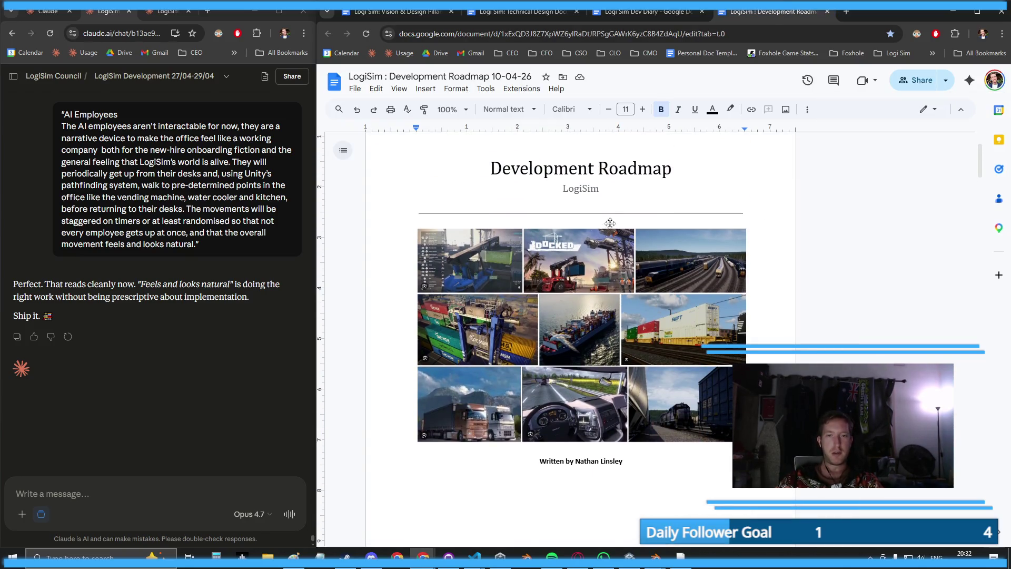
{"action": "left_click", "coordinate": [520, 16]}
{"action": "scroll", "coordinate": [579, 316], "scroll_direction": "down", "scroll_amount": 10}
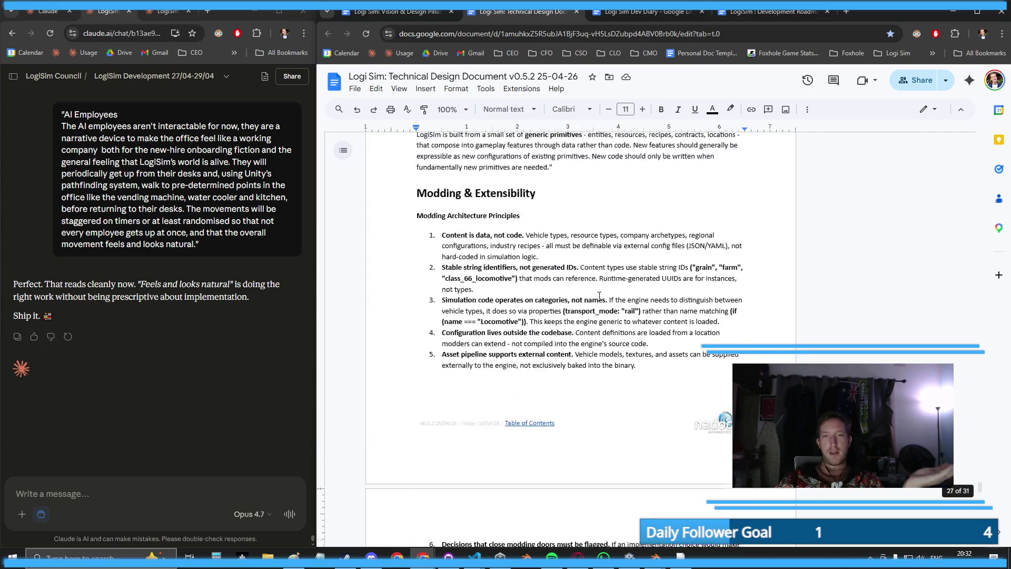
{"action": "mouse_move", "coordinate": [979, 469]}
{"action": "left_mouse_down"}
{"action": "mouse_move", "coordinate": [979, 295]}
{"action": "mouse_move", "coordinate": [957, 132]}
{"action": "left_mouse_up"}
{"action": "scroll", "coordinate": [605, 251], "scroll_direction": "down", "scroll_amount": 10}
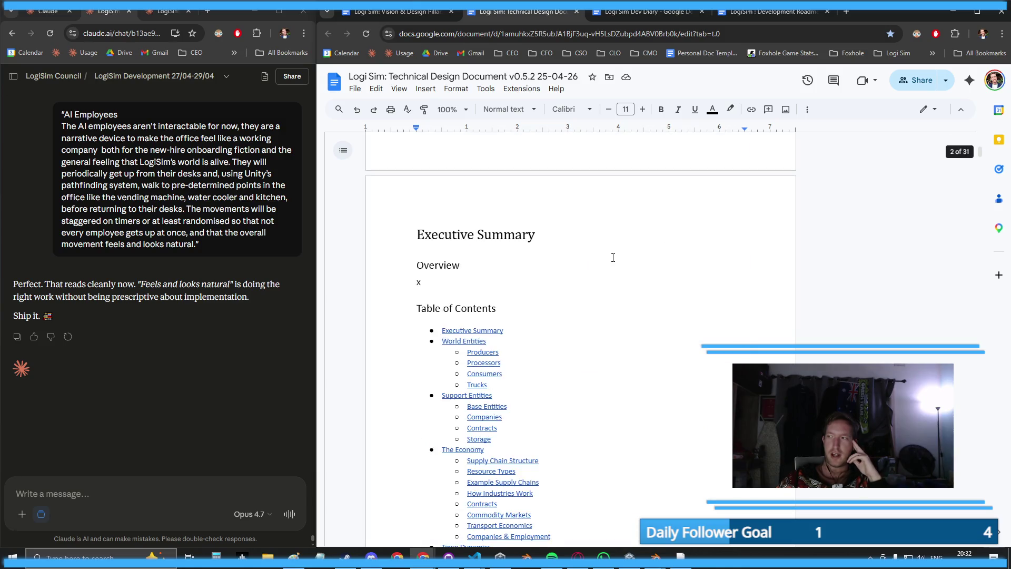
{"action": "scroll", "coordinate": [592, 254], "scroll_direction": "down", "scroll_amount": 6}
{"action": "scroll", "coordinate": [587, 274], "scroll_direction": "up", "scroll_amount": 10}
{"action": "scroll", "coordinate": [582, 260], "scroll_direction": "down", "scroll_amount": 5}
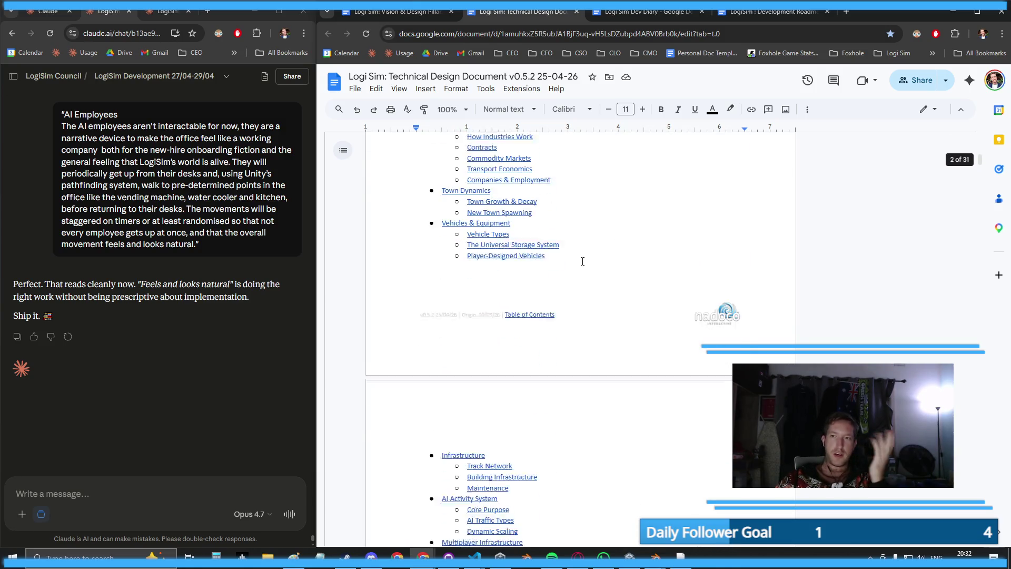
{"action": "scroll", "coordinate": [569, 243], "scroll_direction": "down", "scroll_amount": 7}
{"action": "scroll", "coordinate": [563, 234], "scroll_direction": "down", "scroll_amount": 17}
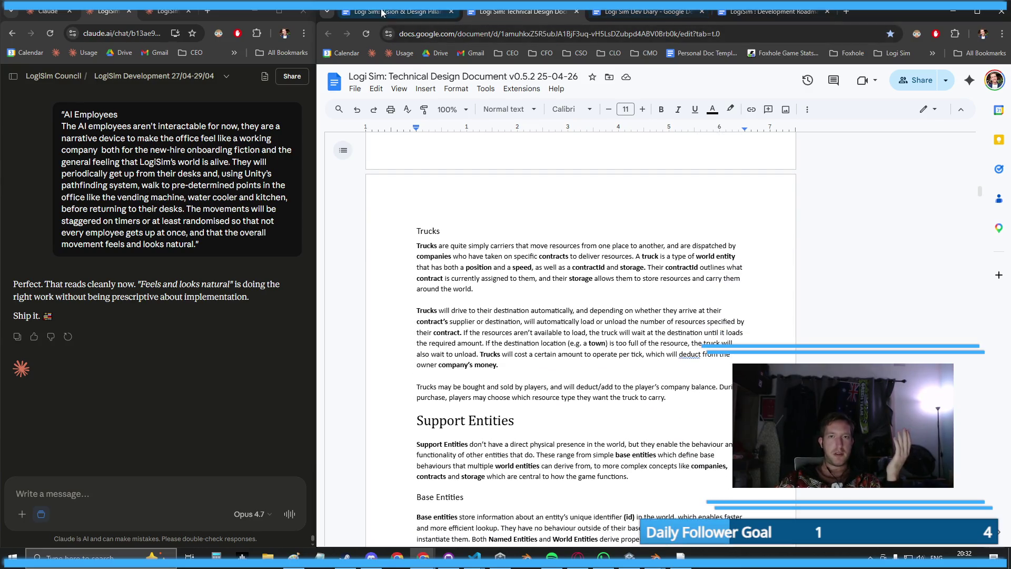
- Skim the Vision & Design Pillars, Dev Diary and Development Roadmap documents
{"action": "left_click", "coordinate": [421, 14]}
{"action": "left_click", "coordinate": [506, 13]}
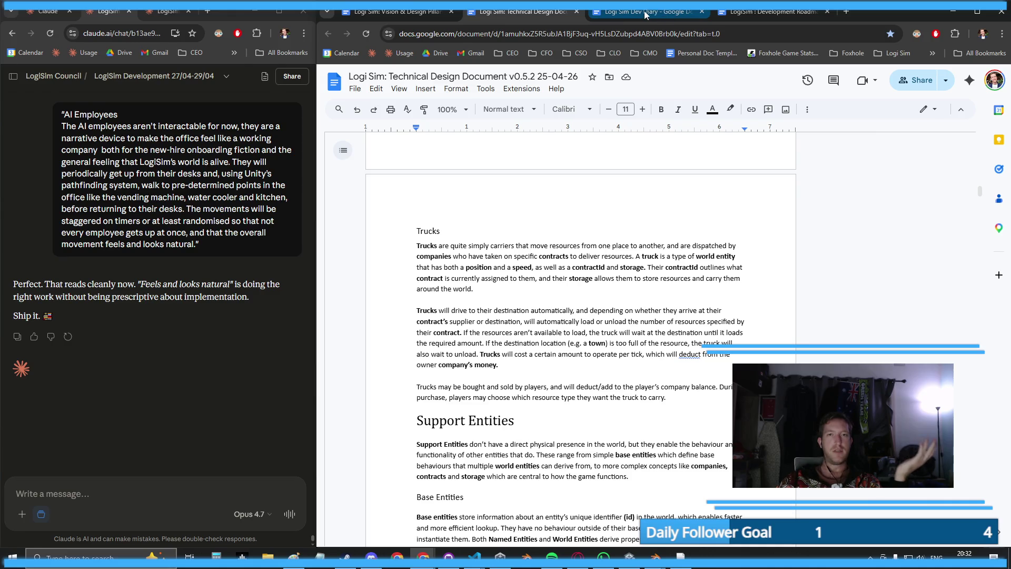
{"action": "left_click", "coordinate": [644, 11]}
{"action": "scroll", "coordinate": [489, 334], "scroll_direction": "down", "scroll_amount": 20}
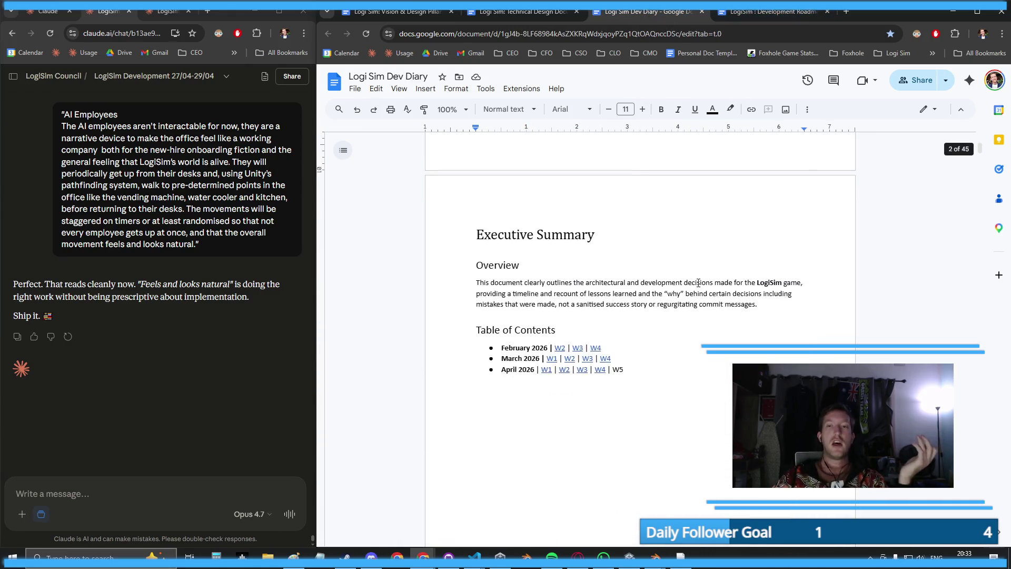
{"action": "scroll", "coordinate": [489, 333], "scroll_direction": "down", "scroll_amount": 14}
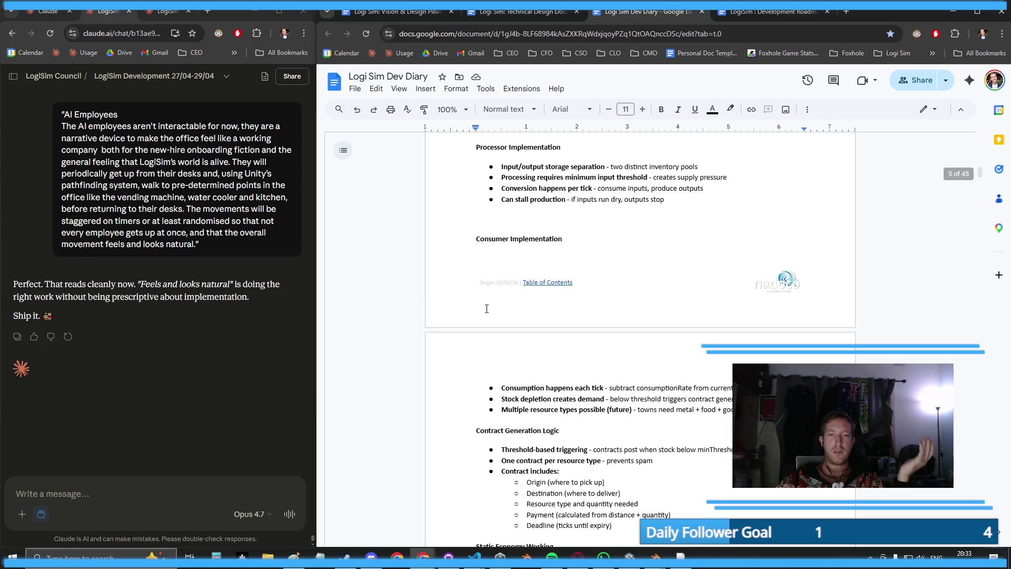
{"action": "left_click", "coordinate": [753, 24]}
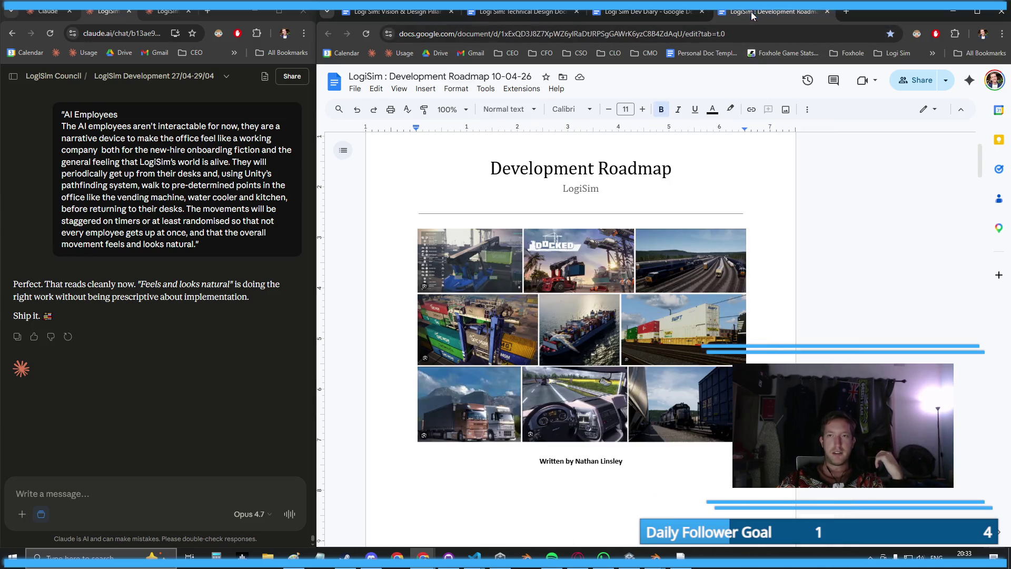
{"action": "scroll", "coordinate": [601, 263], "scroll_direction": "down", "scroll_amount": 10}
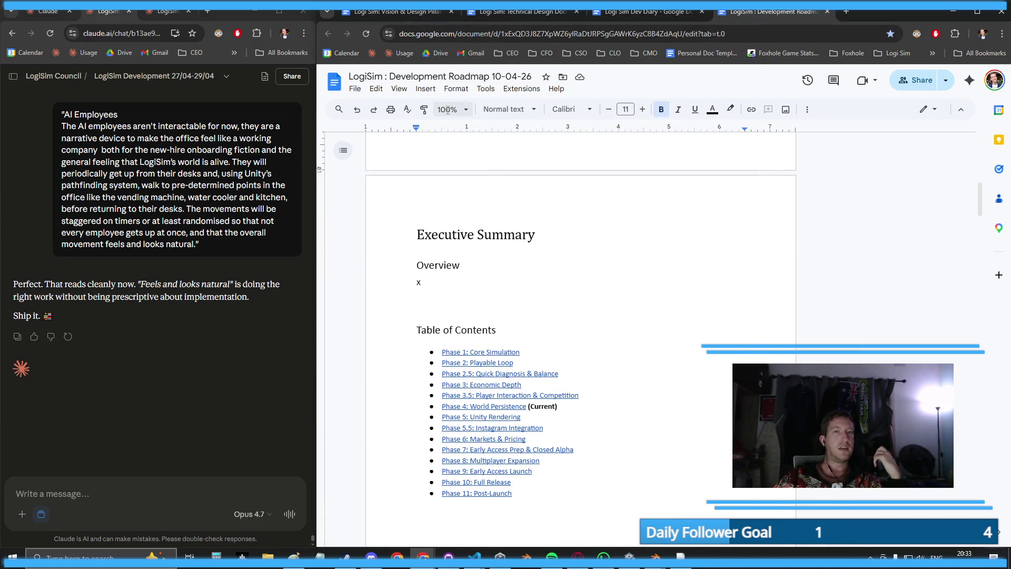
{"action": "scroll", "coordinate": [606, 295], "scroll_direction": "down", "scroll_amount": 9}
{"action": "scroll", "coordinate": [579, 316], "scroll_direction": "down", "scroll_amount": 10}
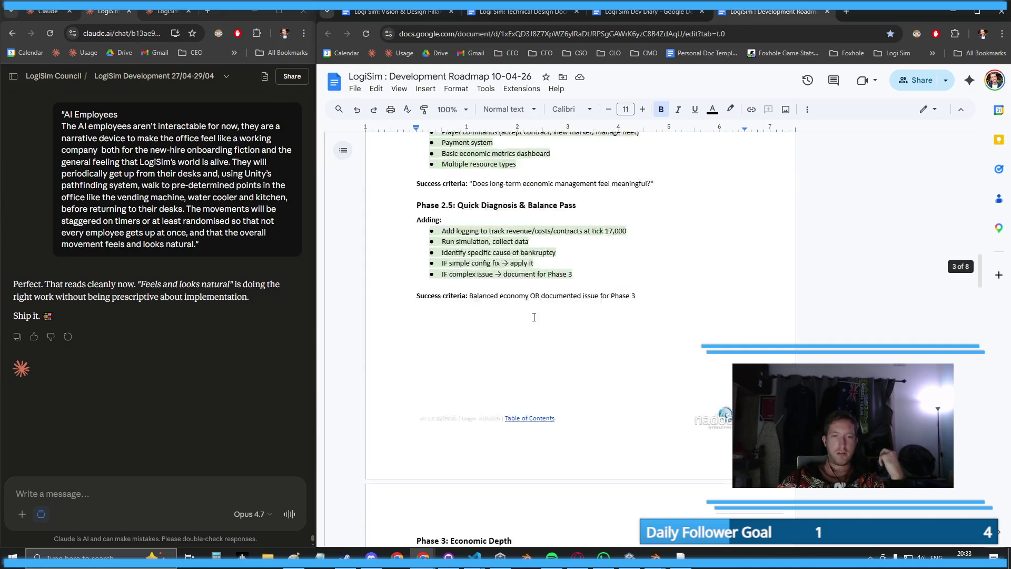
{"action": "scroll", "coordinate": [524, 277], "scroll_direction": "down", "scroll_amount": 3}
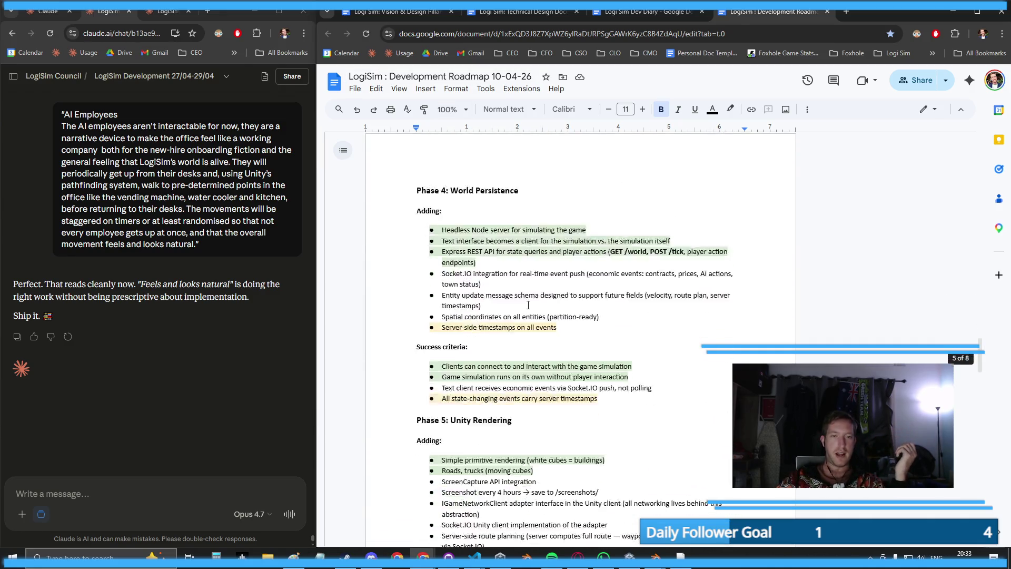
- Follow the Technical Design Document's contents link to The Economy's resource table
{"action": "left_click", "coordinate": [640, 11]}
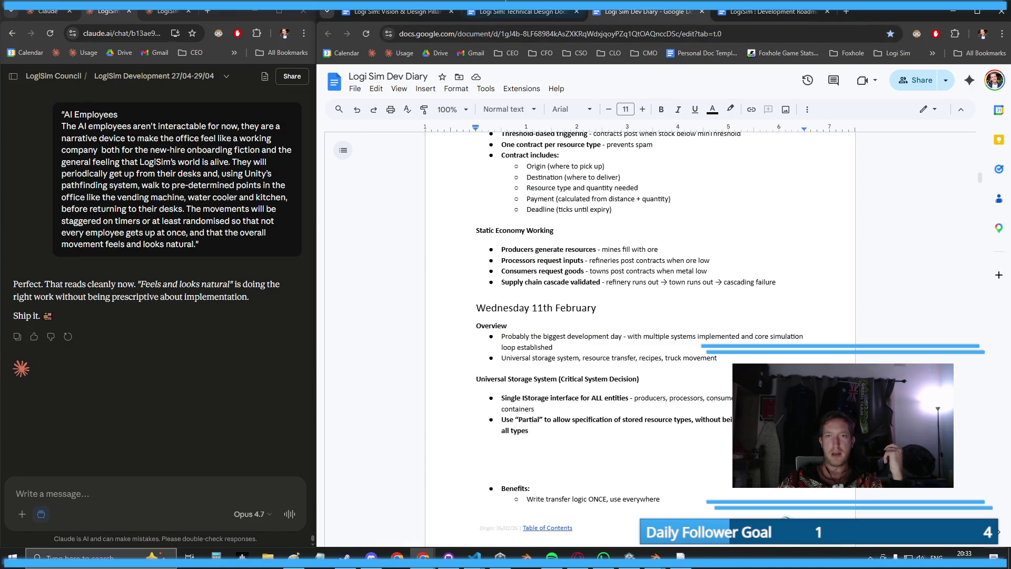
{"action": "left_click", "coordinate": [506, 11]}
{"action": "scroll", "coordinate": [542, 360], "scroll_direction": "up", "scroll_amount": 20}
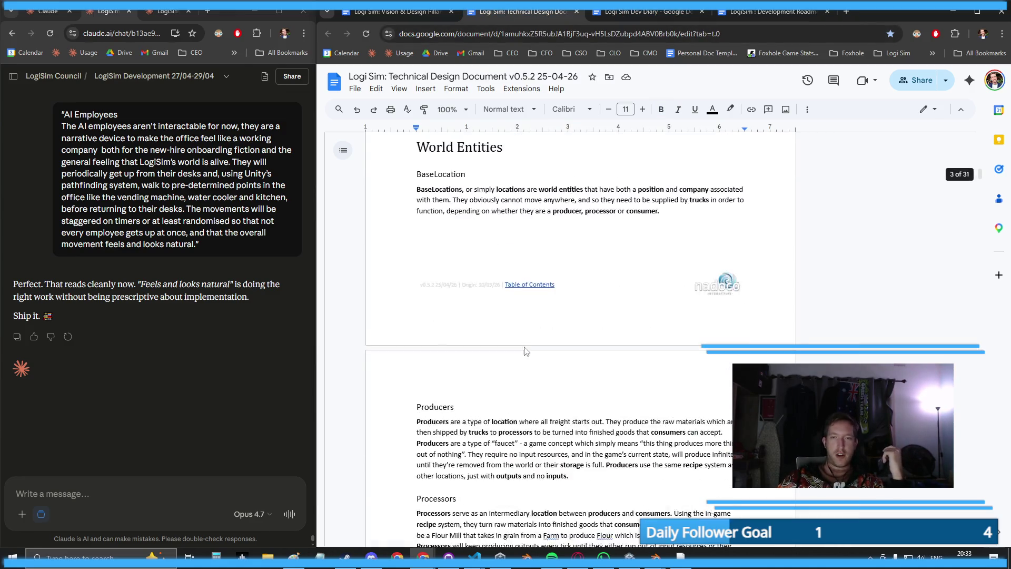
{"action": "scroll", "coordinate": [603, 384], "scroll_direction": "down", "scroll_amount": 4}
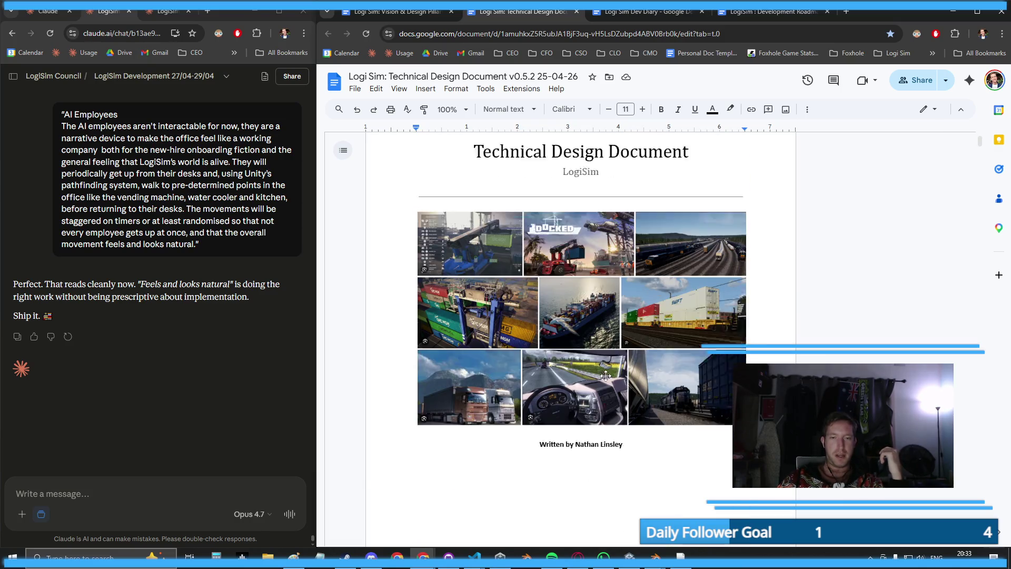
{"action": "scroll", "coordinate": [579, 342], "scroll_direction": "down", "scroll_amount": 6}
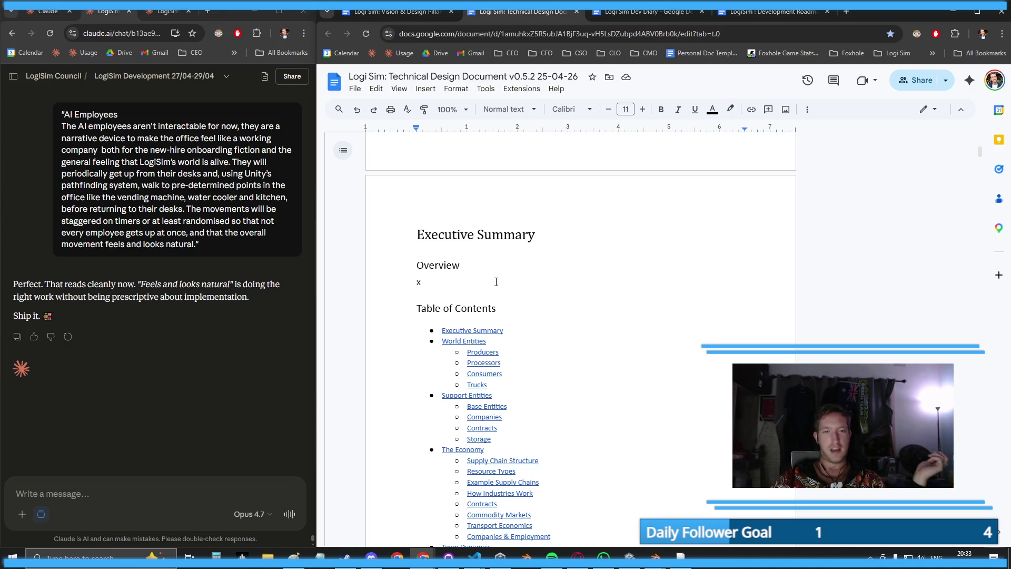
{"action": "scroll", "coordinate": [496, 282], "scroll_direction": "down", "scroll_amount": 5}
{"action": "left_click", "coordinate": [480, 197]}
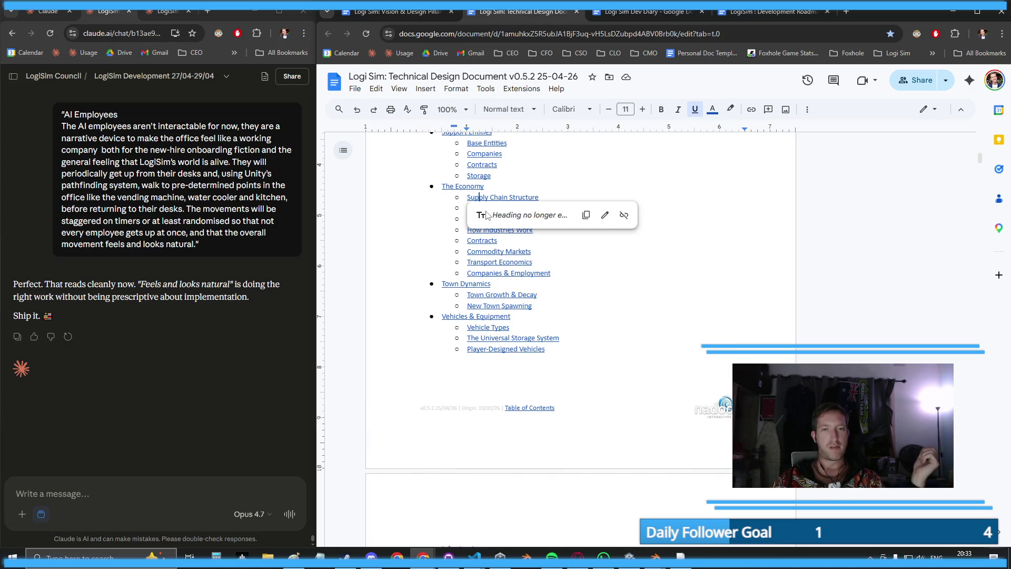
{"action": "left_click", "coordinate": [468, 176]}
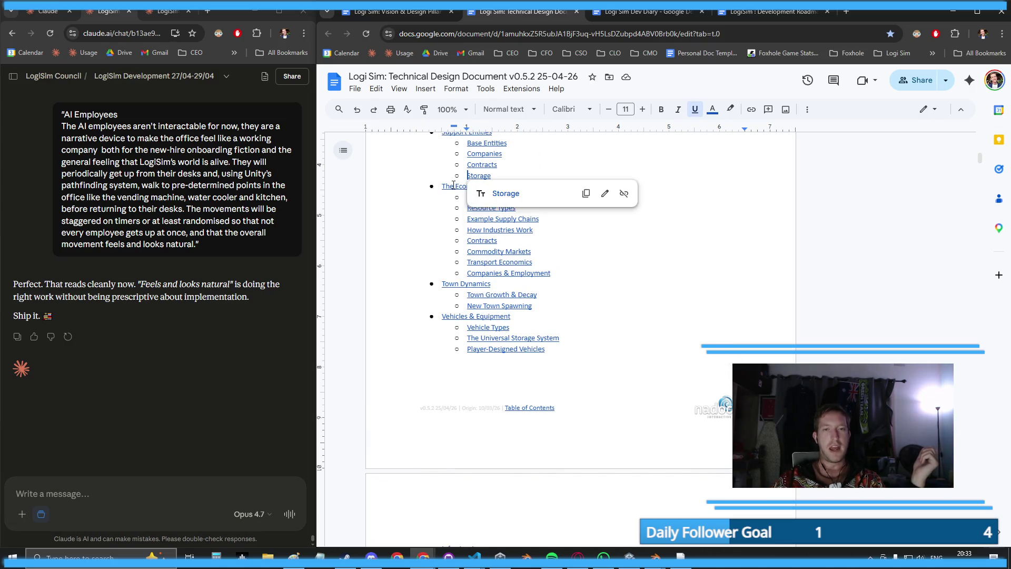
{"action": "left_click", "coordinate": [453, 185]}
{"action": "left_click", "coordinate": [488, 203]}
{"action": "scroll", "coordinate": [569, 282], "scroll_direction": "down", "scroll_amount": 3}
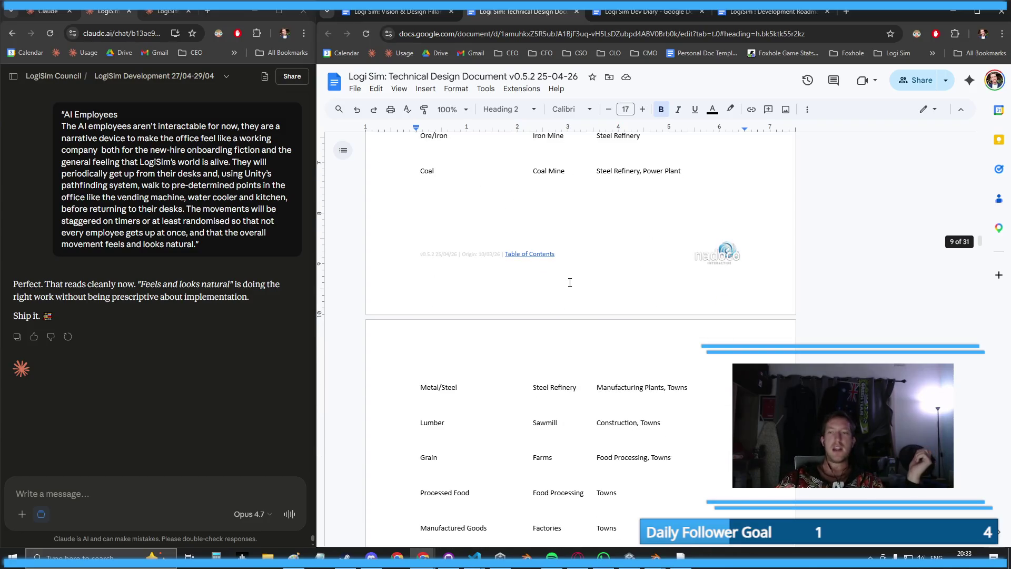
- Change the document title's version to v0.5.3
{"action": "scroll", "coordinate": [570, 282], "scroll_direction": "down", "scroll_amount": 5}
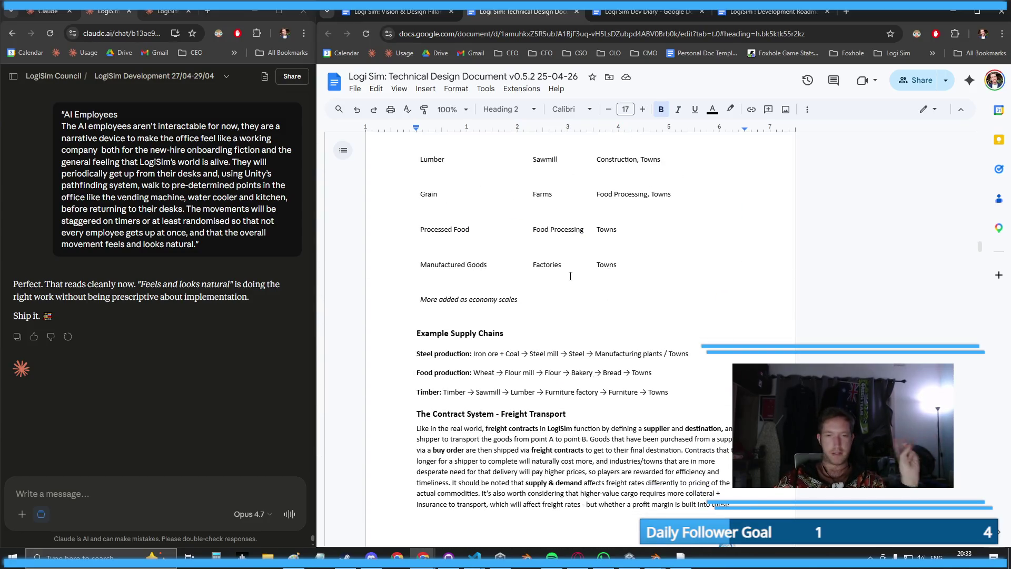
{"action": "scroll", "coordinate": [570, 276], "scroll_direction": "down", "scroll_amount": 5}
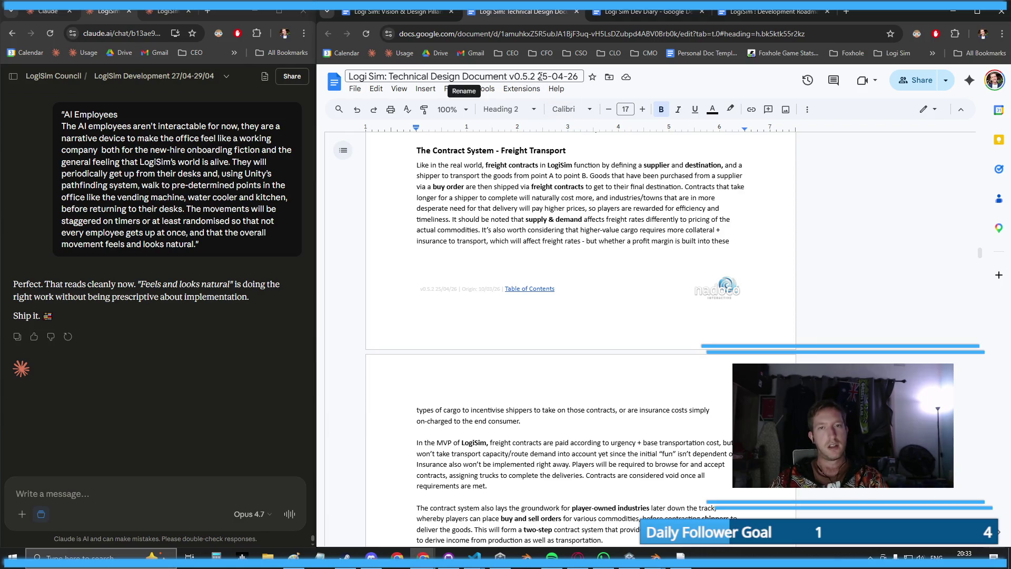
{"action": "key", "text": "BackSpace"}
{"action": "type", "text": "3"}
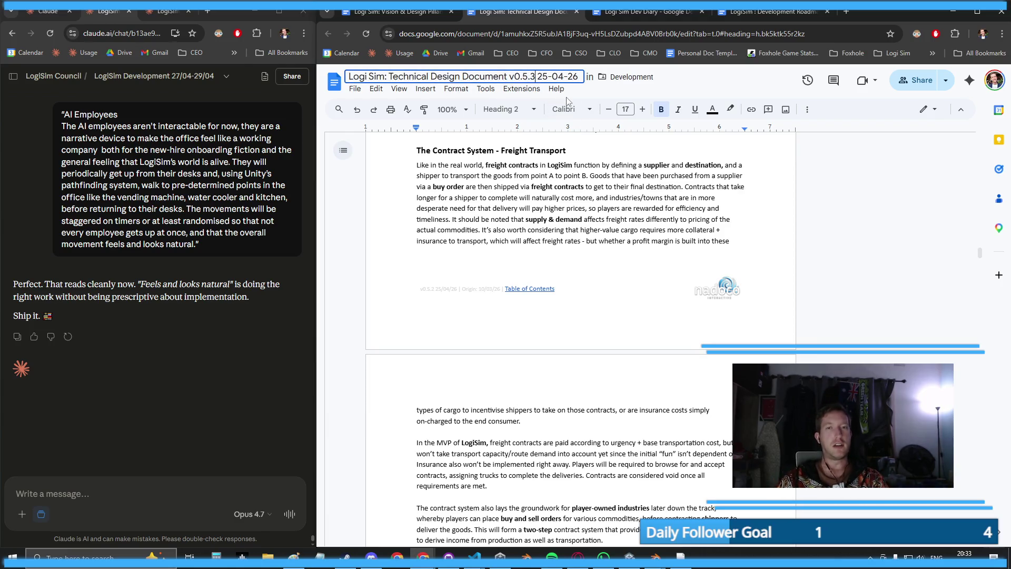
{"action": "key", "text": "Return"}
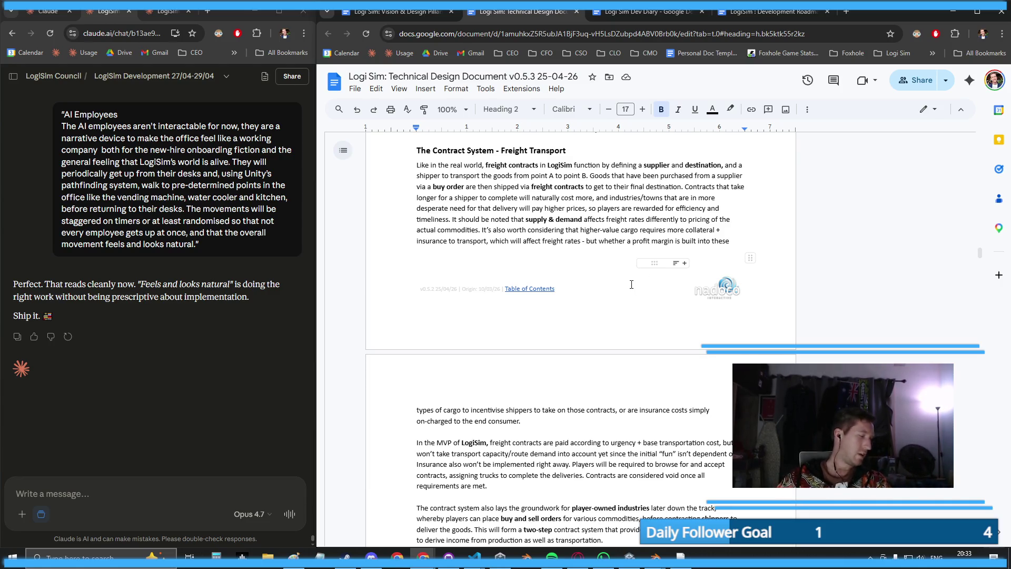
- Add a line after 'will change.' to push Transport Economics onto a new page
{"action": "scroll", "coordinate": [632, 284], "scroll_direction": "down", "scroll_amount": 8}
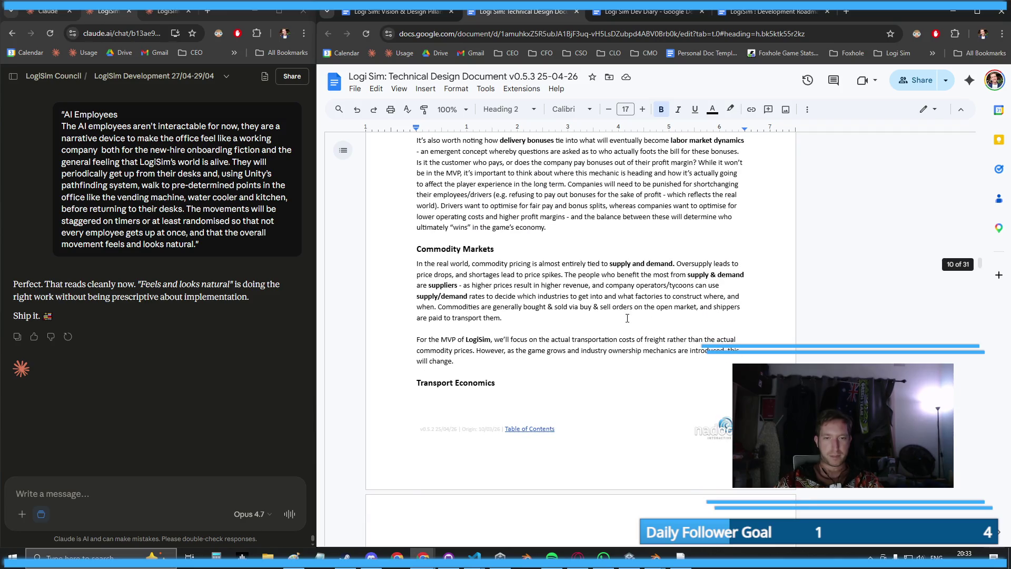
{"action": "scroll", "coordinate": [668, 369], "scroll_direction": "down", "scroll_amount": 3}
{"action": "left_click", "coordinate": [492, 205]}
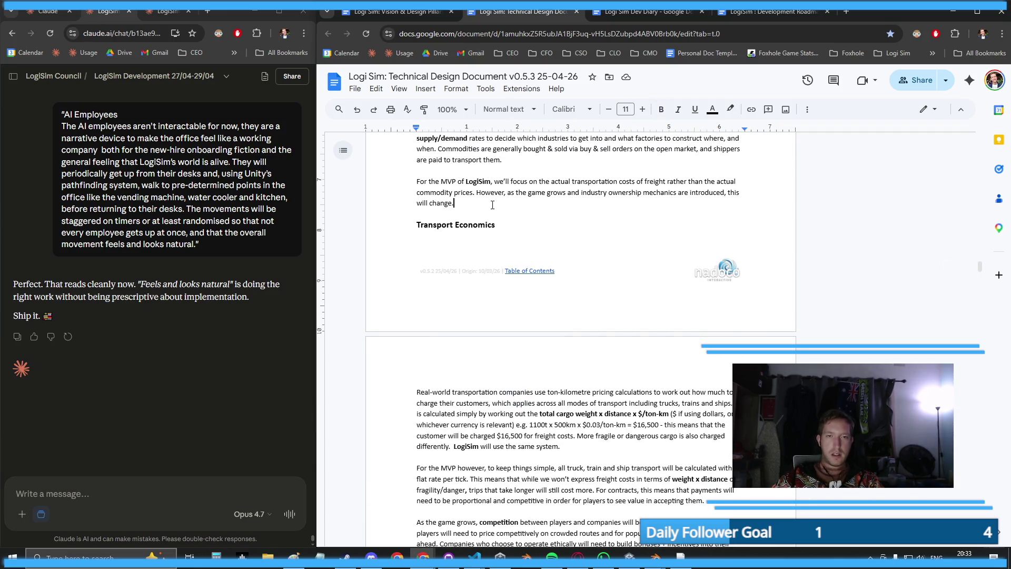
{"action": "key", "text": "Return"}
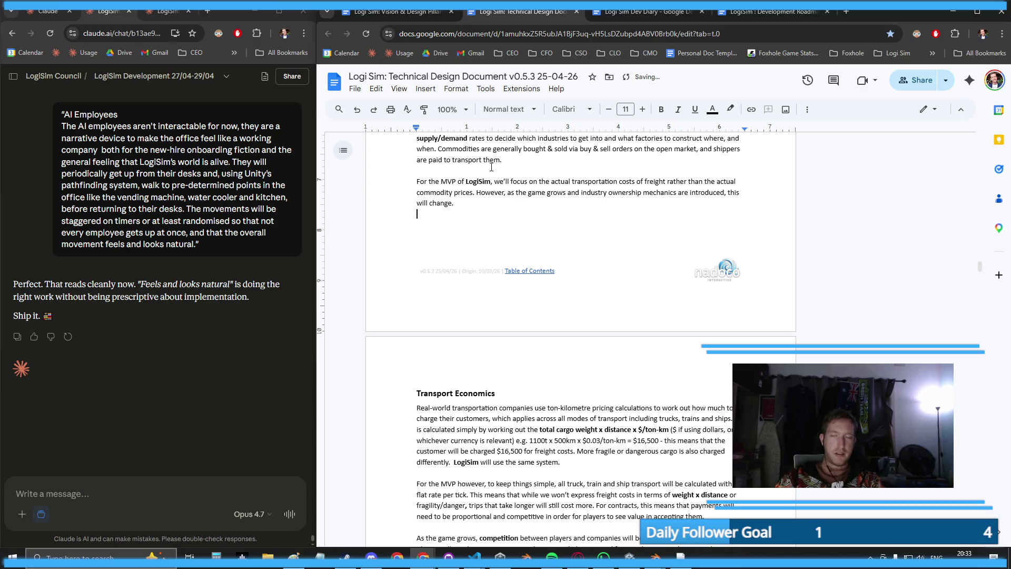
{"action": "scroll", "coordinate": [510, 232], "scroll_direction": "down", "scroll_amount": 6}
{"action": "key", "text": "ctrl+shift+Tab"}
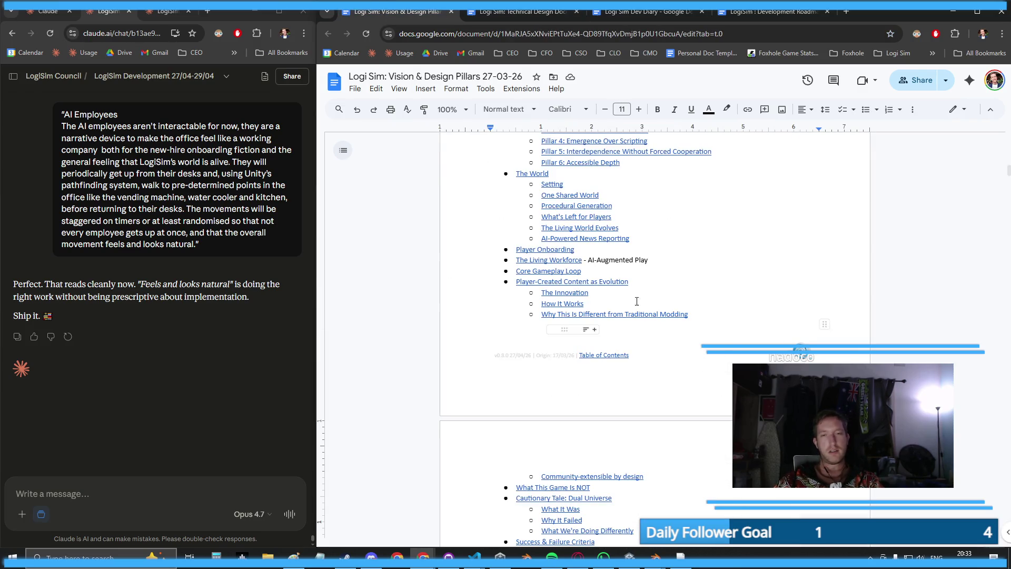
- Jump to the Player Onboarding section using its contents link in the Vision & Design Pillars doc
{"action": "scroll", "coordinate": [626, 285], "scroll_direction": "down", "scroll_amount": 3}
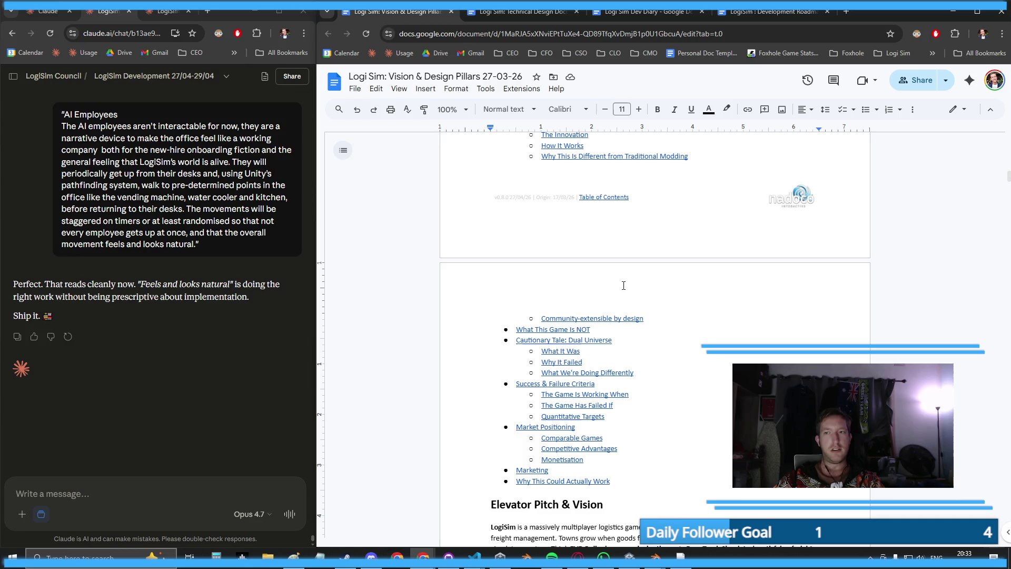
{"action": "scroll", "coordinate": [693, 431], "scroll_direction": "down", "scroll_amount": 2}
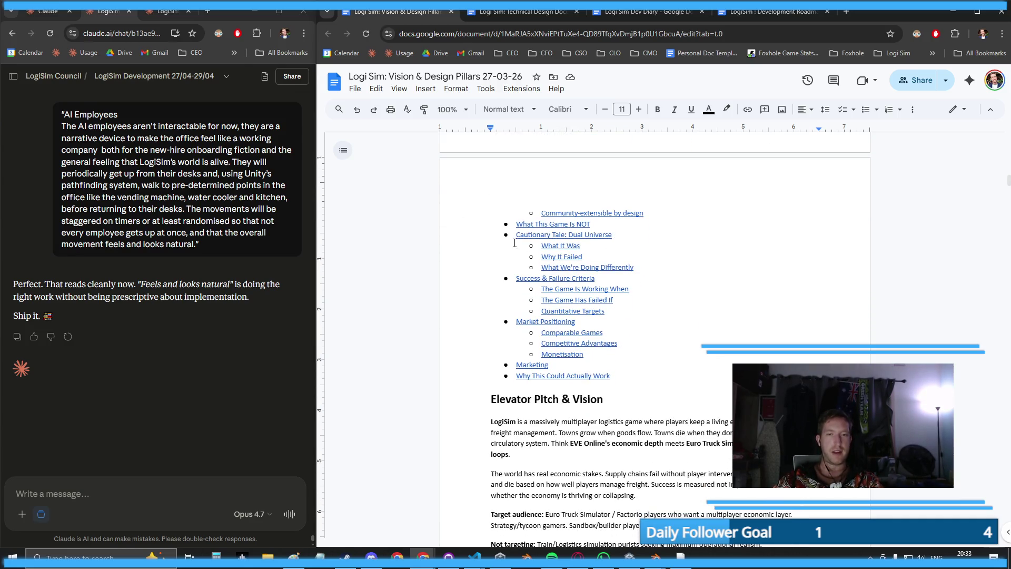
{"action": "scroll", "coordinate": [571, 234], "scroll_direction": "up", "scroll_amount": 6}
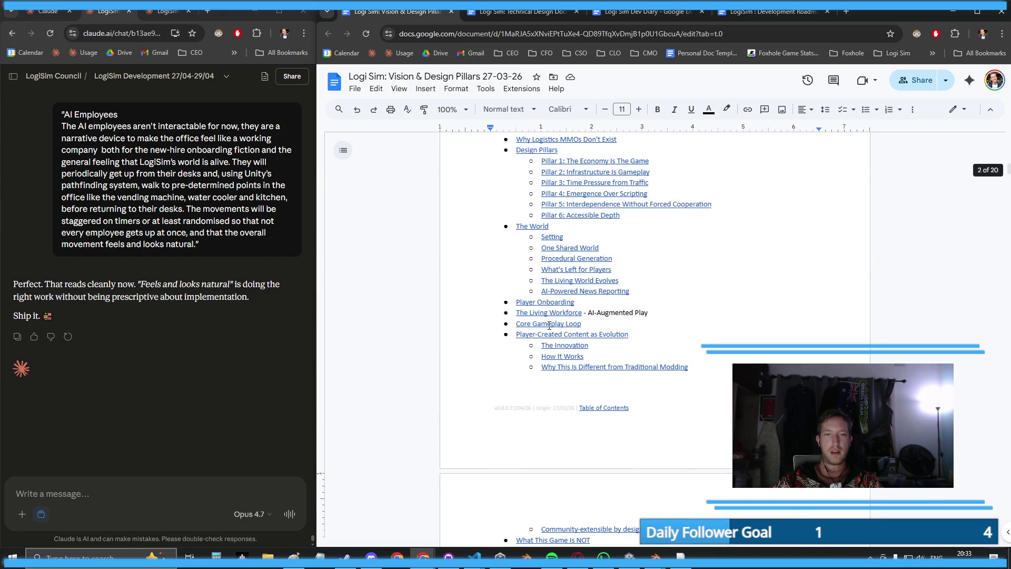
{"action": "left_click", "coordinate": [550, 325]}
{"action": "left_click", "coordinate": [622, 272]}
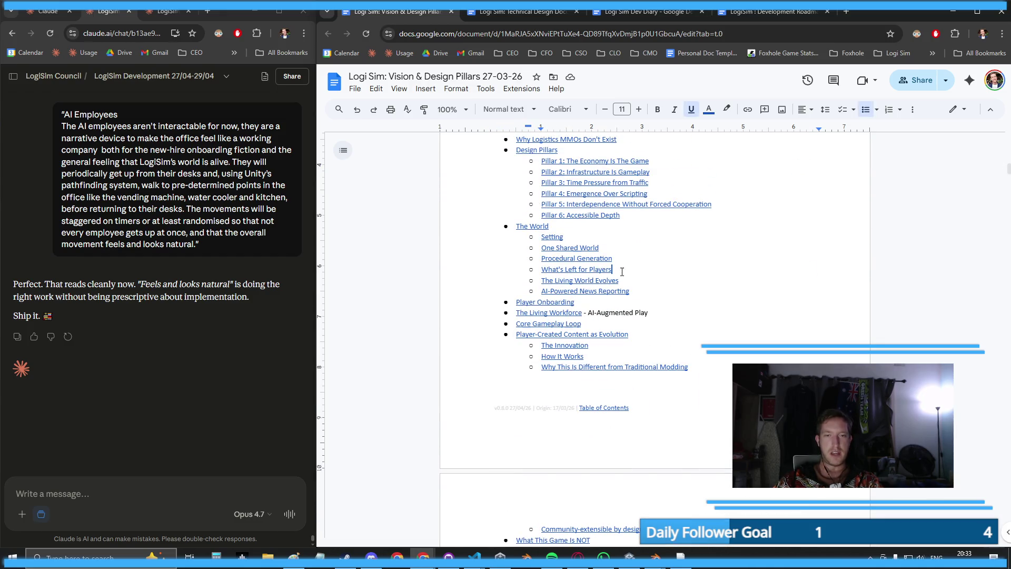
{"action": "left_click", "coordinate": [563, 302]}
{"action": "left_click", "coordinate": [571, 320]}
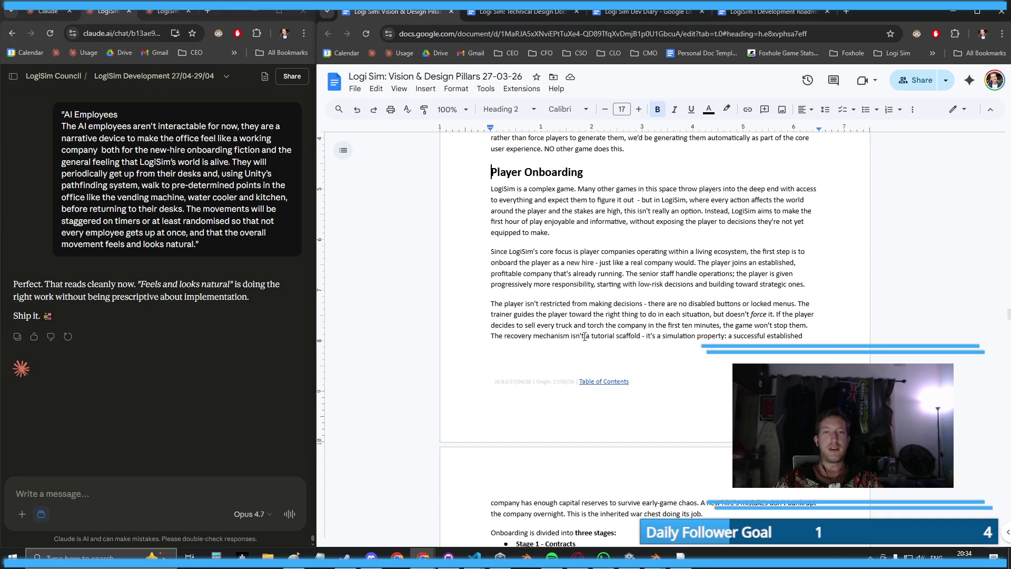
- Read through the Player Onboarding section, then return to the Technical Design Document
{"action": "scroll", "coordinate": [532, 274], "scroll_direction": "up", "scroll_amount": 4}
{"action": "scroll", "coordinate": [512, 303], "scroll_direction": "down", "scroll_amount": 2}
{"action": "left_click_drag", "start_coordinate": [501, 295], "coordinate": [610, 368]}
{"action": "left_click", "coordinate": [610, 378]}
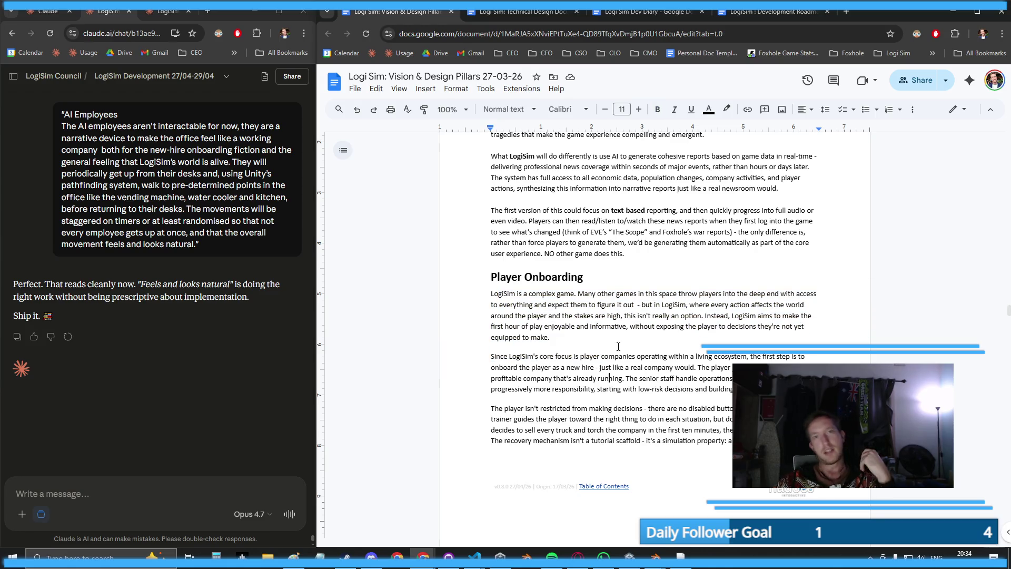
{"action": "scroll", "coordinate": [638, 367], "scroll_direction": "down", "scroll_amount": 3}
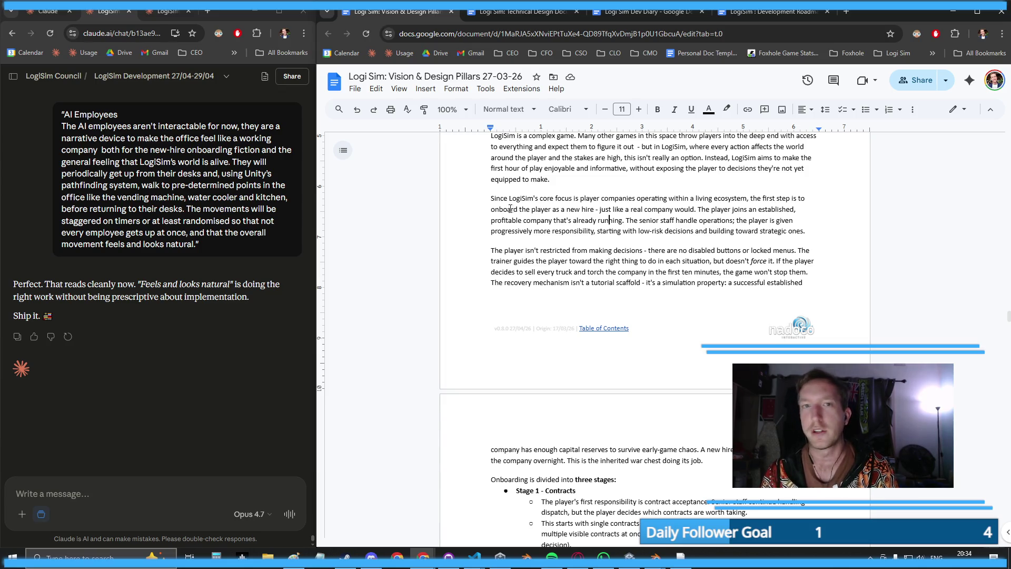
{"action": "left_click", "coordinate": [510, 12]}
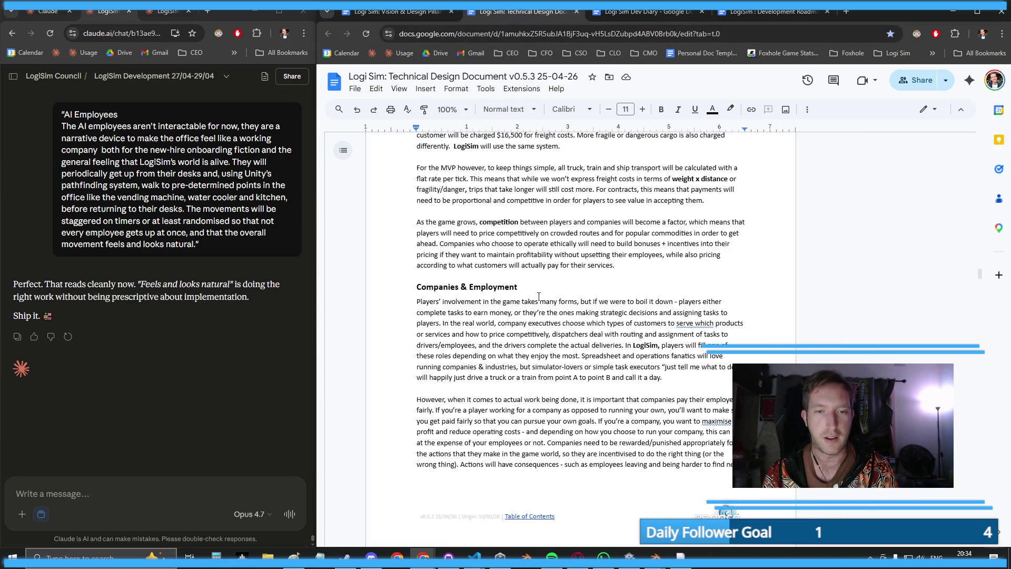
- Scroll through the Technical Design Document and jump to its Support Entities section
{"action": "scroll", "coordinate": [538, 296], "scroll_direction": "down", "scroll_amount": 1}
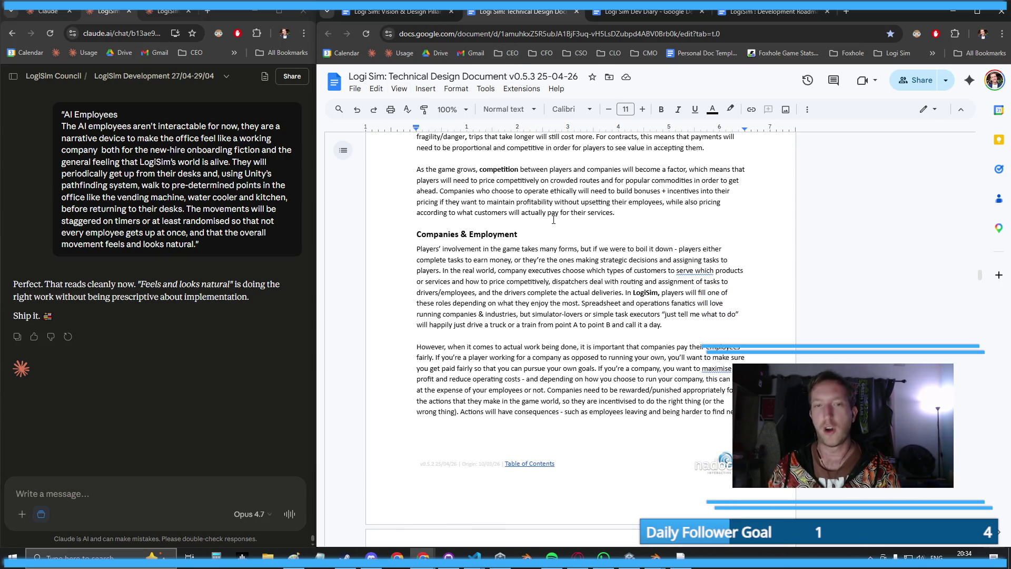
{"action": "scroll", "coordinate": [479, 255], "scroll_direction": "down", "scroll_amount": 15}
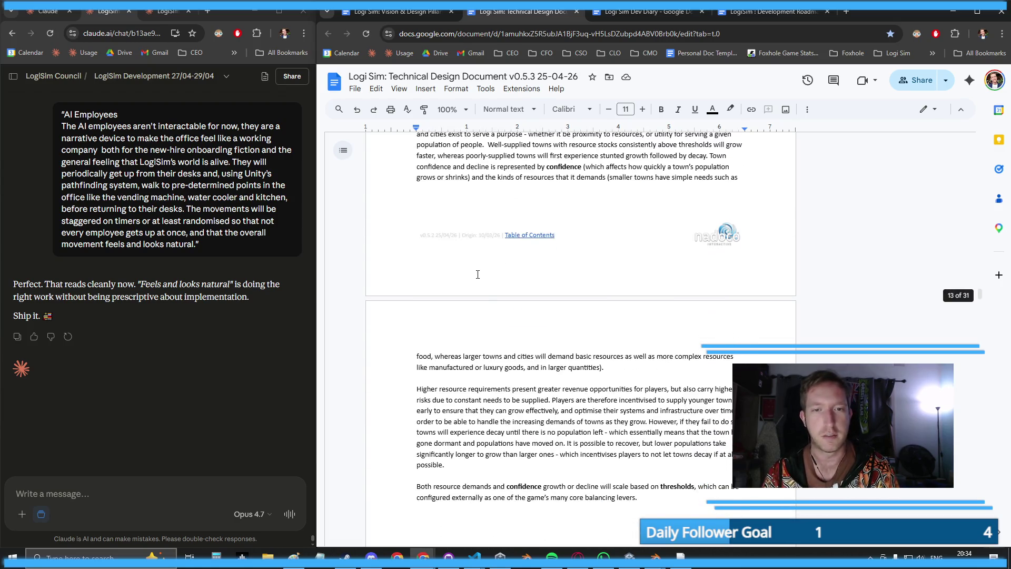
{"action": "scroll", "coordinate": [711, 316], "scroll_direction": "up", "scroll_amount": 7}
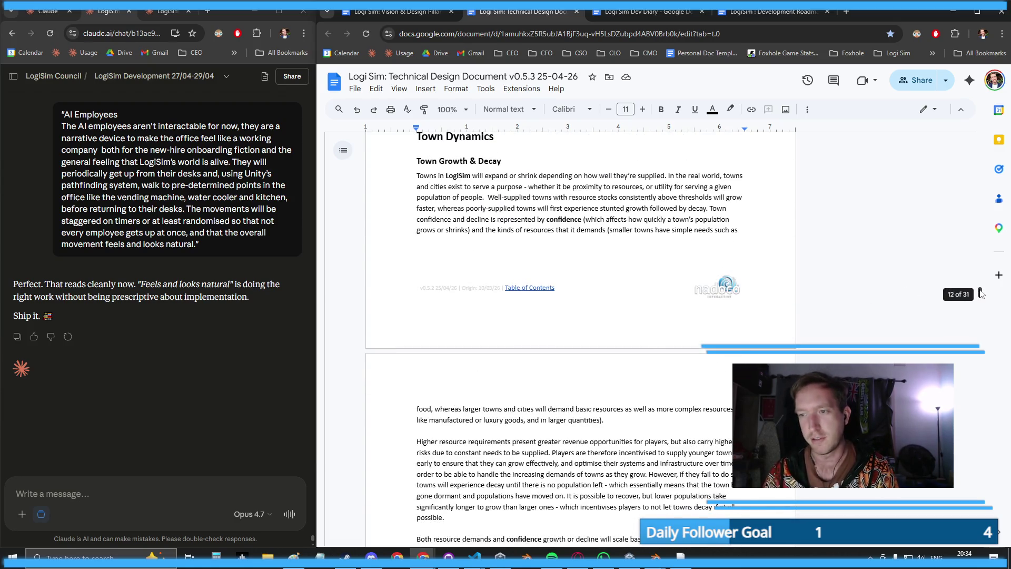
{"action": "left_click_drag", "start_coordinate": [982, 293], "coordinate": [992, 141]}
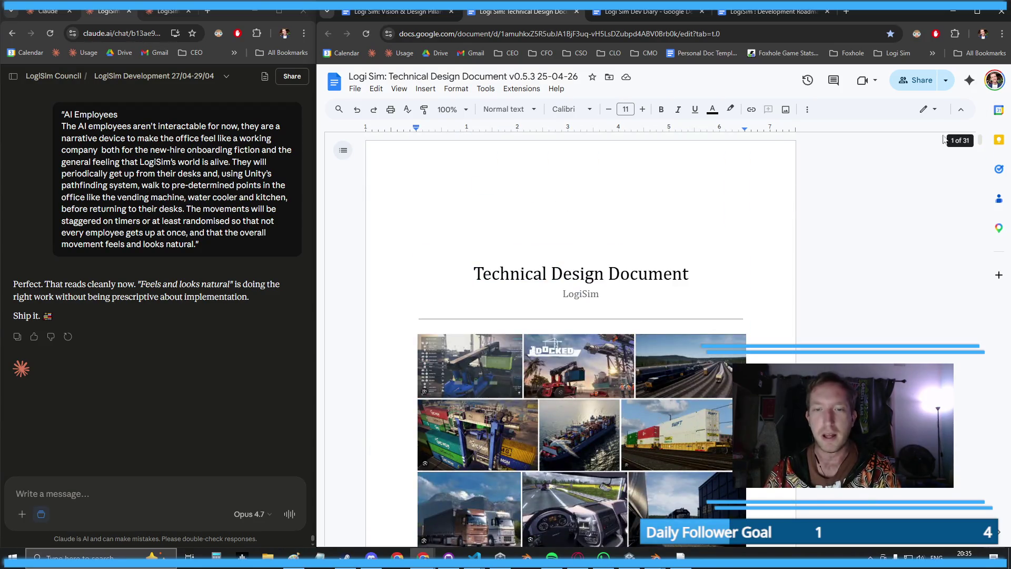
{"action": "scroll", "coordinate": [617, 324], "scroll_direction": "down", "scroll_amount": 3}
{"action": "scroll", "coordinate": [617, 324], "scroll_direction": "down", "scroll_amount": 4}
{"action": "scroll", "coordinate": [590, 302], "scroll_direction": "down", "scroll_amount": 4}
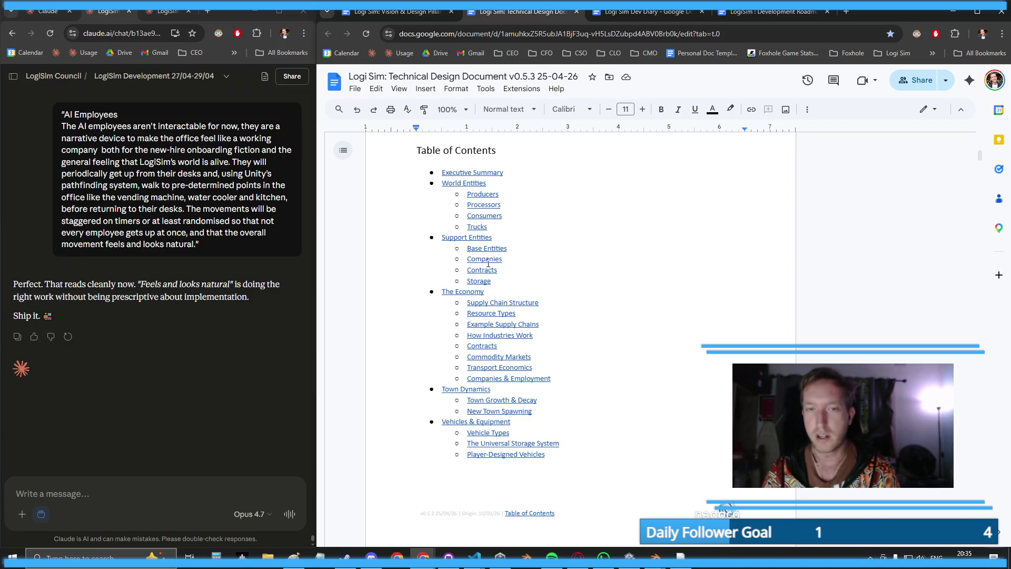
{"action": "left_click", "coordinate": [488, 263]}
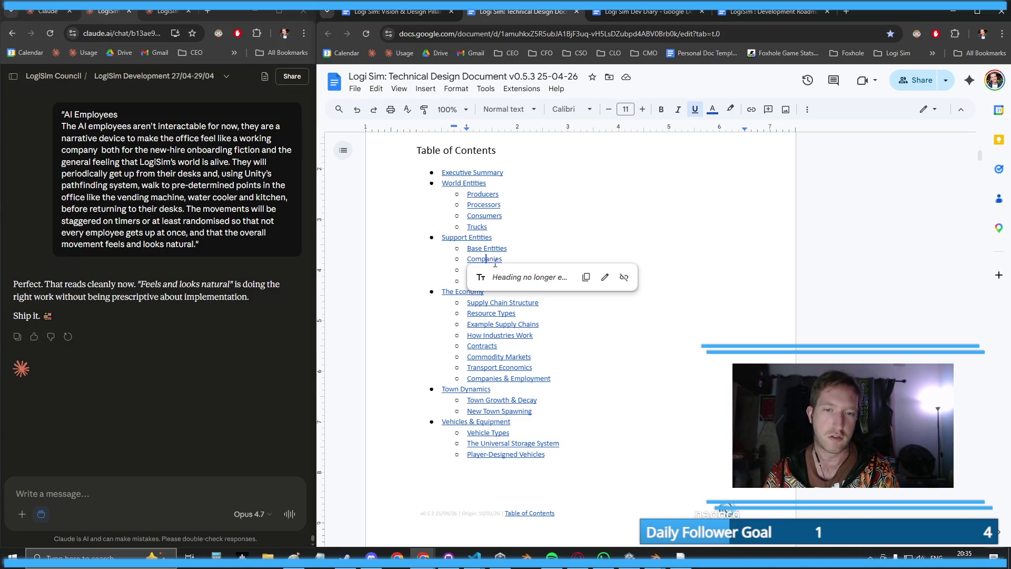
{"action": "left_click", "coordinate": [464, 237]}
{"action": "left_click", "coordinate": [482, 257]}
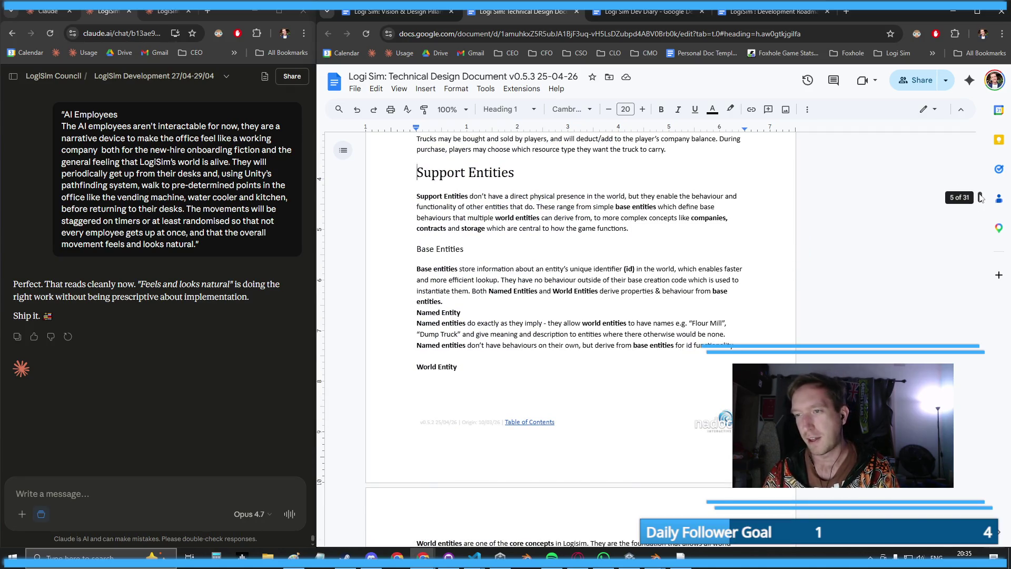
- Search the document for 'AI Employees'
{"action": "left_click_drag", "start_coordinate": [984, 198], "coordinate": [971, 466]}
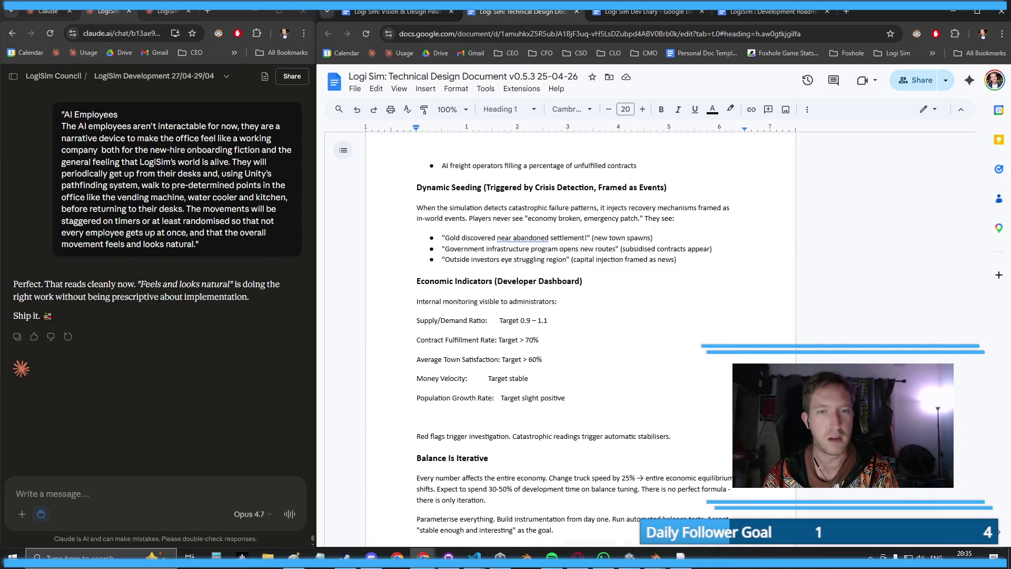
{"action": "scroll", "coordinate": [555, 218], "scroll_direction": "up", "scroll_amount": 6}
{"action": "left_click", "coordinate": [556, 221]}
{"action": "key", "text": "ctrl+f"}
{"action": "type", "text": "A"}
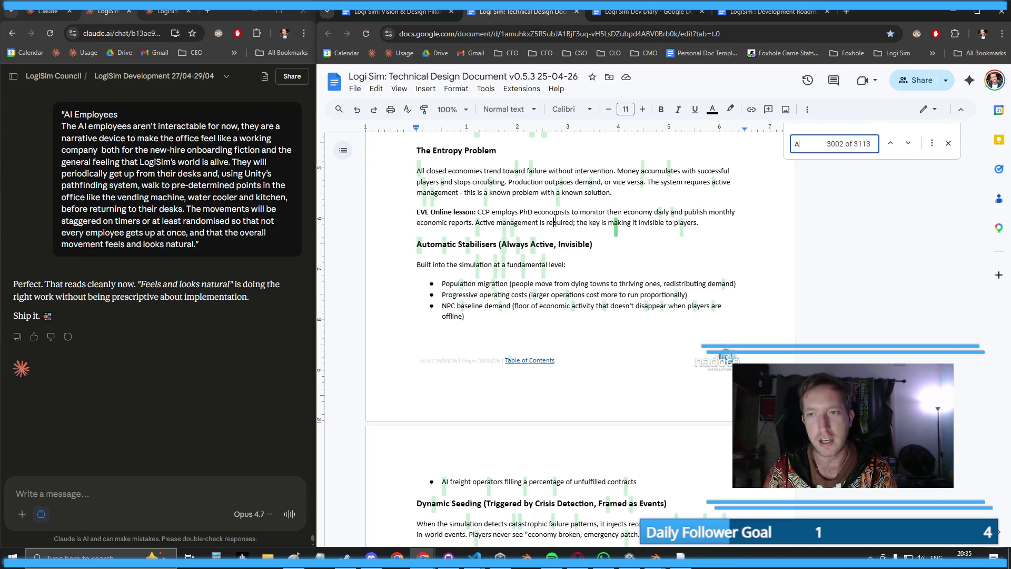
{"action": "type", "text": "I Employees"}
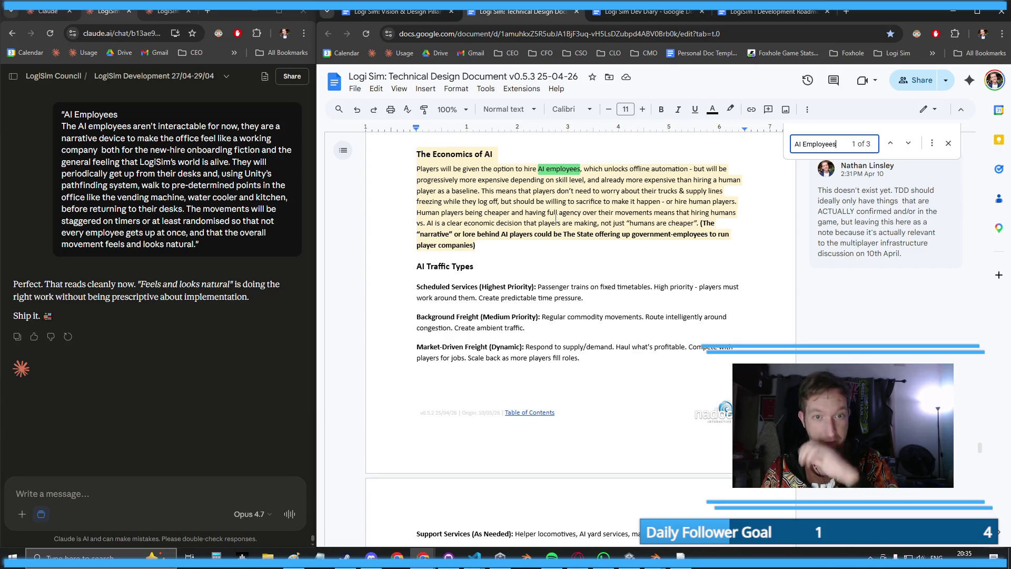
- Jump to the AI Employees heading under Office Scene, then cycle through Unity, Unity Hub and the document
{"action": "key", "text": "Return"}
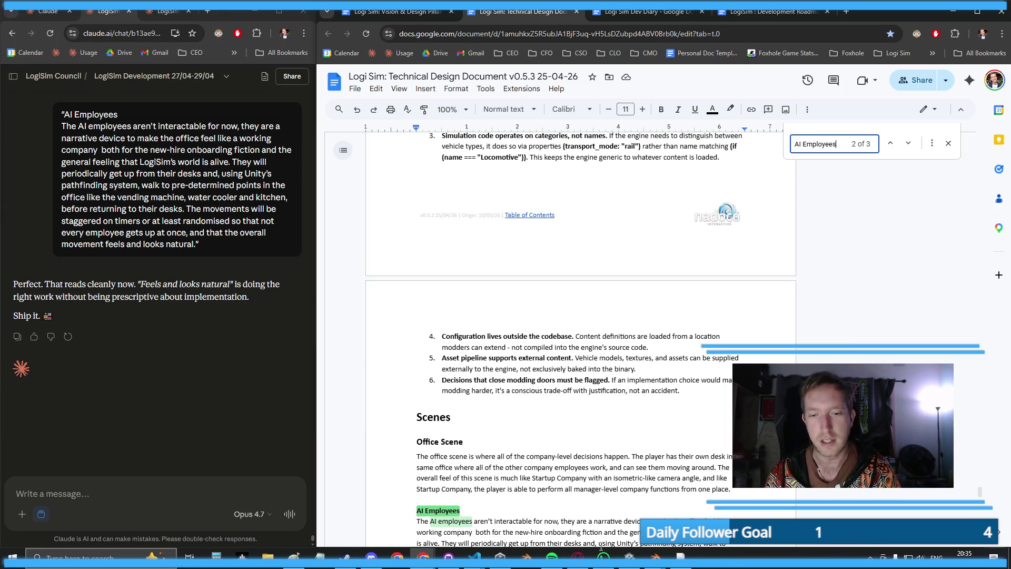
{"action": "left_click", "coordinate": [630, 560]}
{"action": "left_click", "coordinate": [630, 560]}
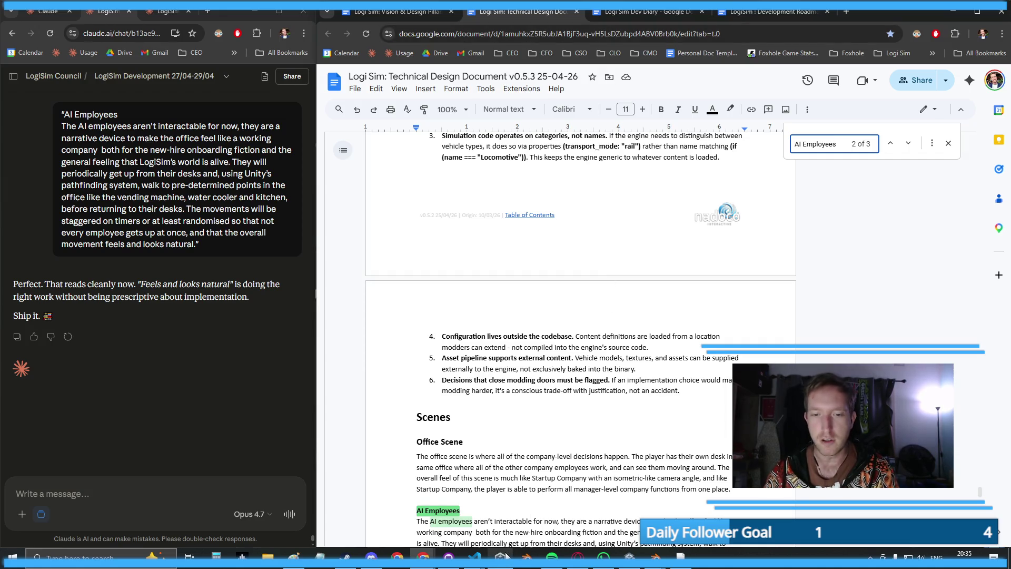
{"action": "left_click", "coordinate": [630, 558]}
{"action": "left_click", "coordinate": [630, 558]}
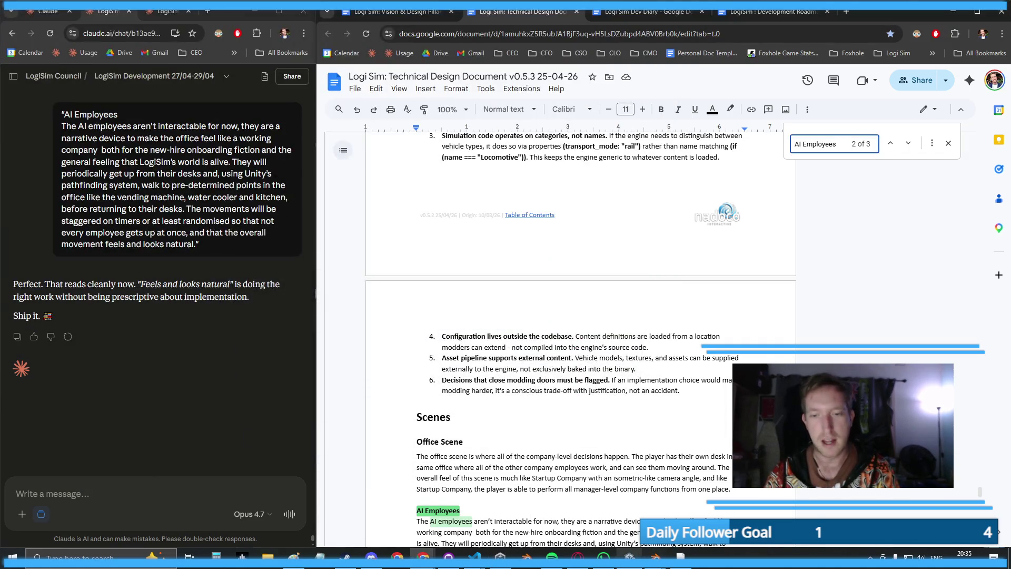
{"action": "left_click", "coordinate": [630, 558]}
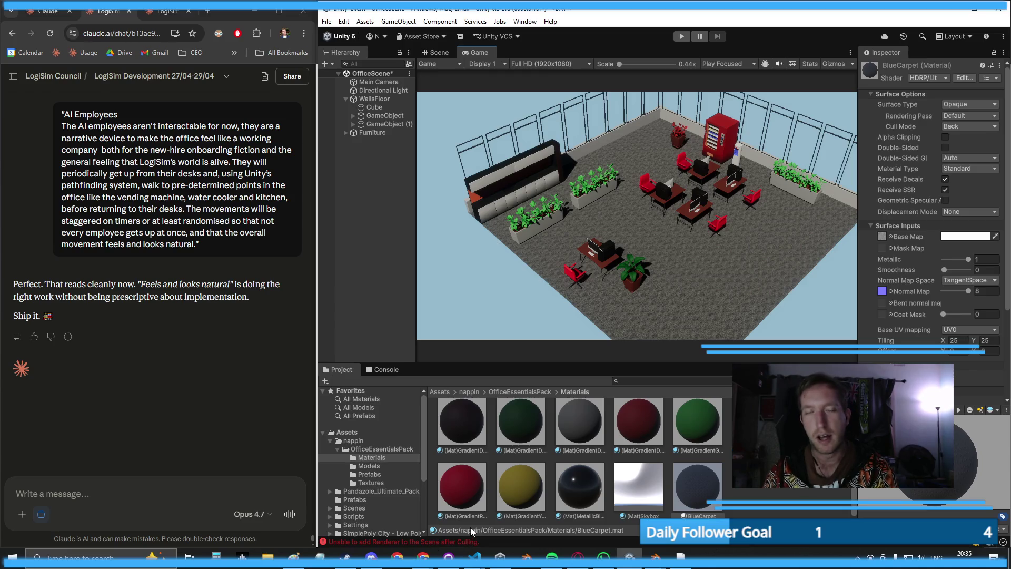
{"action": "key", "text": "alt+Tab"}
- Close the Find bar and scroll back up to the Outdoors Scene paragraph
{"action": "scroll", "coordinate": [591, 240], "scroll_direction": "down", "scroll_amount": 10}
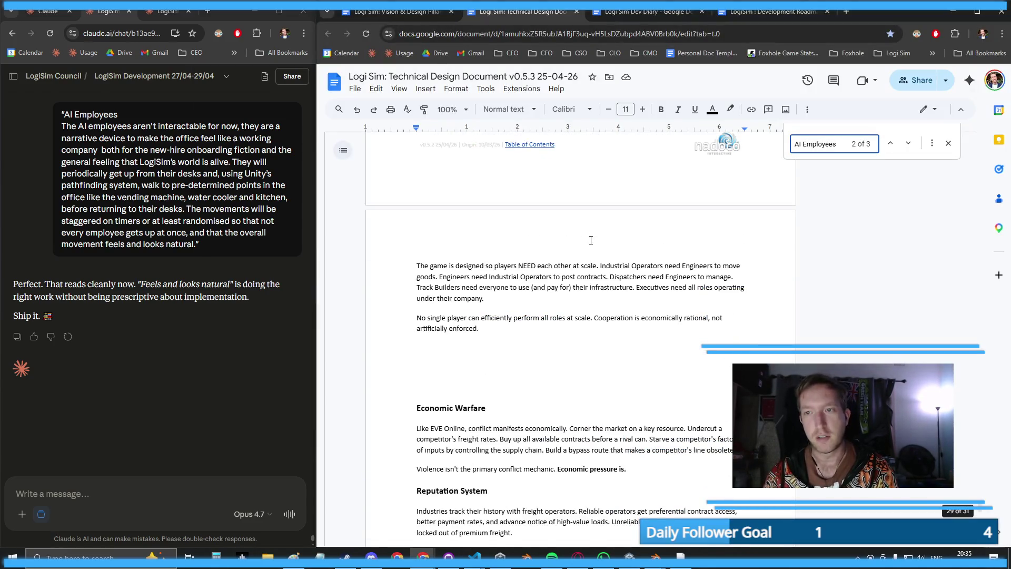
{"action": "key", "text": "Escape"}
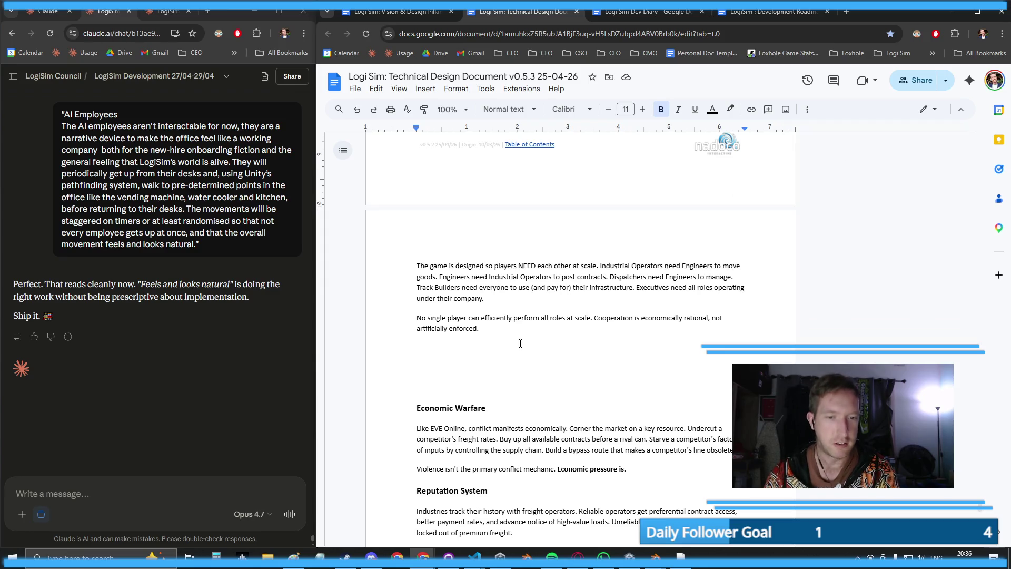
{"action": "scroll", "coordinate": [520, 344], "scroll_direction": "up", "scroll_amount": 4}
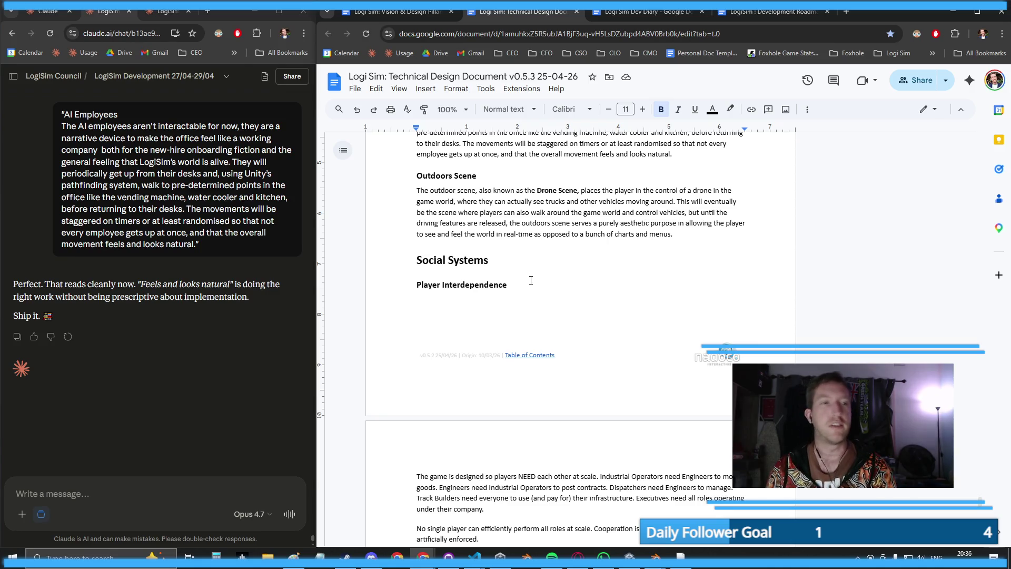
{"action": "scroll", "coordinate": [41, 153], "scroll_direction": "up", "scroll_amount": 6}
{"action": "scroll", "coordinate": [211, 248], "scroll_direction": "down", "scroll_amount": 2}
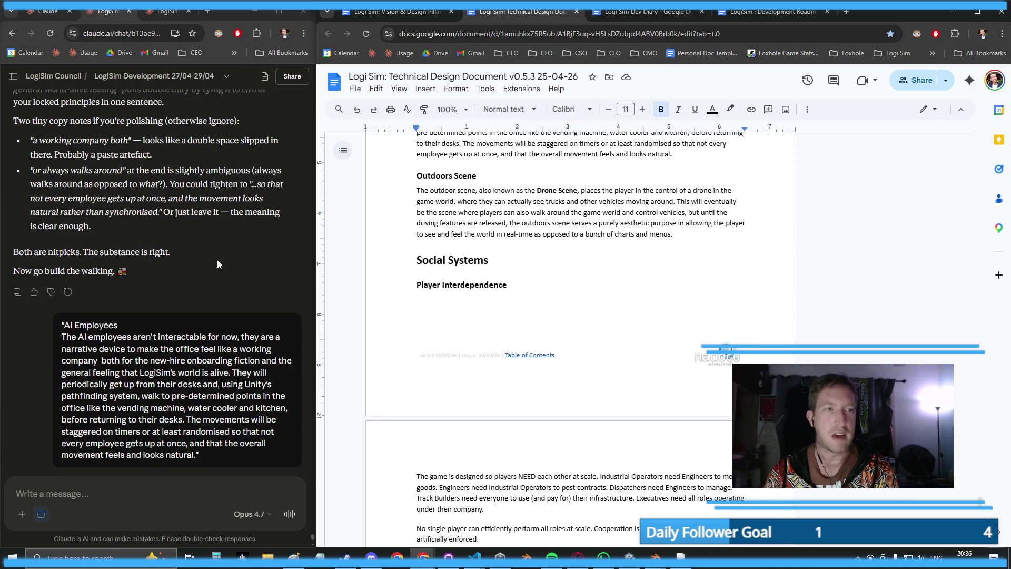
{"action": "scroll", "coordinate": [174, 239], "scroll_direction": "up", "scroll_amount": 5}
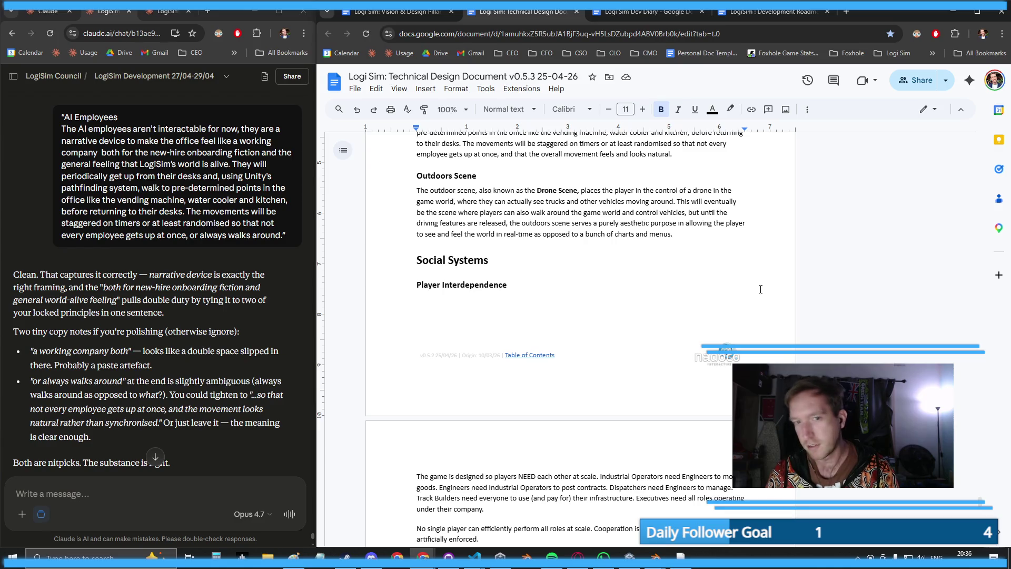
{"action": "left_click", "coordinate": [683, 241]}
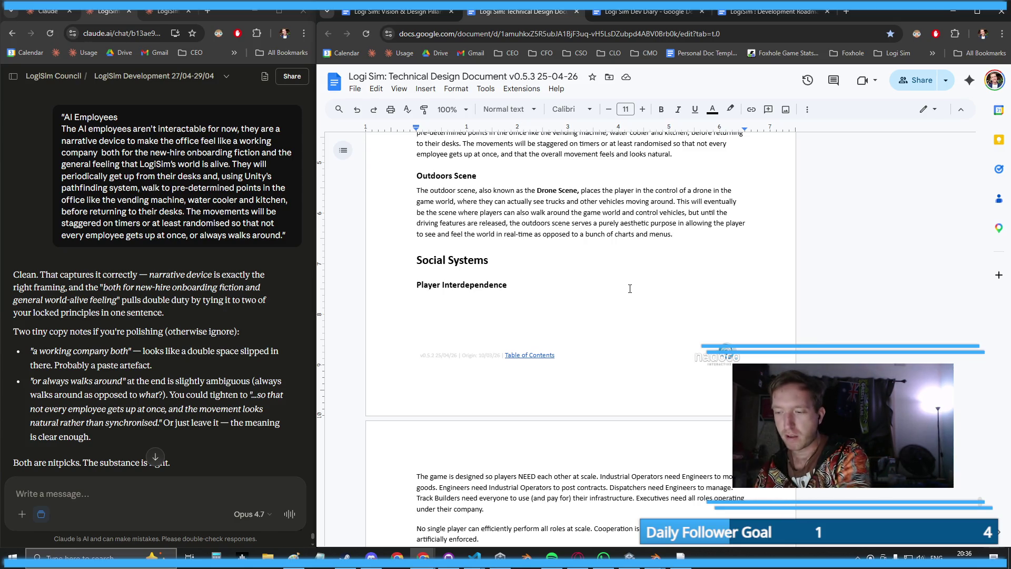
{"action": "scroll", "coordinate": [630, 289], "scroll_direction": "down", "scroll_amount": 6}
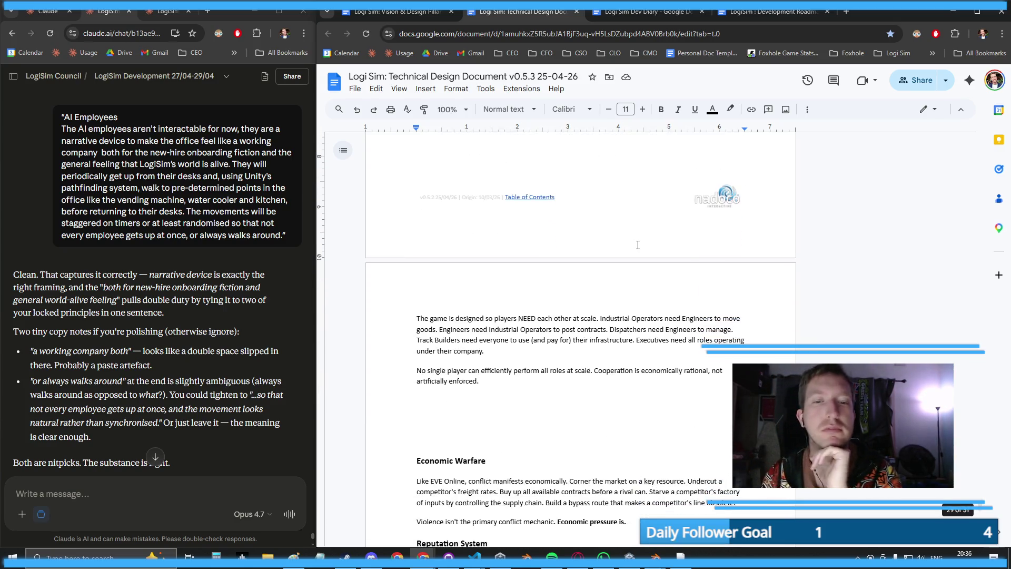
- Glance at the Vision & Design Pillars doc, then scroll back up in the Technical Design Document
{"action": "scroll", "coordinate": [633, 247], "scroll_direction": "down", "scroll_amount": 15}
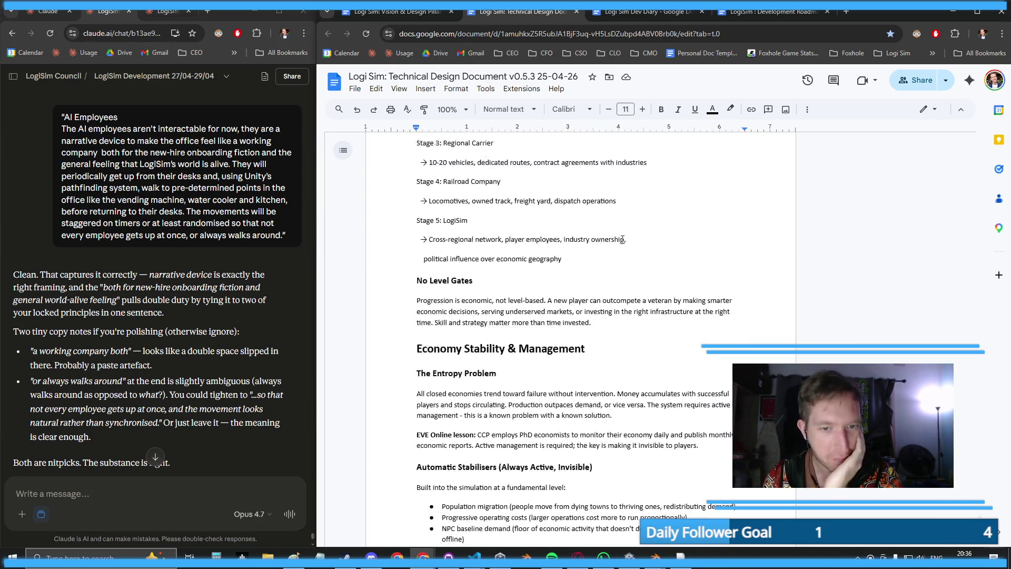
{"action": "scroll", "coordinate": [622, 240], "scroll_direction": "down", "scroll_amount": 5}
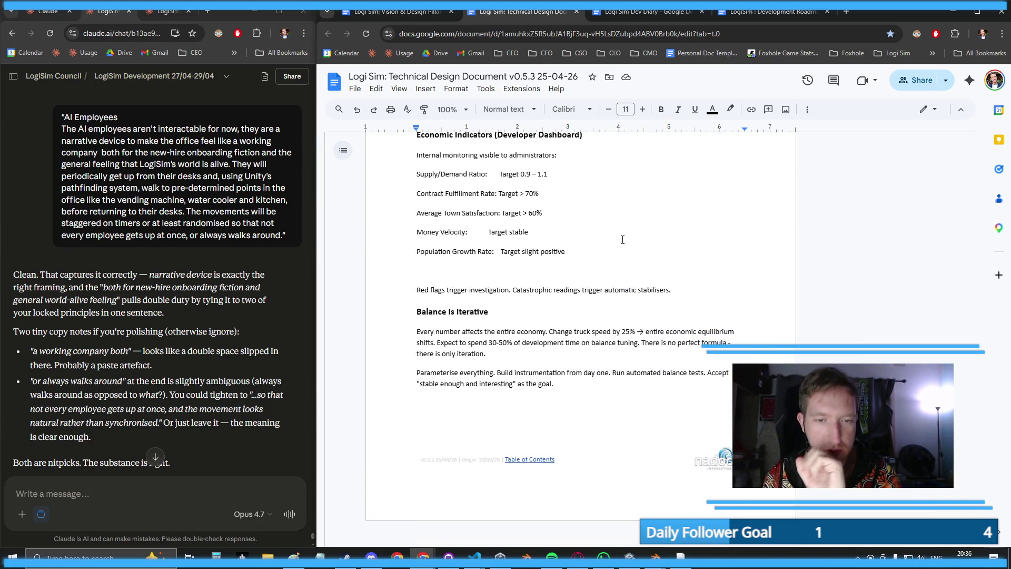
{"action": "left_click", "coordinate": [403, 14]}
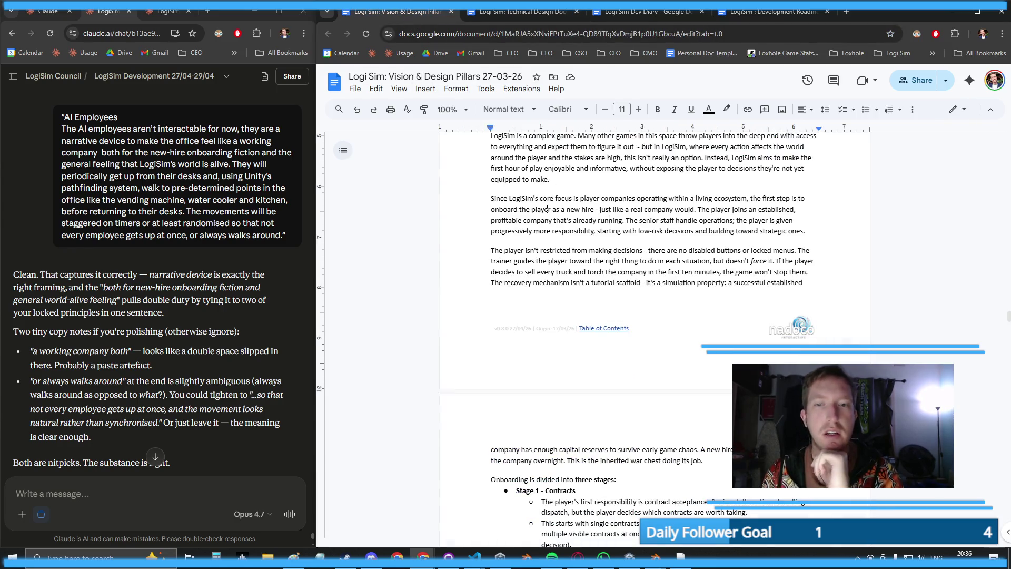
{"action": "key", "text": "ctrl+Tab"}
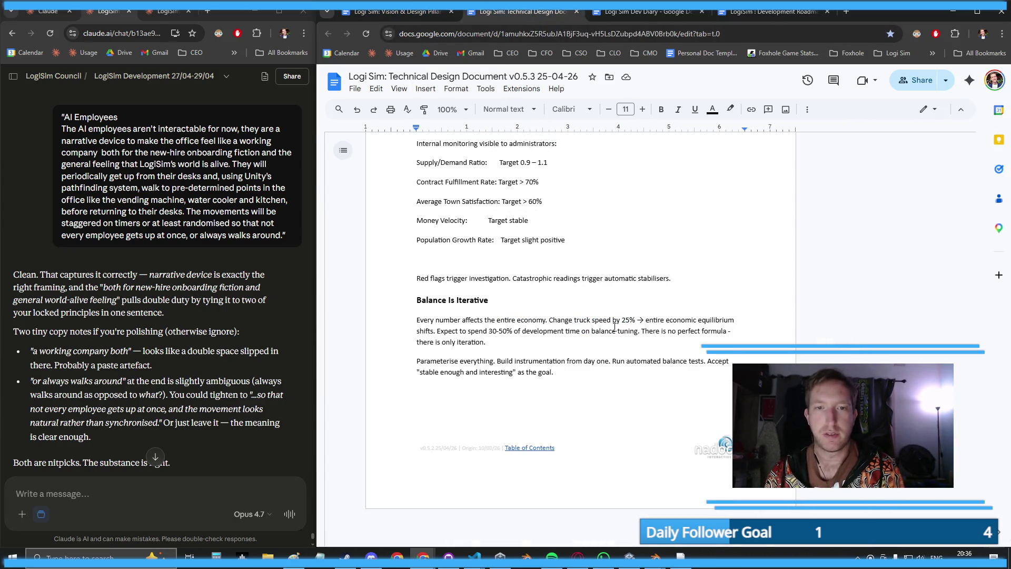
{"action": "scroll", "coordinate": [615, 326], "scroll_direction": "up", "scroll_amount": 10}
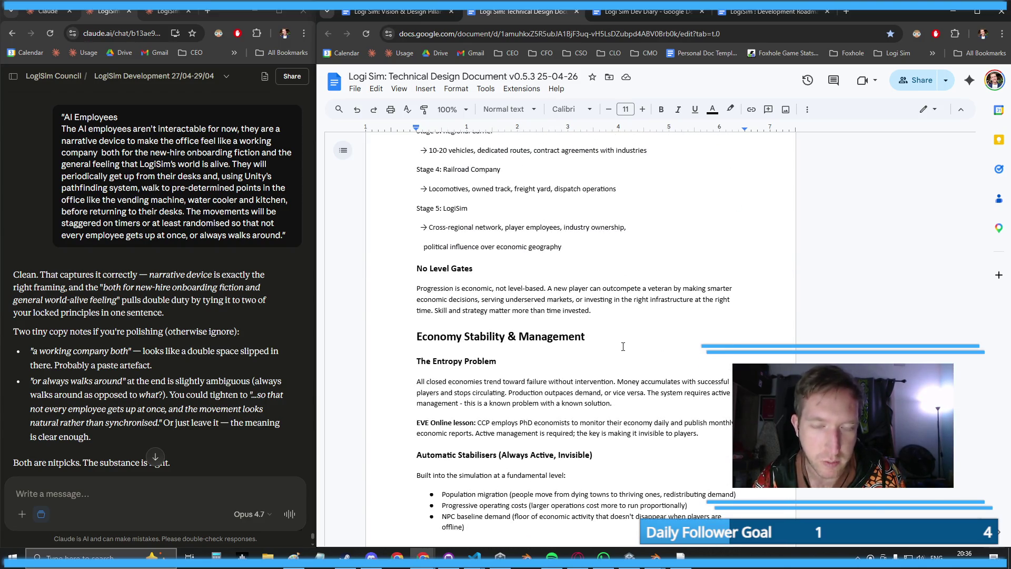
{"action": "scroll", "coordinate": [623, 347], "scroll_direction": "up", "scroll_amount": 8}
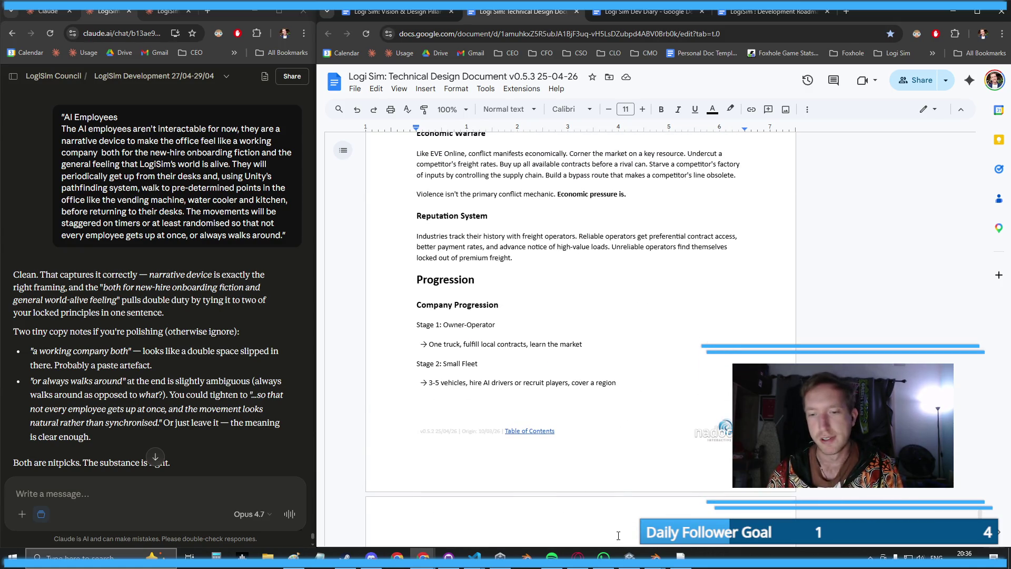
{"action": "scroll", "coordinate": [515, 309], "scroll_direction": "up", "scroll_amount": 7}
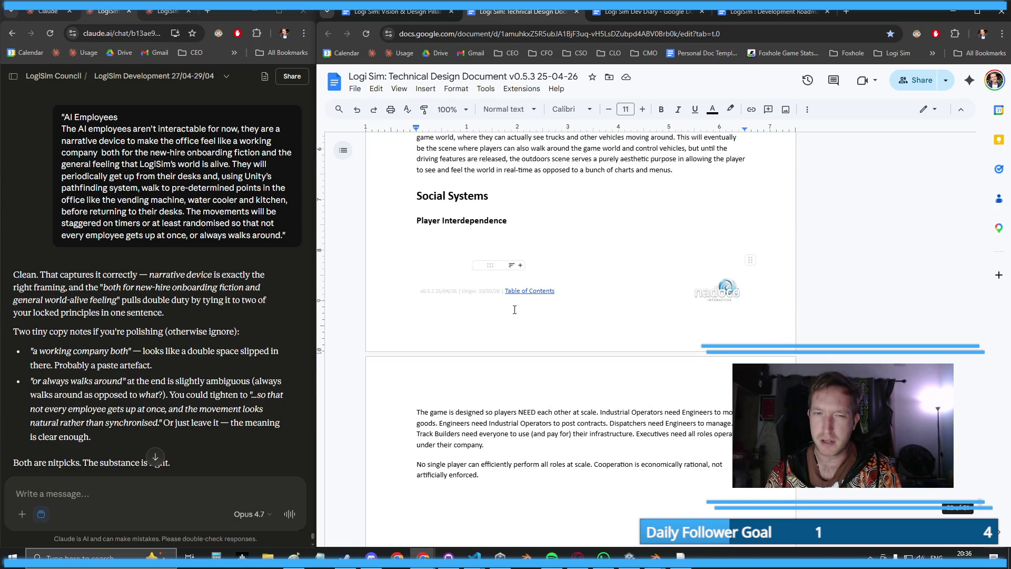
- Search the document for 'Nav' and jump to the next match
{"action": "key", "text": "ctrl+f"}
{"action": "type", "text": "N"}
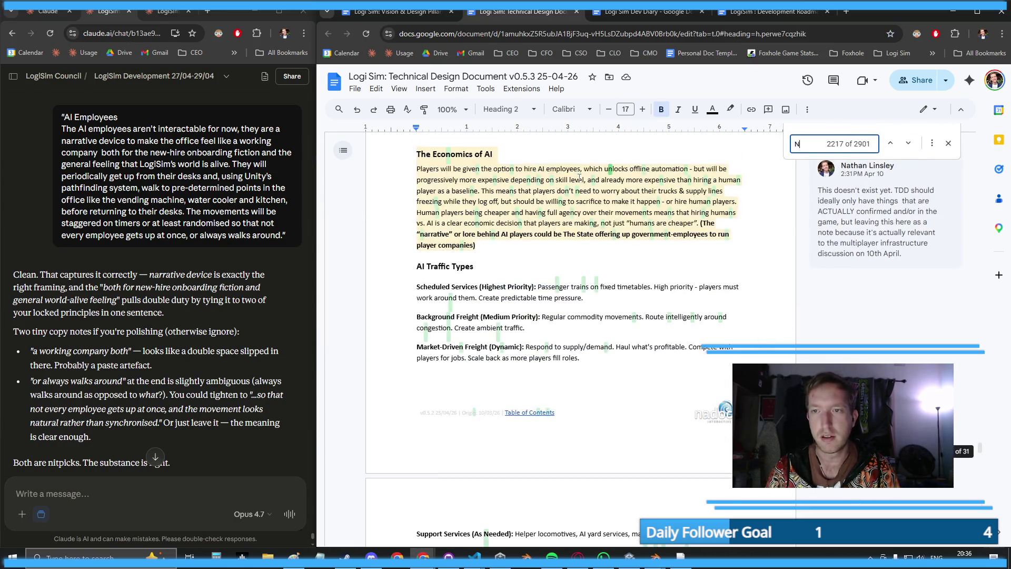
{"action": "type", "text": "avme"}
{"action": "key", "text": "BackSpace"}
{"action": "key", "text": "BackSpace"}
{"action": "key", "text": "BackSpace"}
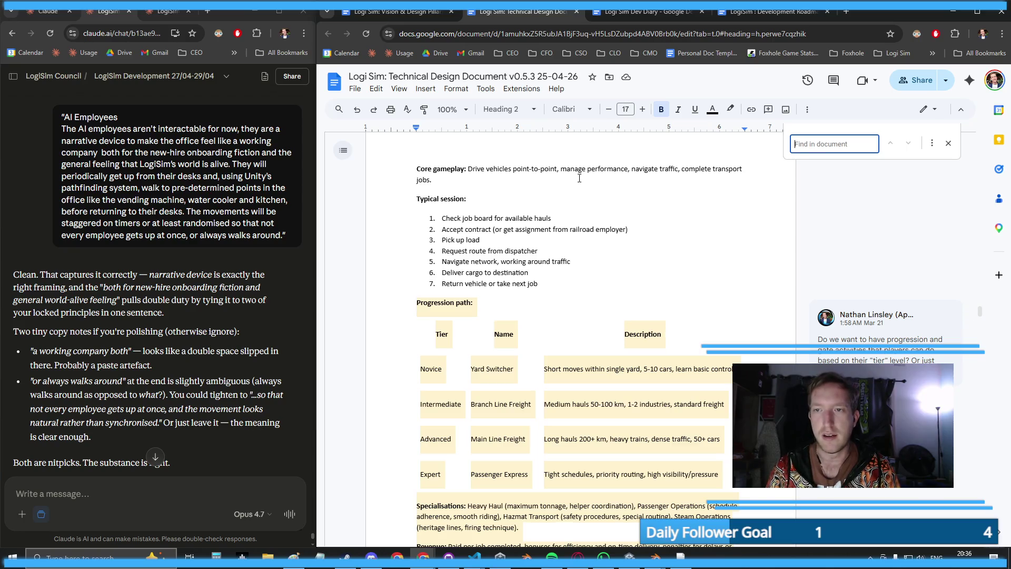
{"action": "type", "text": "Nav"}
{"action": "key", "text": "Return"}
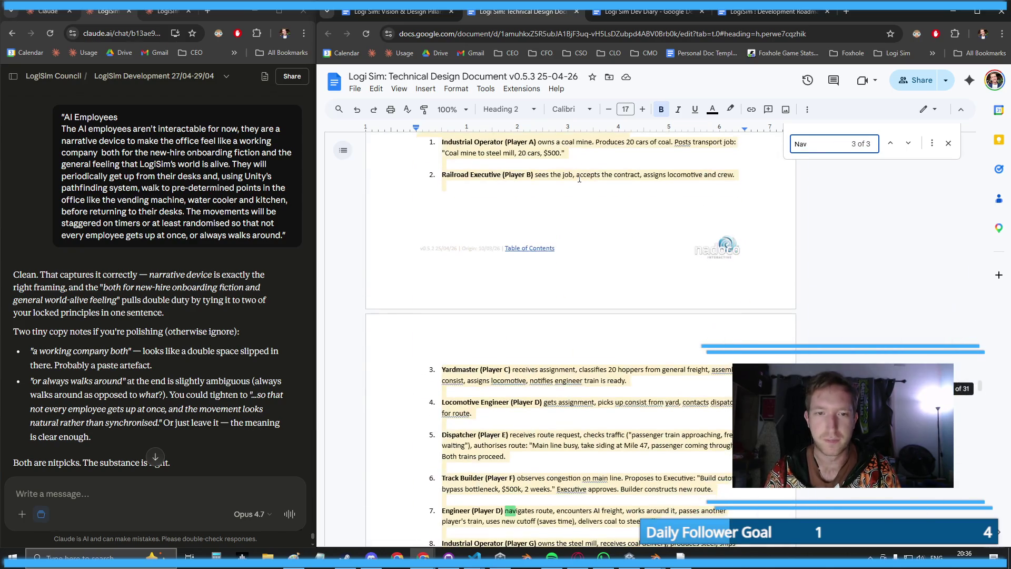
{"action": "scroll", "coordinate": [783, 176], "scroll_direction": "up", "scroll_amount": 10}
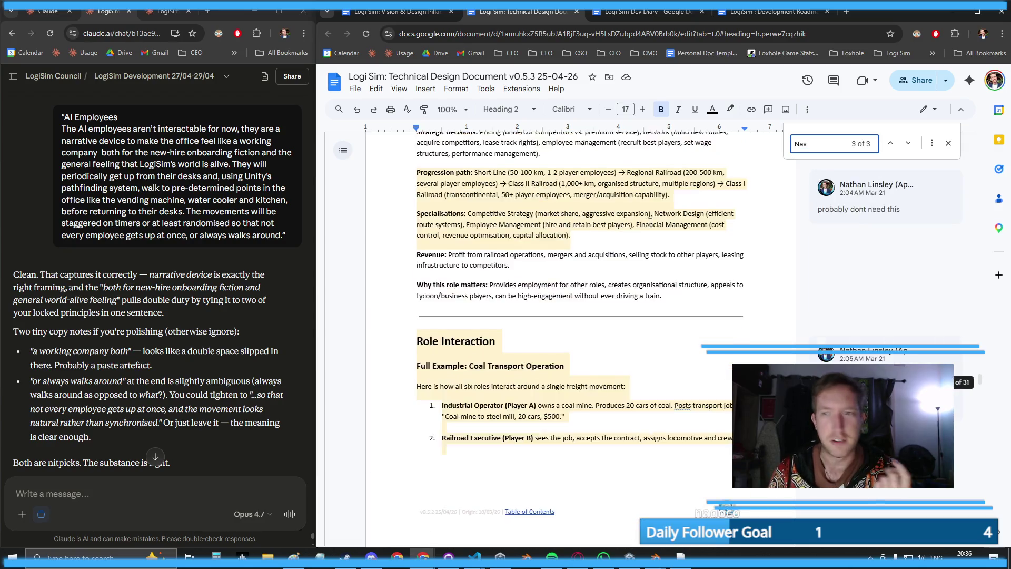
{"action": "scroll", "coordinate": [783, 176], "scroll_direction": "up", "scroll_amount": 6}
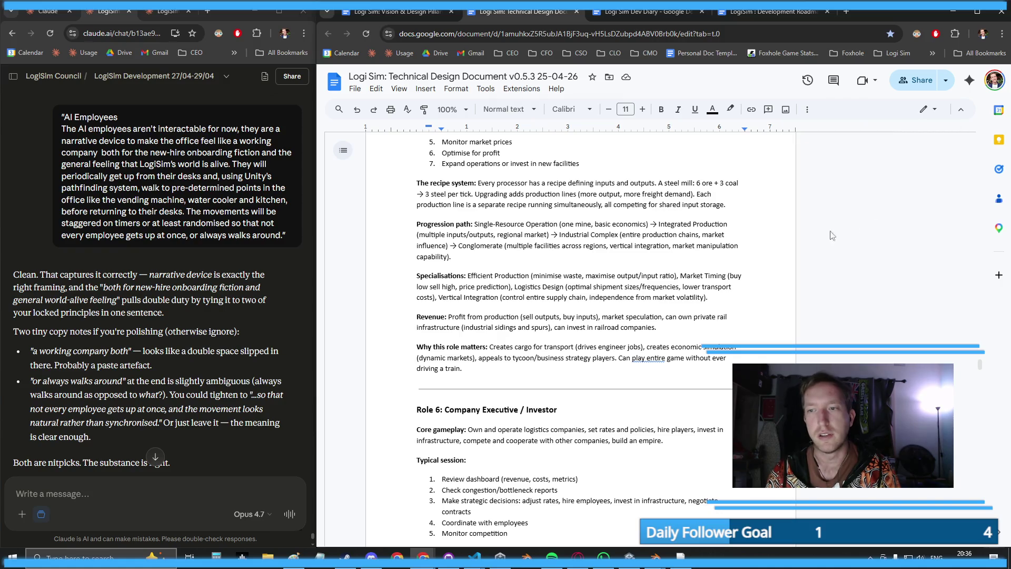
- Find 'Office' and insert 'NavMesh' after 'pathfinding' in the AI Employees paragraph
{"action": "key", "text": "ctrl+f"}
{"action": "scroll", "coordinate": [706, 268], "scroll_direction": "down", "scroll_amount": 1}
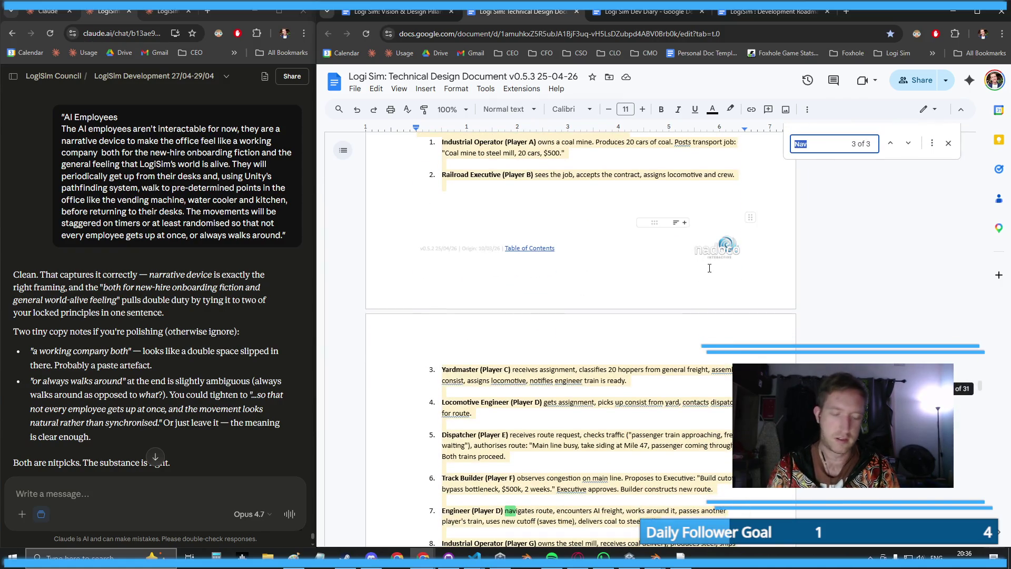
{"action": "type", "text": "Office"}
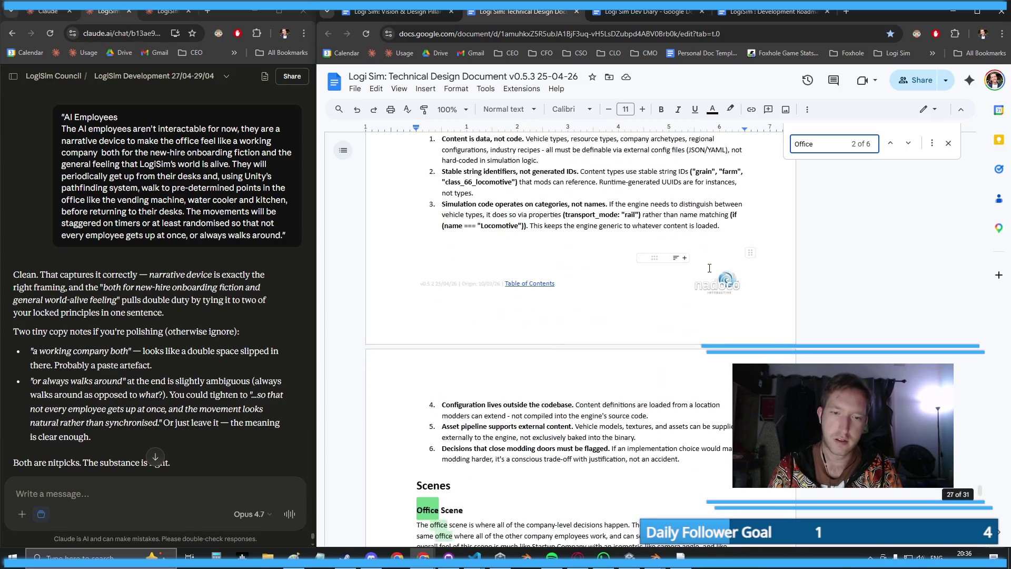
{"action": "scroll", "coordinate": [709, 267], "scroll_direction": "down", "scroll_amount": 5}
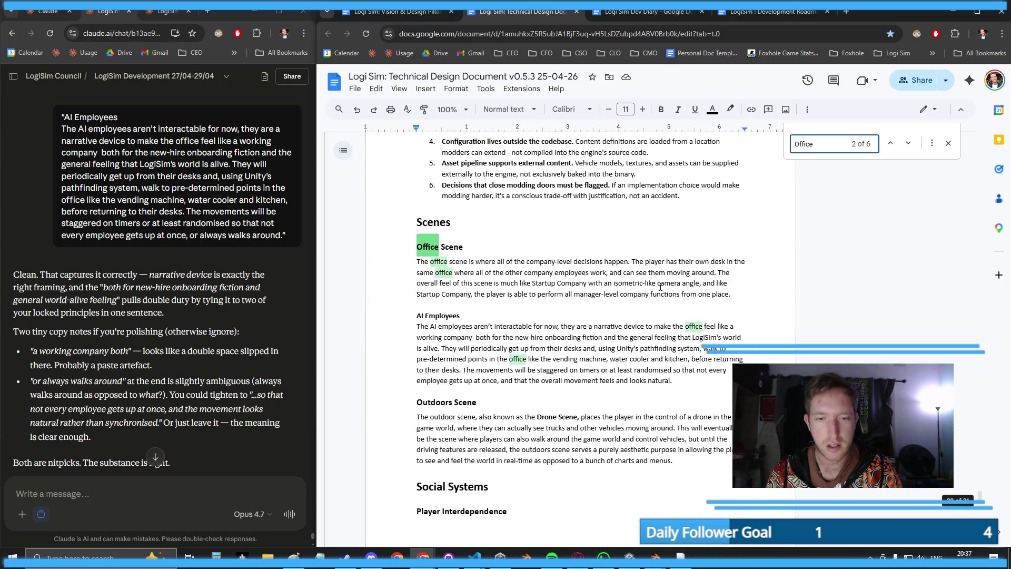
{"action": "left_click", "coordinate": [695, 370]}
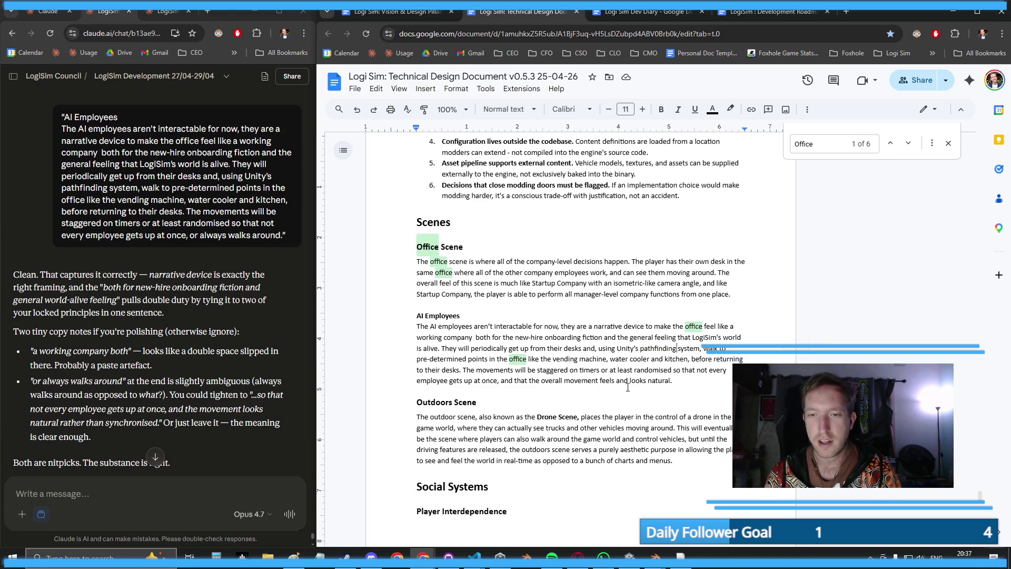
{"action": "left_click", "coordinate": [678, 348]}
{"action": "type", "text": "NavMesh"}
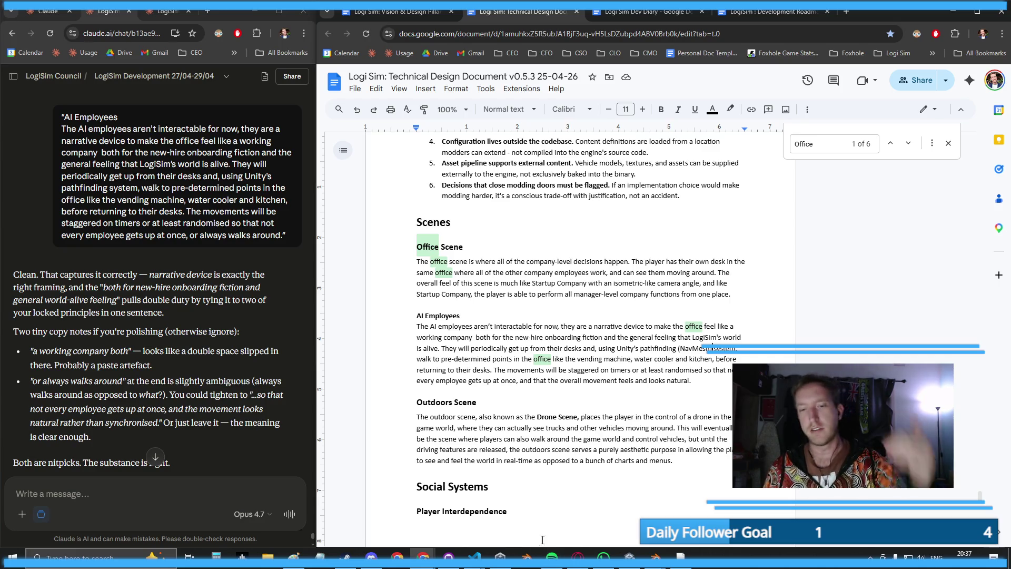
{"action": "left_click", "coordinate": [629, 556]}
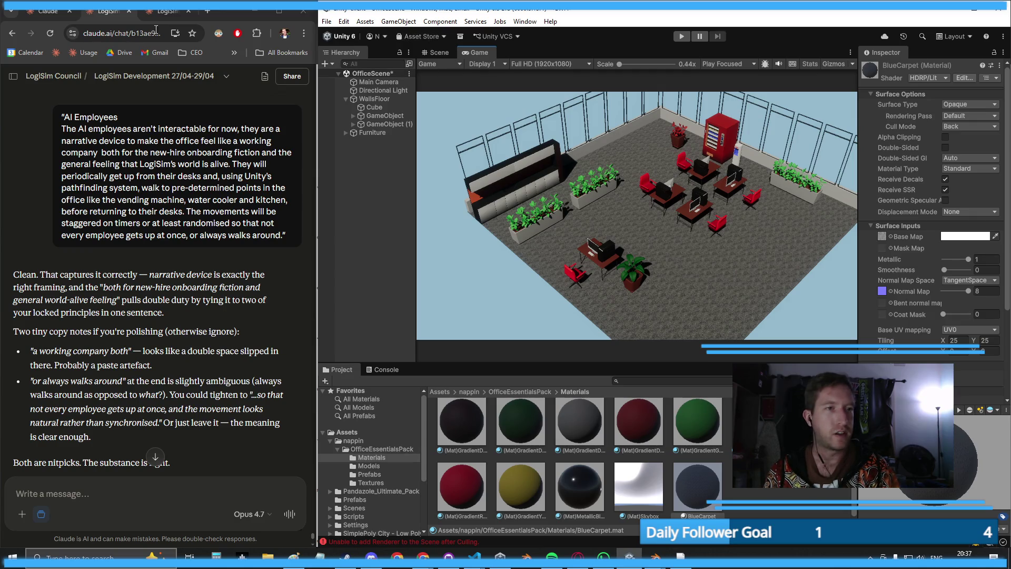
- Draft a message to Claude asking how to add NavMeshes to Unity again
{"action": "left_click", "coordinate": [155, 456]}
{"action": "left_click", "coordinate": [138, 481]}
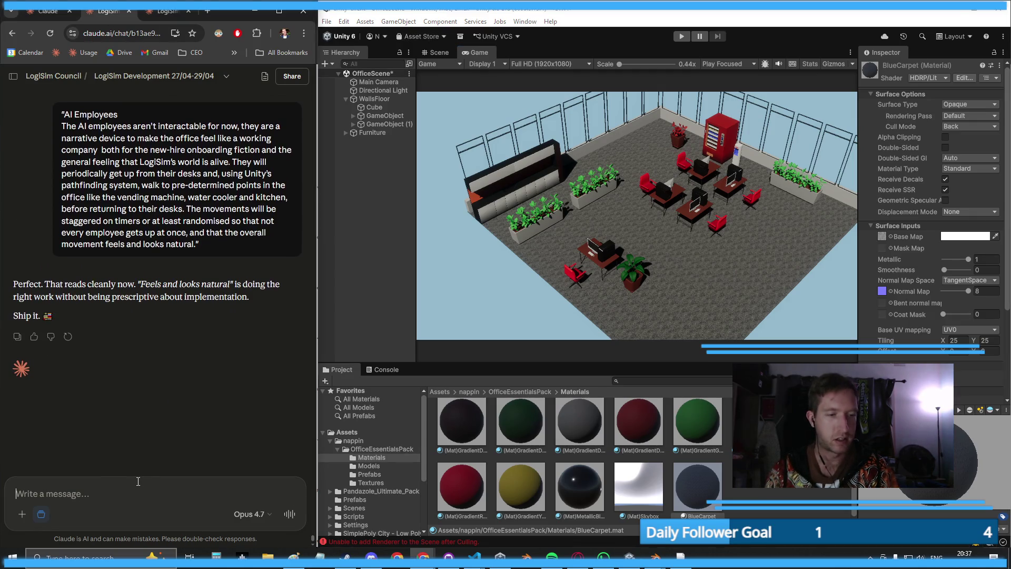
{"action": "type", "text": "ok perfect. how do I add"}
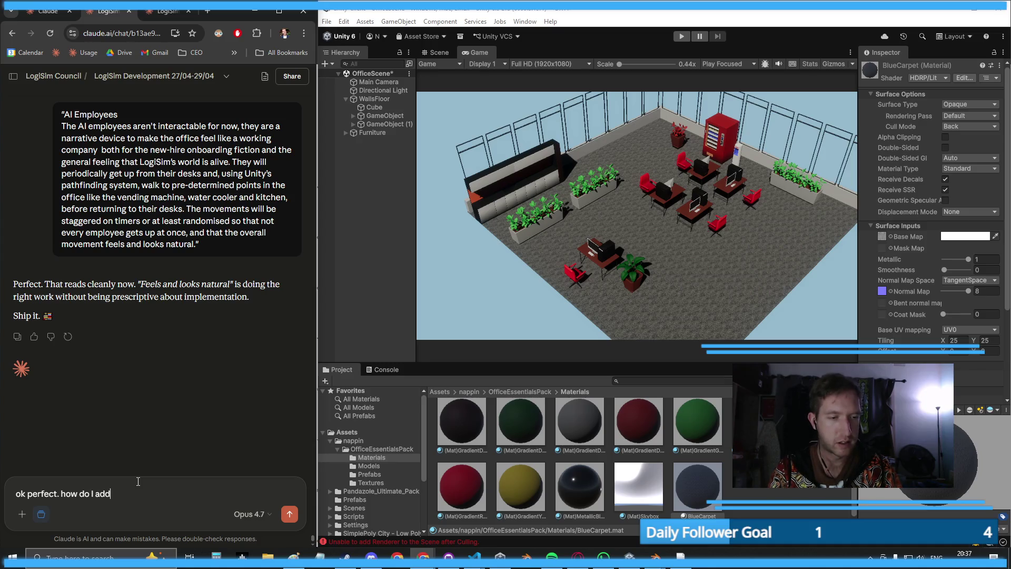
{"action": "type", "text": "meshes to unity again?"}
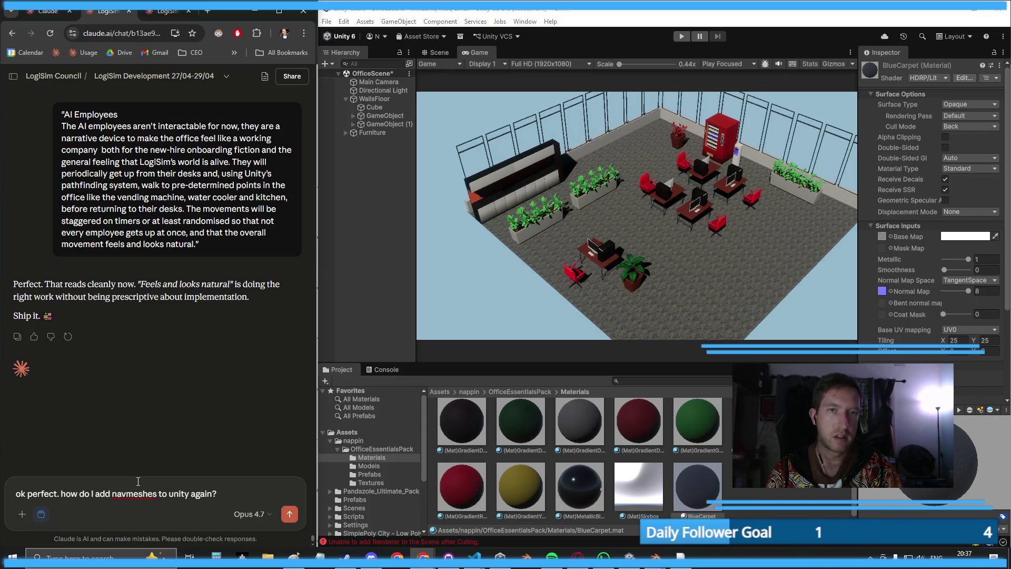
- In Unity's Scene view, select the floor Cube
{"action": "left_click", "coordinate": [539, 195]}
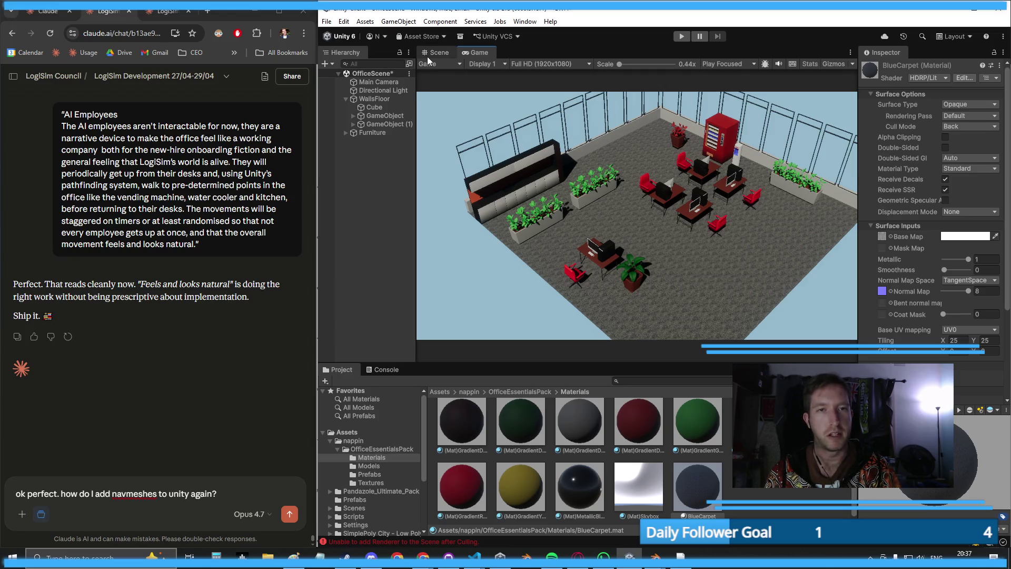
{"action": "left_click", "coordinate": [435, 53]}
{"action": "scroll", "coordinate": [698, 244], "scroll_direction": "down", "scroll_amount": 5}
{"action": "left_click", "coordinate": [691, 251]}
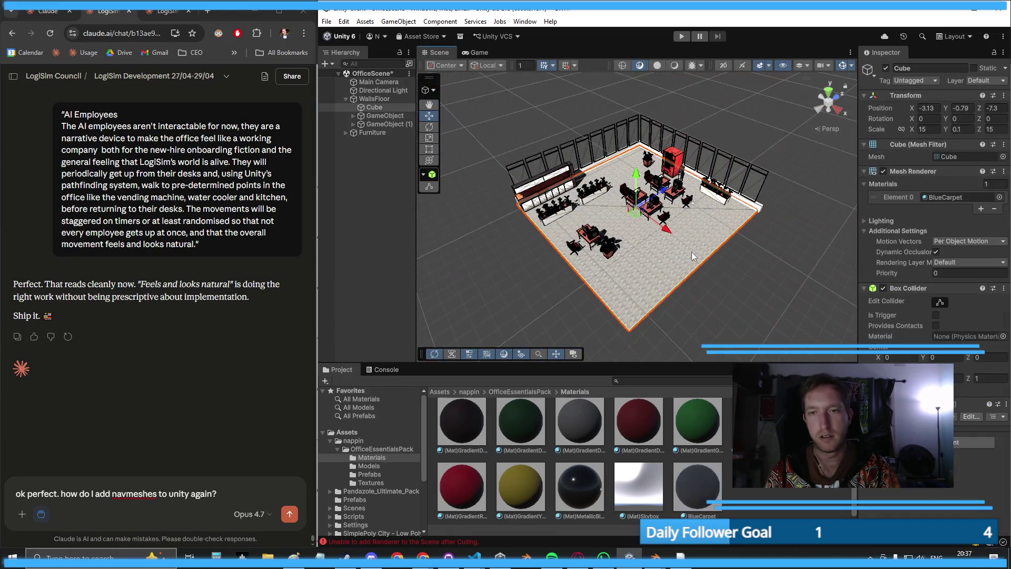
- Add a Nav Mesh Obstacle component to the Cube from Component > Navigation
{"action": "scroll", "coordinate": [700, 311], "scroll_direction": "up", "scroll_amount": 5}
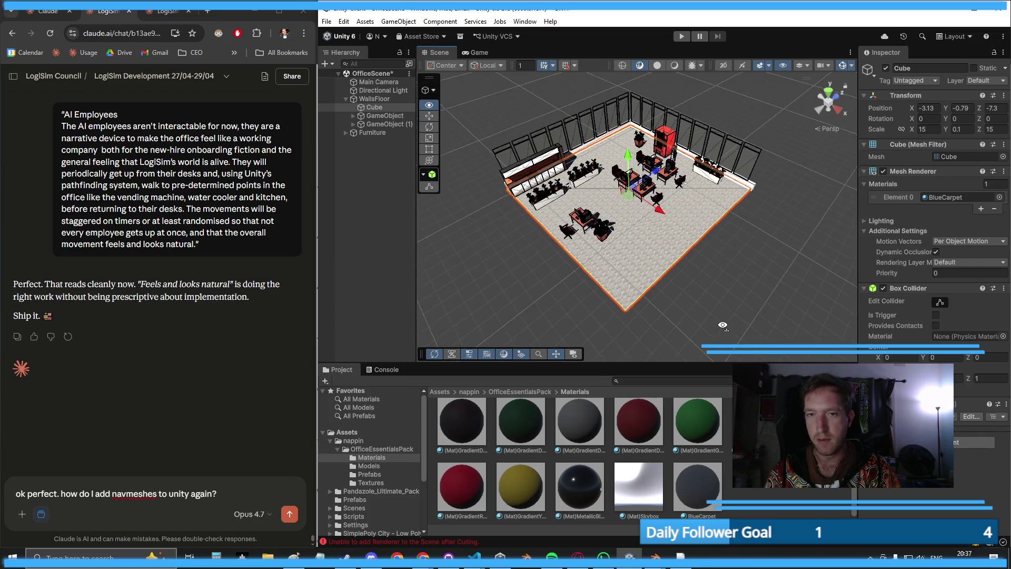
{"action": "left_click", "coordinate": [451, 22]}
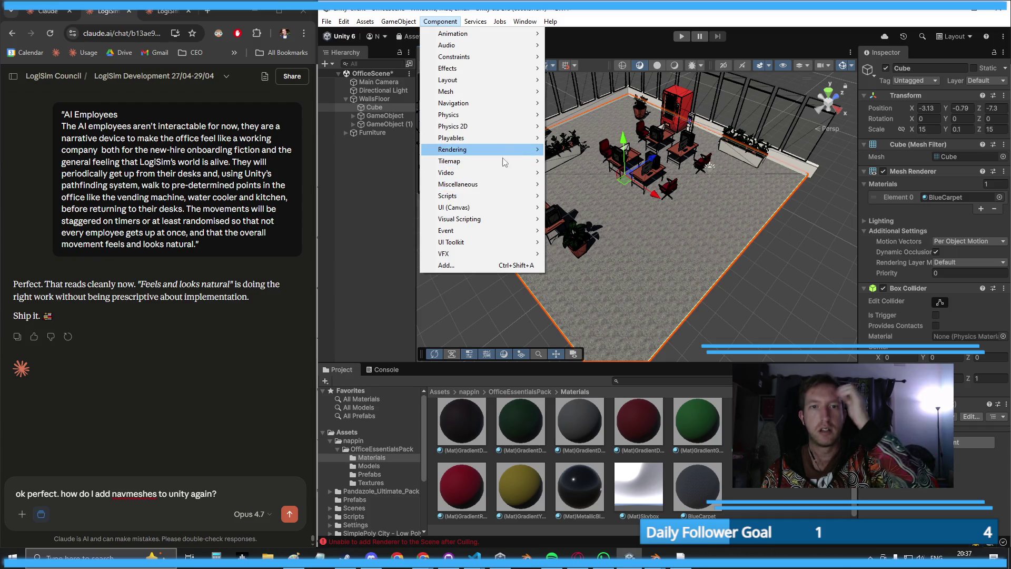
{"action": "mouse_move", "coordinate": [498, 160]}
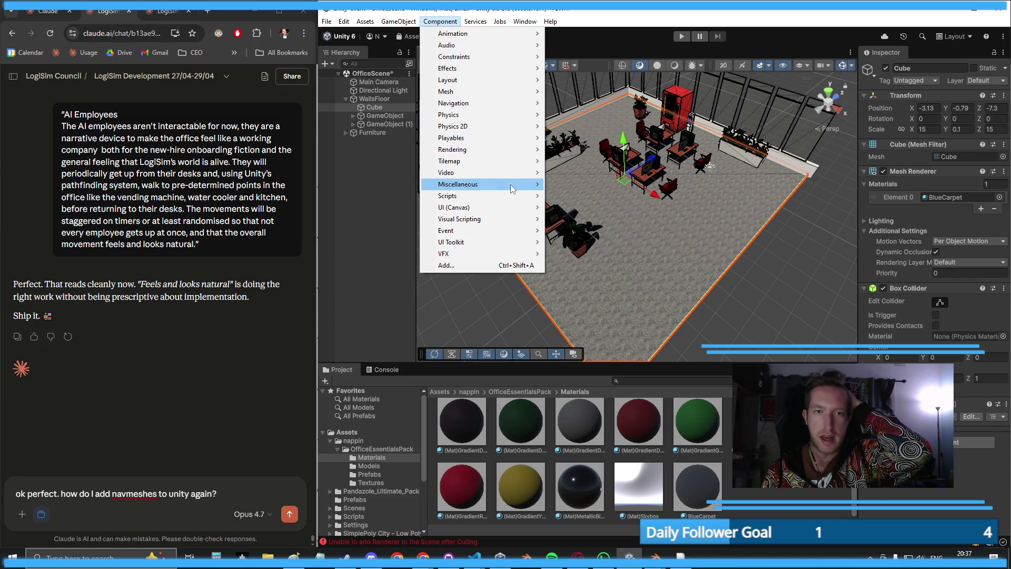
{"action": "mouse_move", "coordinate": [496, 114]}
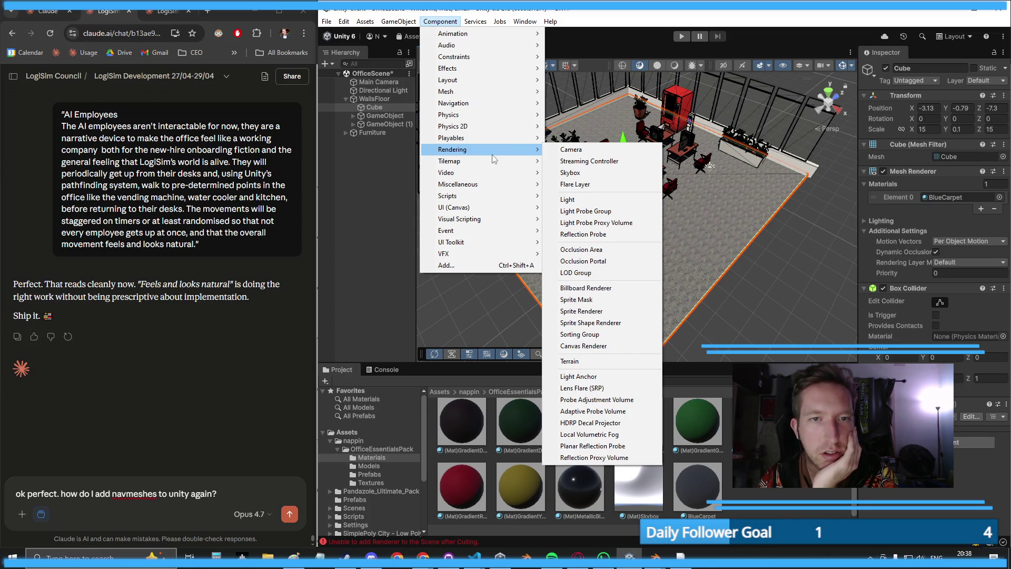
{"action": "mouse_move", "coordinate": [515, 95]}
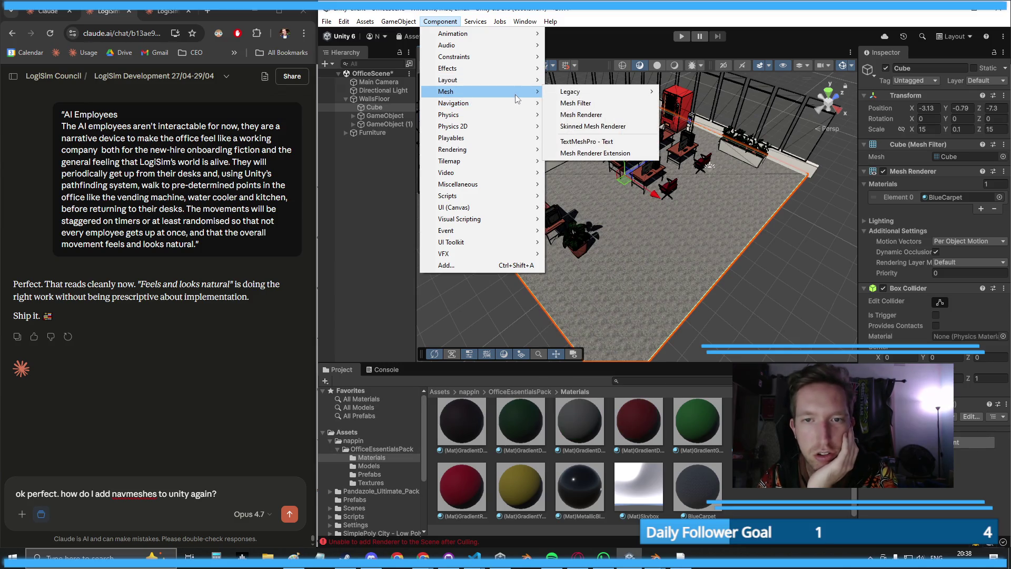
{"action": "mouse_move", "coordinate": [568, 92]}
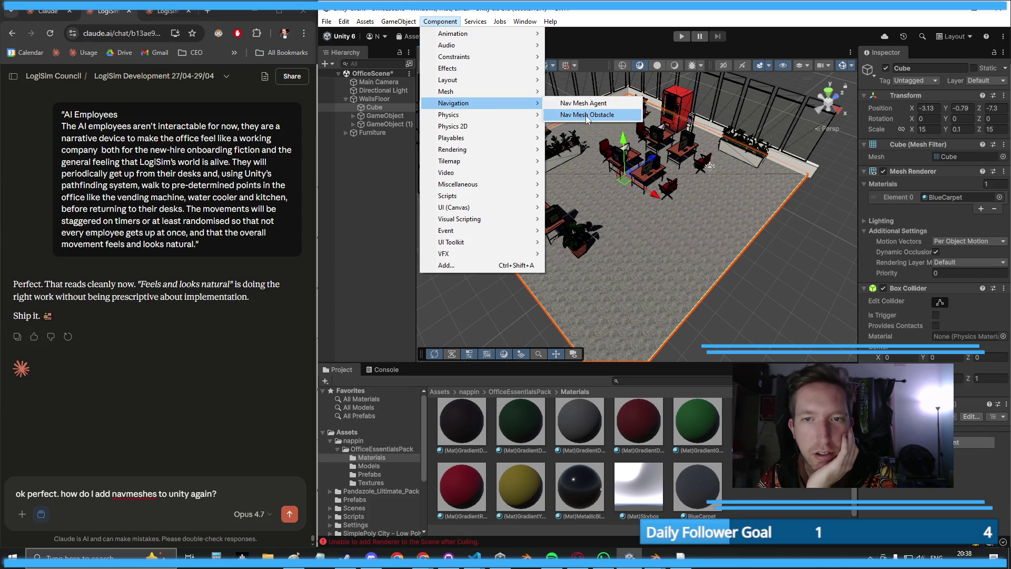
{"action": "left_click", "coordinate": [586, 117]}
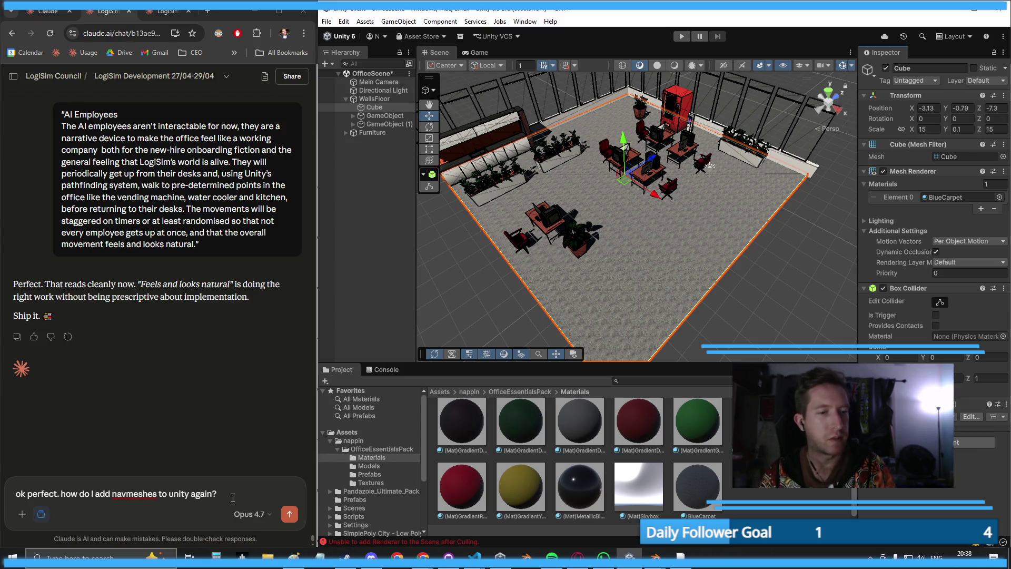
- Finish the Claude question with 'i need to generate them right' and send it
{"action": "left_click", "coordinate": [163, 501]}
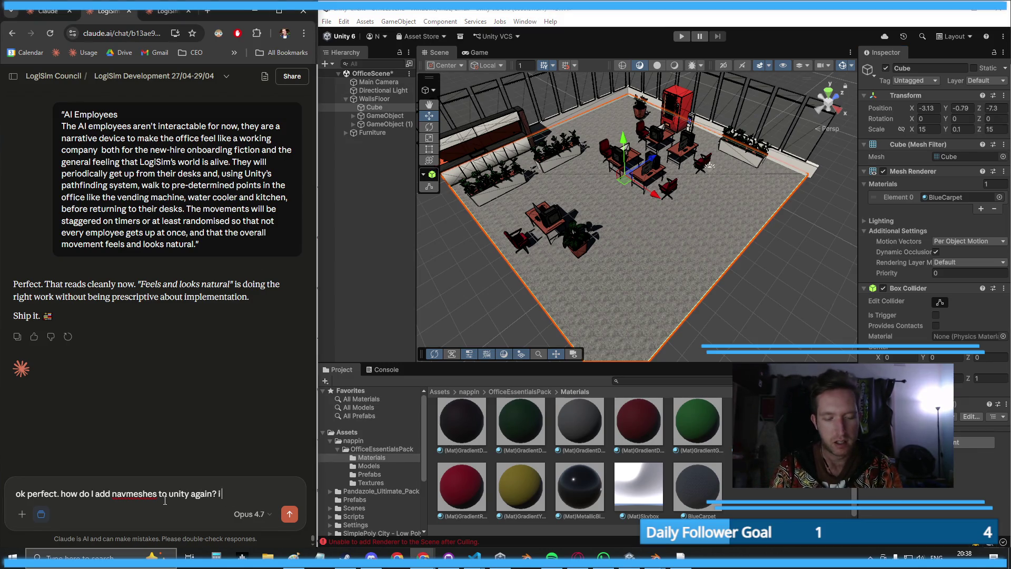
{"action": "type", "text": "i need to generate the"}
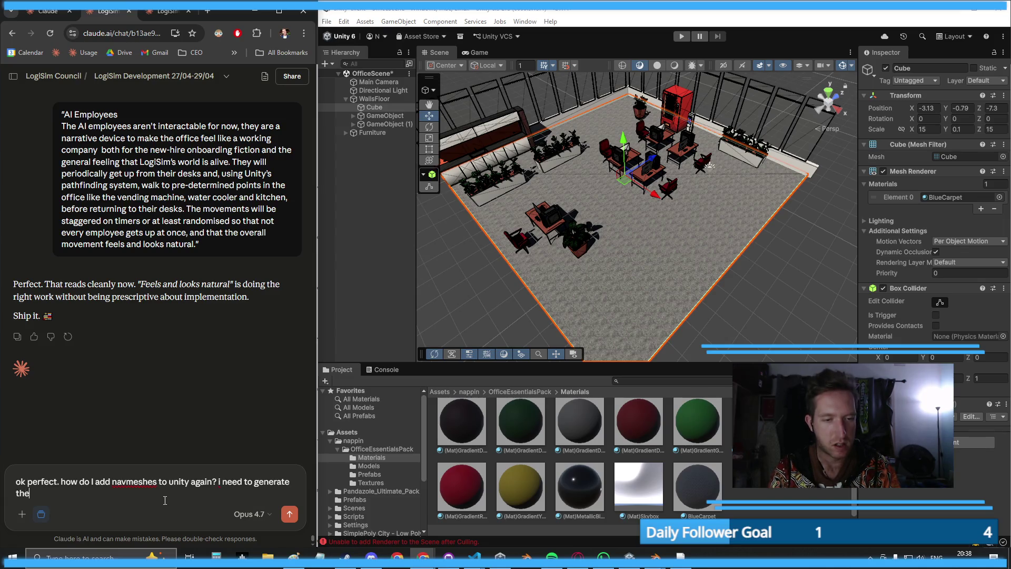
{"action": "type", "text": "m right"}
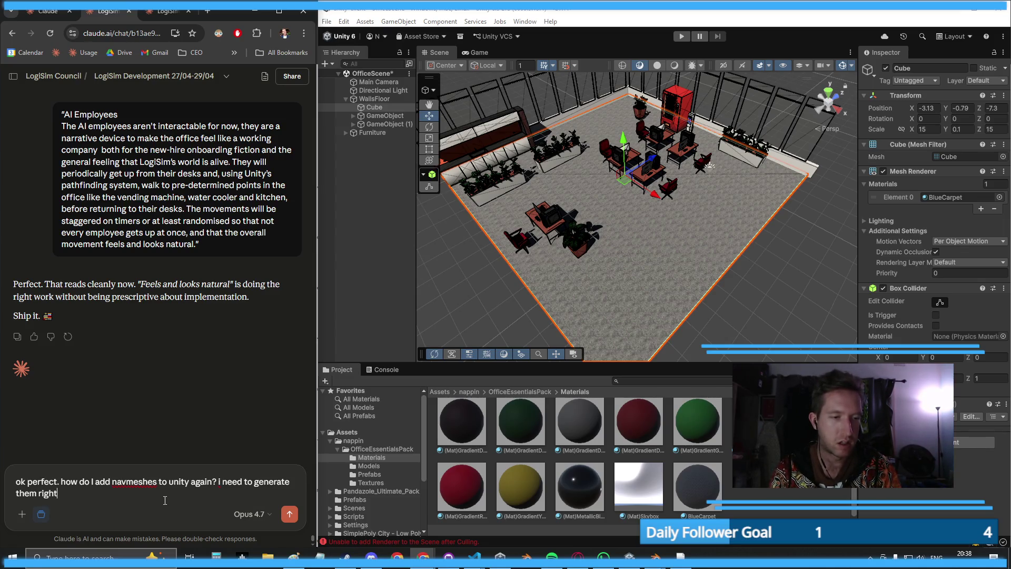
{"action": "key", "text": "Return"}
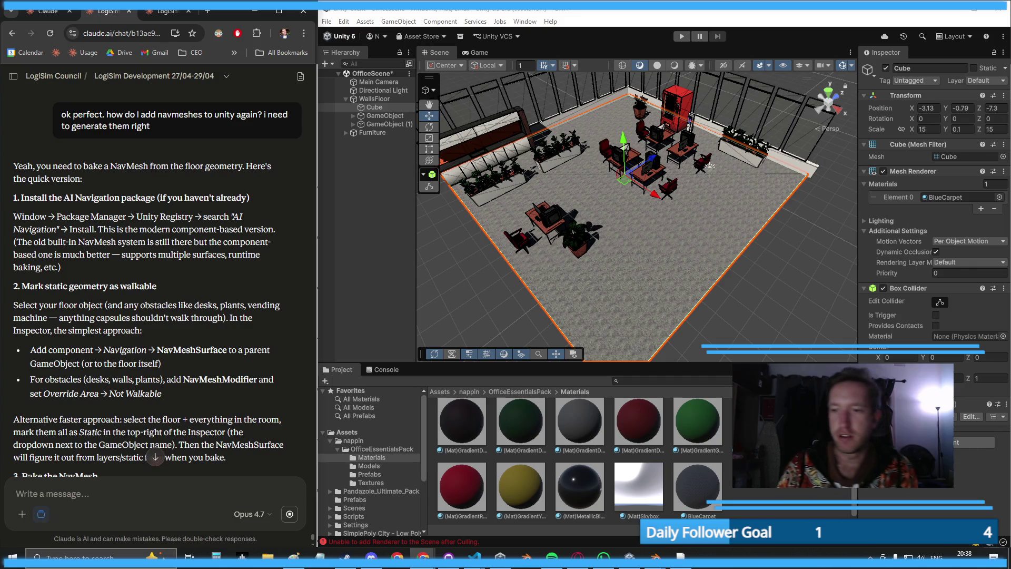
- Mark the Cube as Static, leaving its components and tag unchanged
{"action": "left_click", "coordinate": [973, 442]}
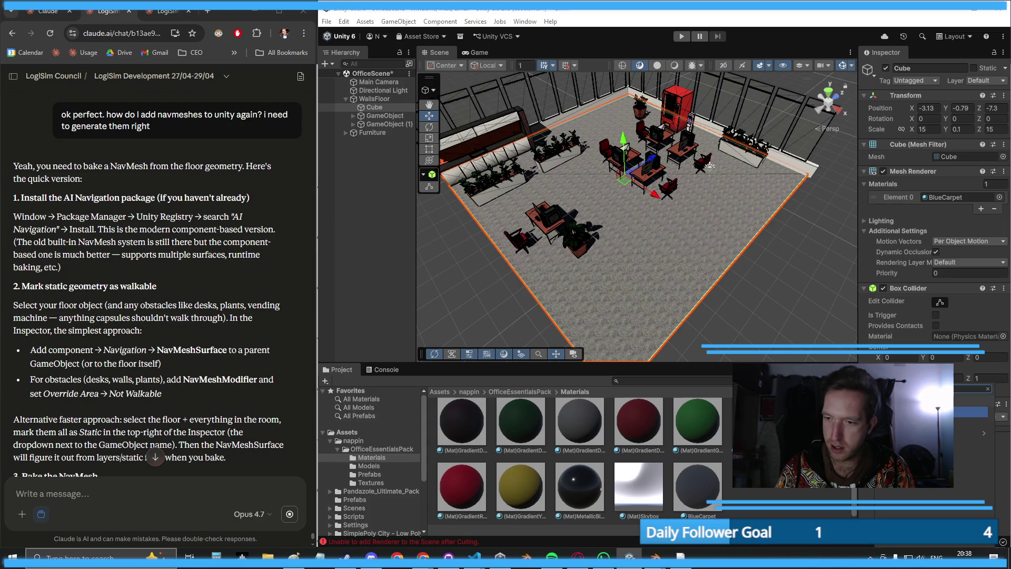
{"action": "key", "text": "BackSpace"}
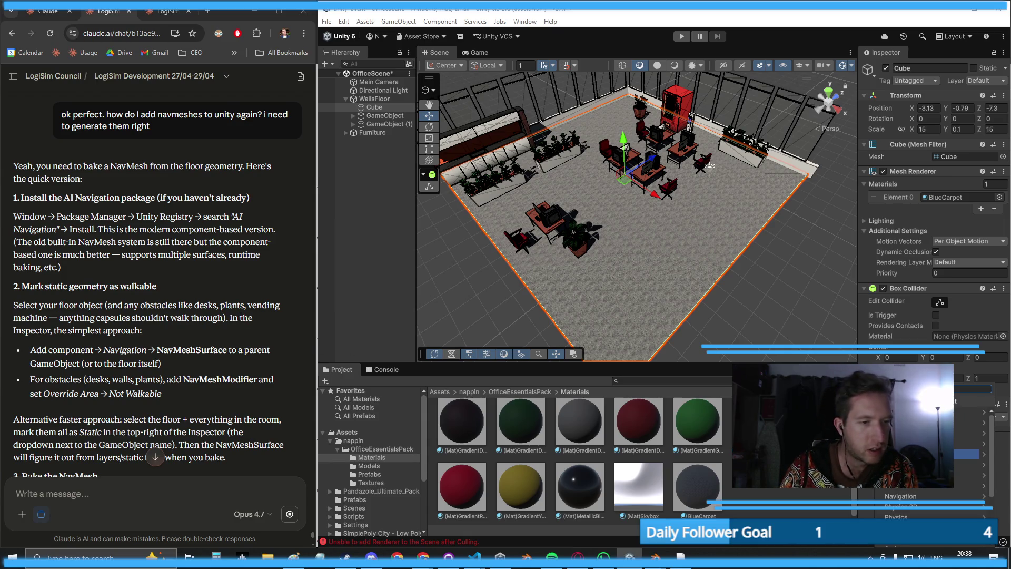
{"action": "scroll", "coordinate": [241, 316], "scroll_direction": "down", "scroll_amount": 1}
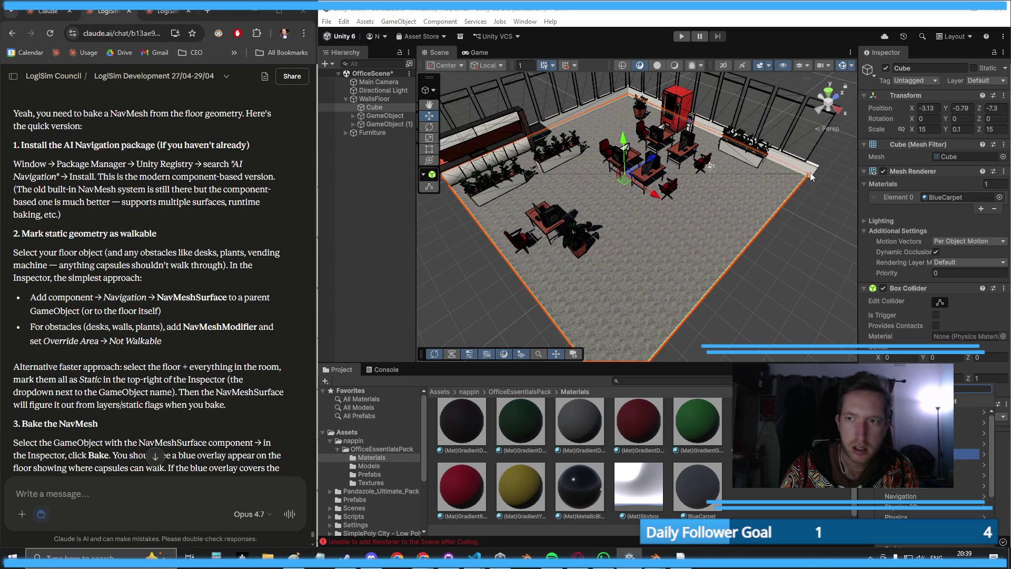
{"action": "left_click", "coordinate": [976, 67]}
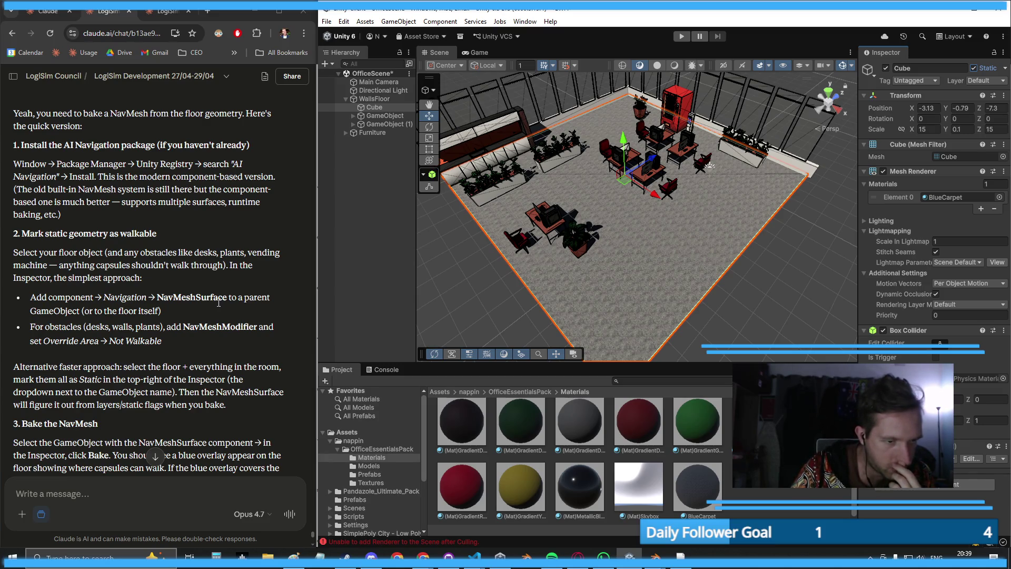
{"action": "left_click", "coordinate": [913, 82]}
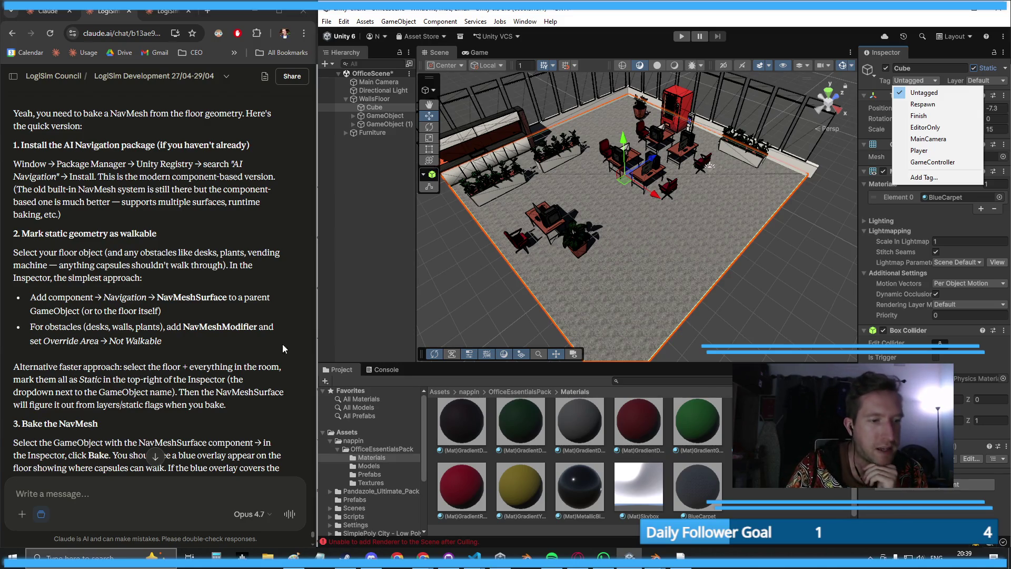
{"action": "scroll", "coordinate": [279, 345], "scroll_direction": "down", "scroll_amount": 3}
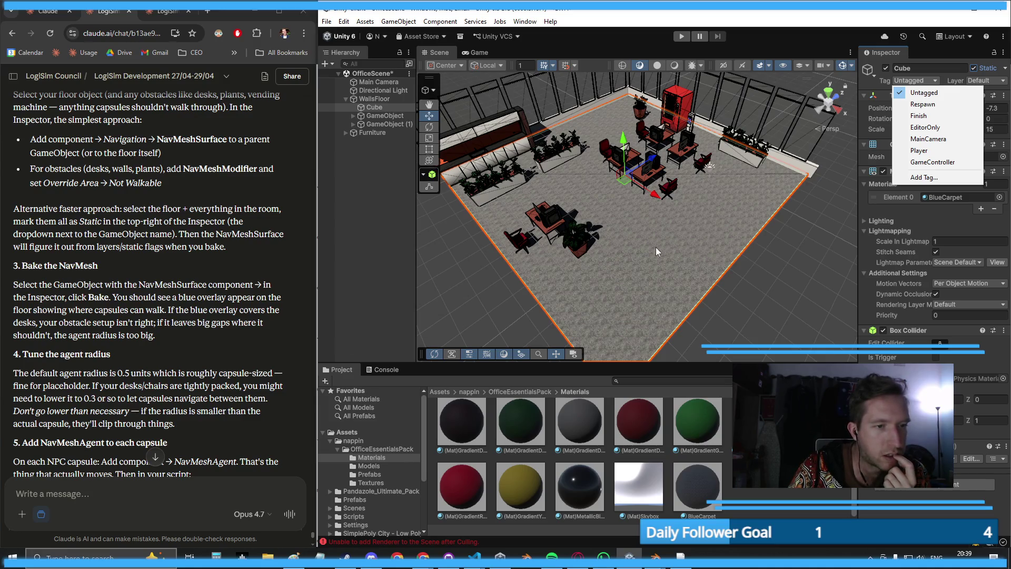
{"action": "left_click", "coordinate": [745, 288]}
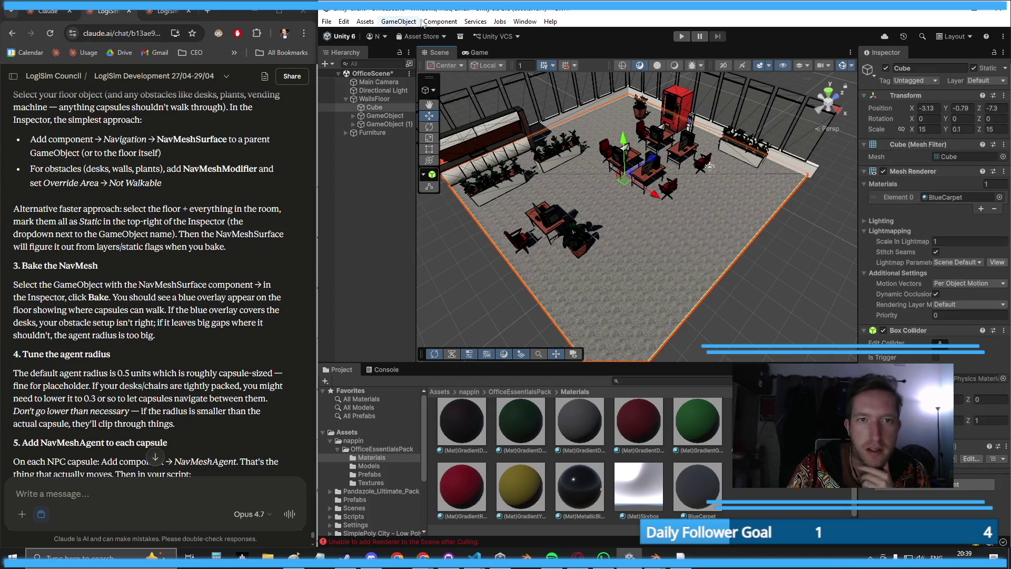
- Look through the Component, Window and GameObject menus for NavMesh tools, then open a new Google tab
{"action": "left_click", "coordinate": [457, 22]}
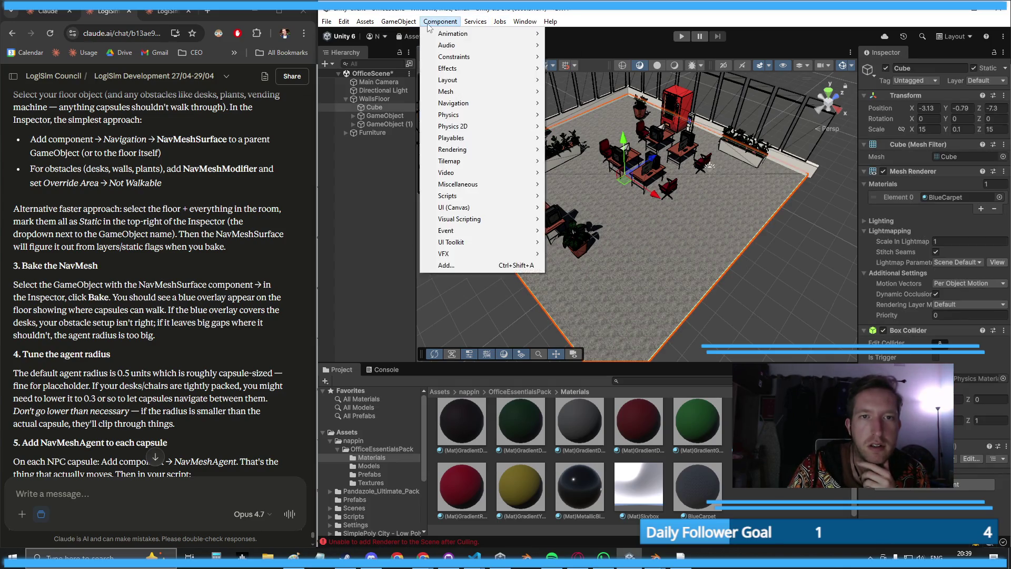
{"action": "mouse_move", "coordinate": [513, 28]}
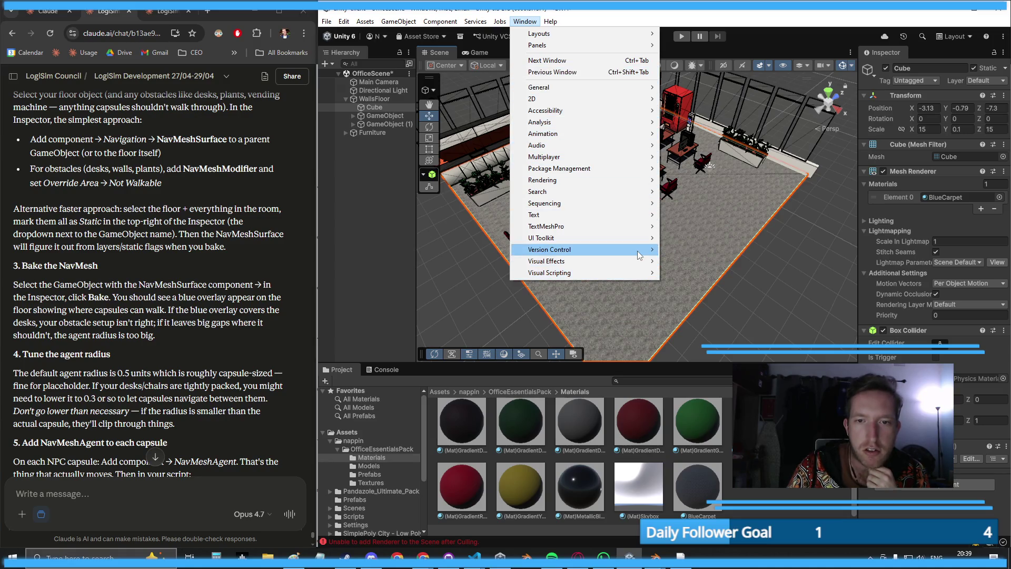
{"action": "mouse_move", "coordinate": [637, 252]}
{"action": "mouse_move", "coordinate": [632, 91]}
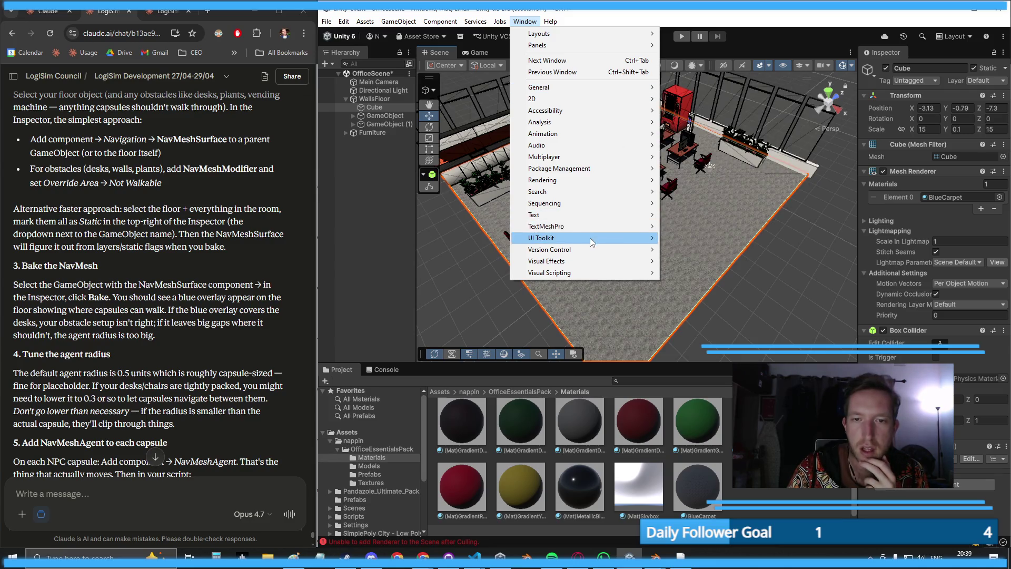
{"action": "mouse_move", "coordinate": [577, 215]}
{"action": "mouse_move", "coordinate": [572, 185]}
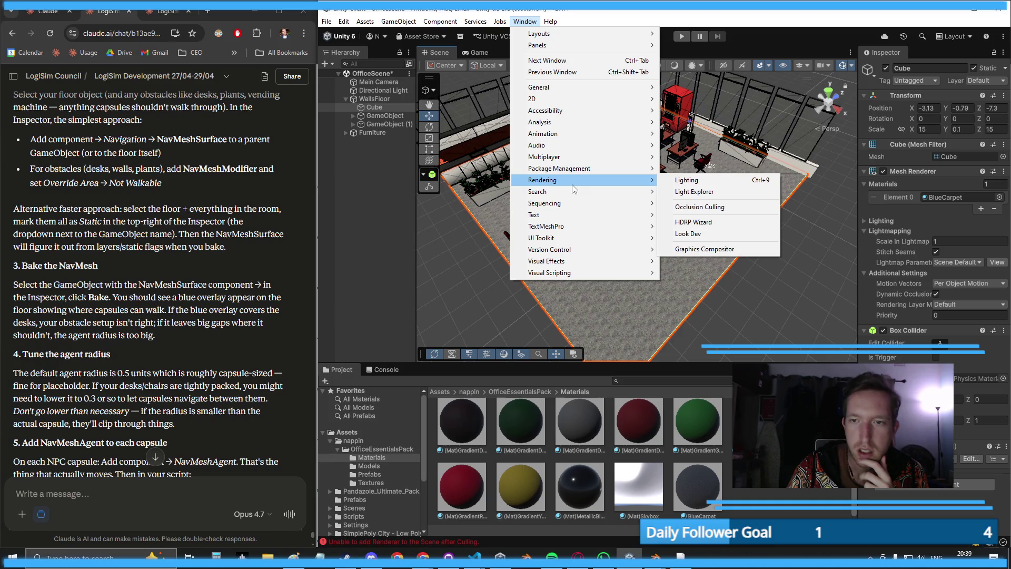
{"action": "mouse_move", "coordinate": [563, 160]}
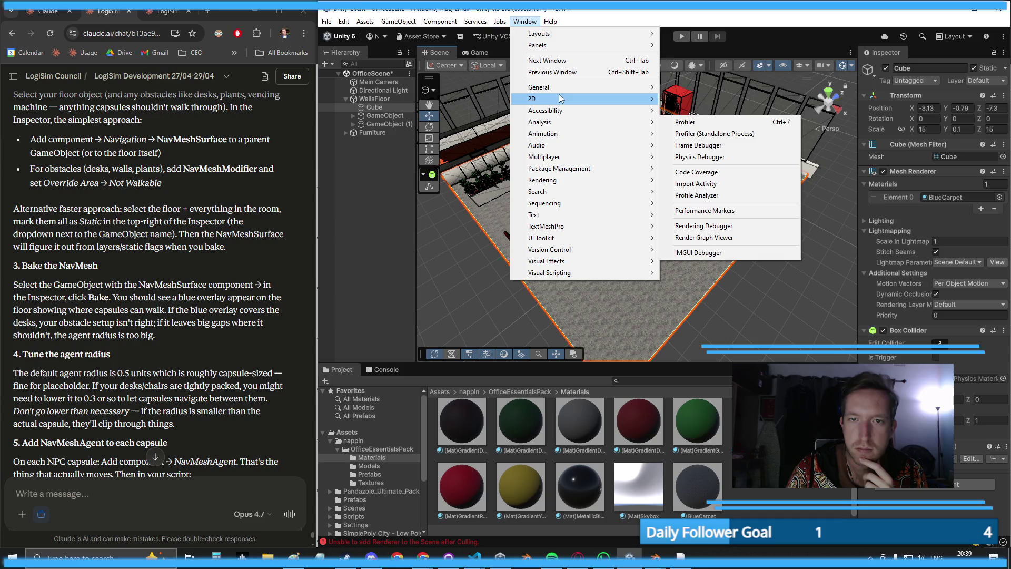
{"action": "mouse_move", "coordinate": [559, 95]}
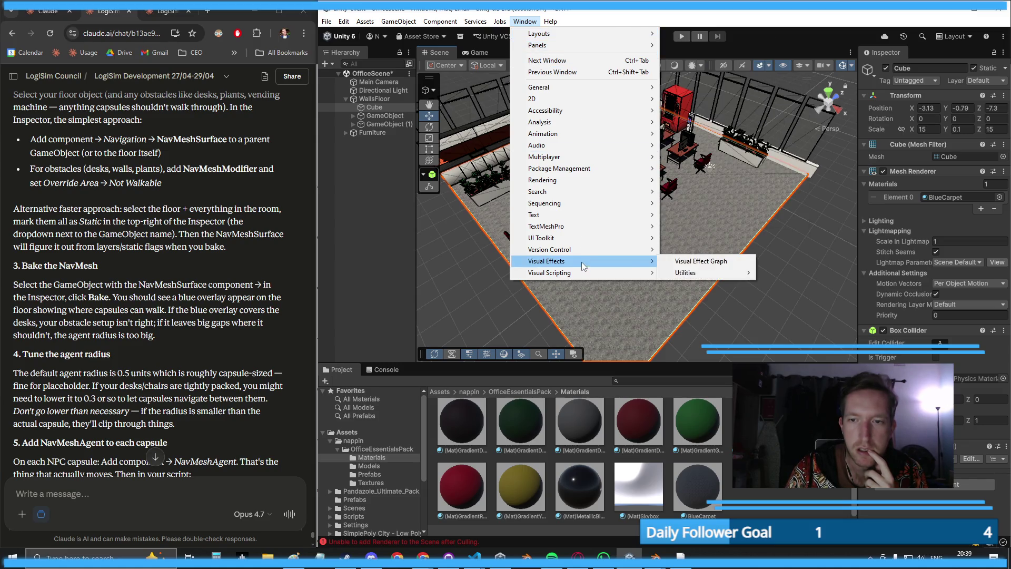
{"action": "mouse_move", "coordinate": [579, 249]}
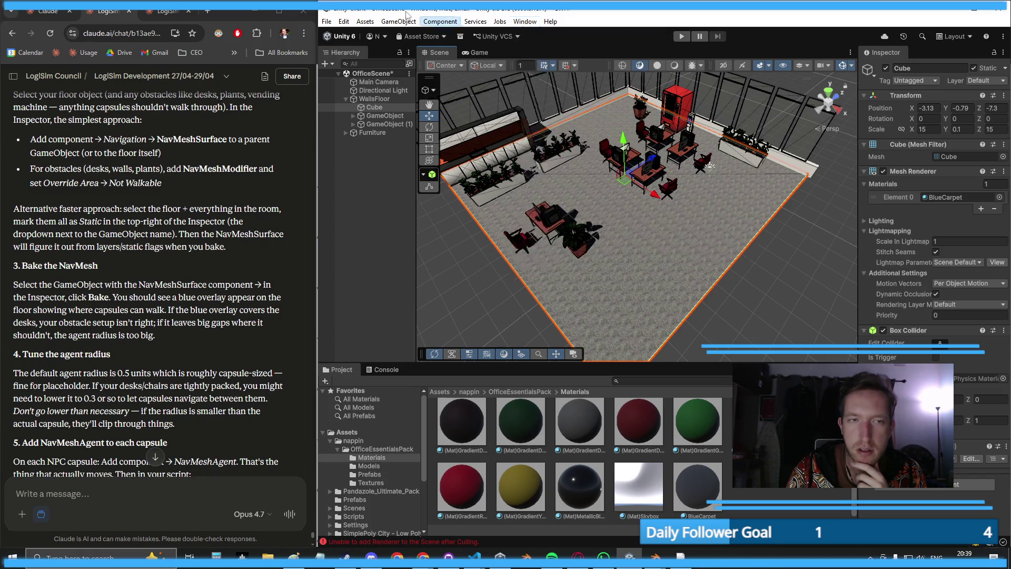
{"action": "mouse_move", "coordinate": [405, 16]}
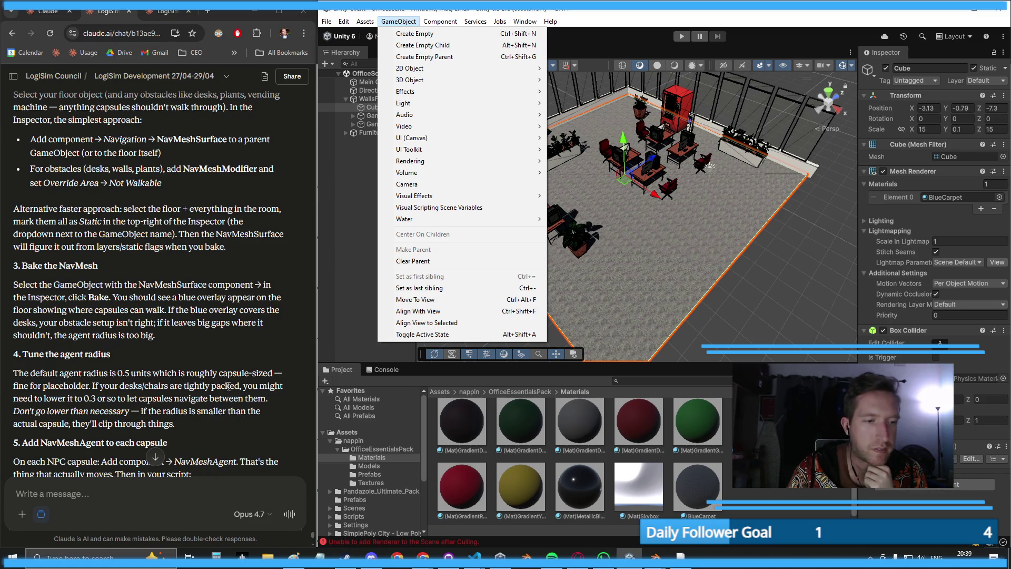
{"action": "scroll", "coordinate": [227, 386], "scroll_direction": "down", "scroll_amount": 2}
{"action": "left_click", "coordinate": [210, 17]}
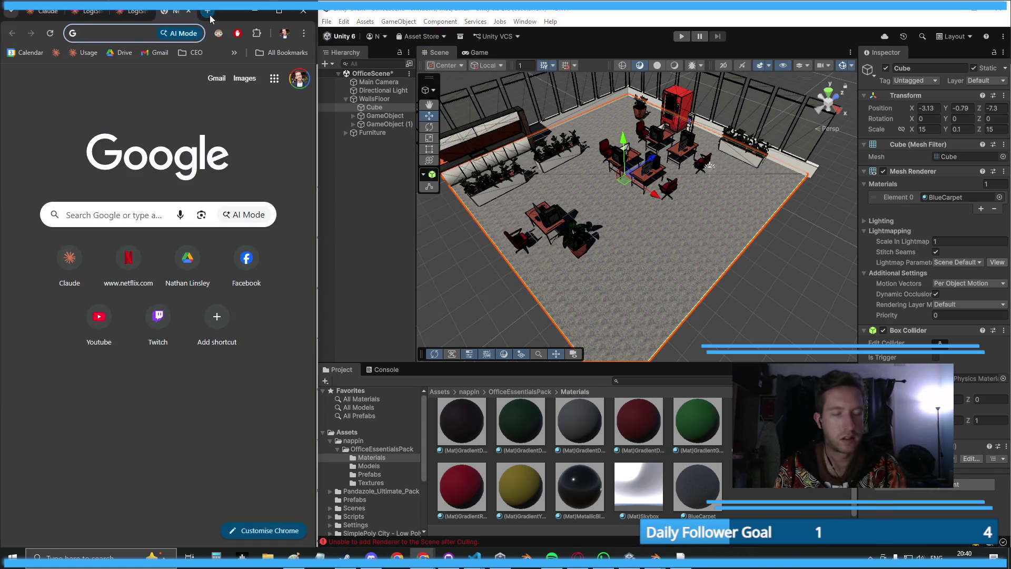
- Search Google for 'how to add navmesh in unity' and open the docs' Create a NavMesh page
{"action": "type", "text": "how to add navmesh in u"}
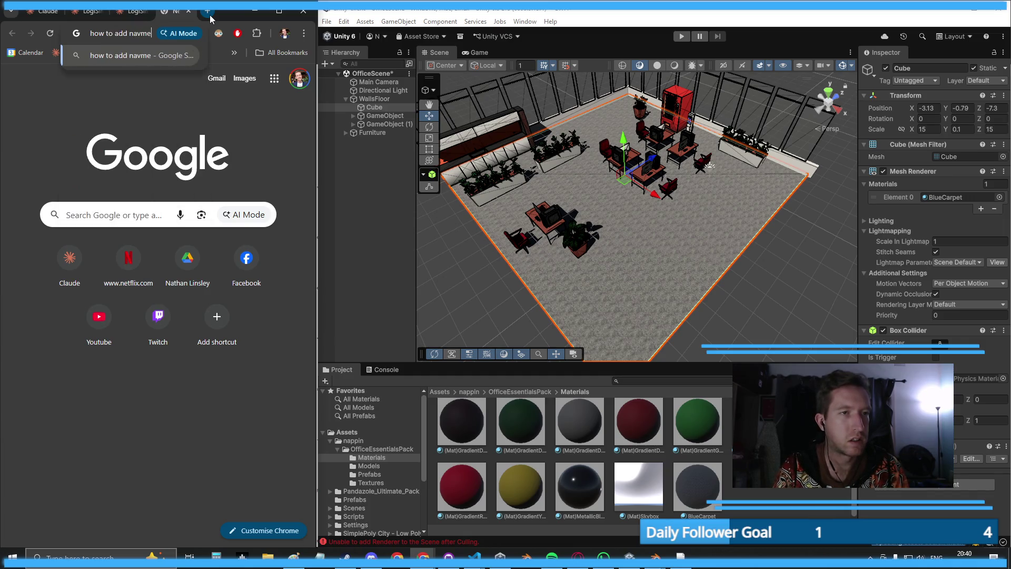
{"action": "type", "text": "nity"}
{"action": "key", "text": "Return"}
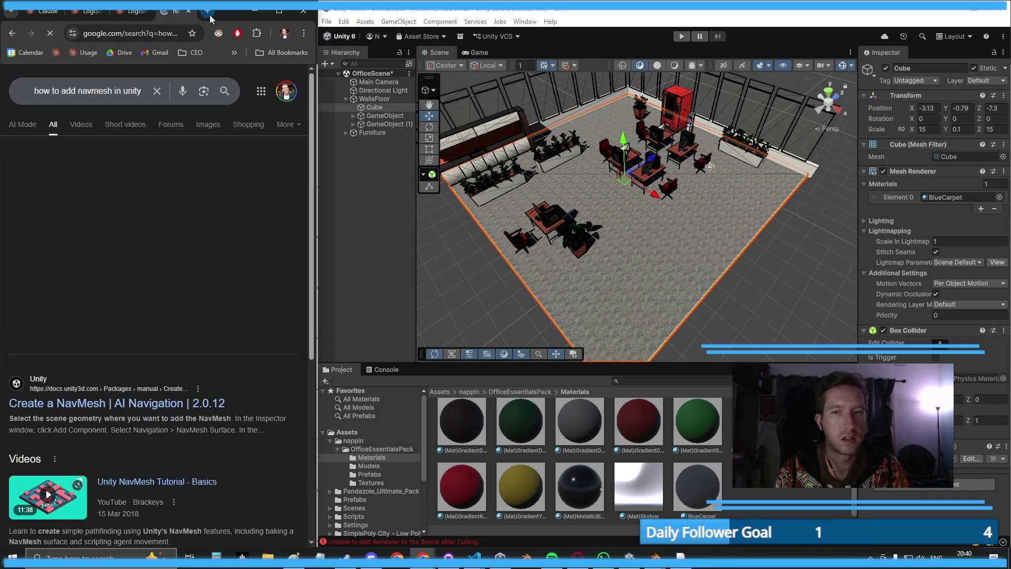
{"action": "left_click", "coordinate": [118, 400]}
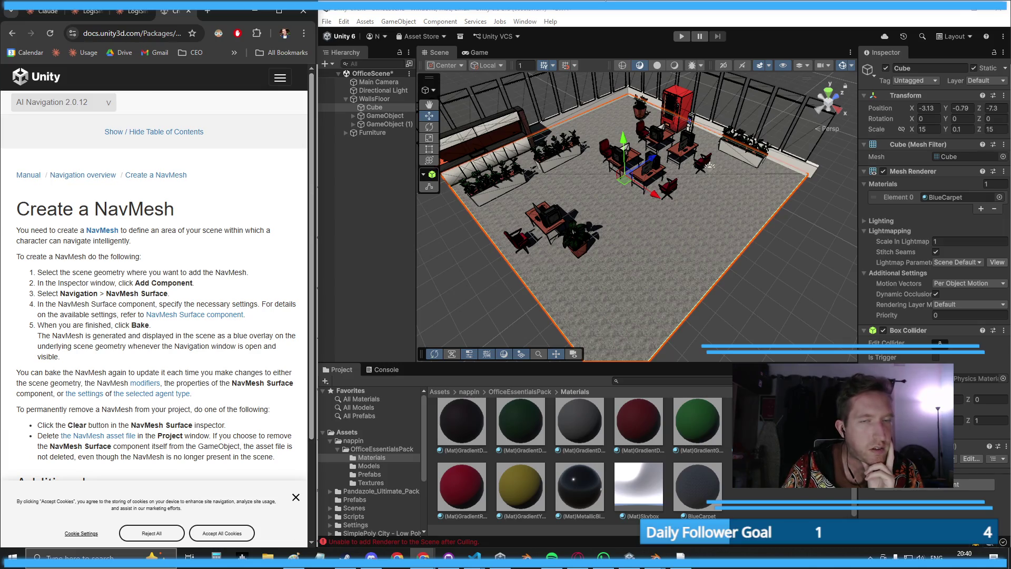
{"action": "left_click", "coordinate": [525, 21]}
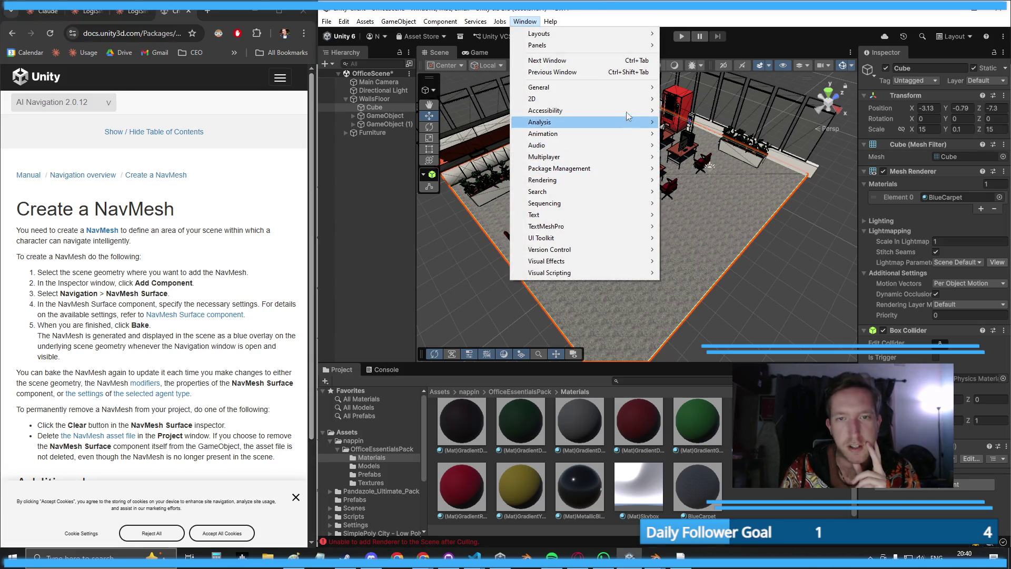
{"action": "mouse_move", "coordinate": [614, 171]}
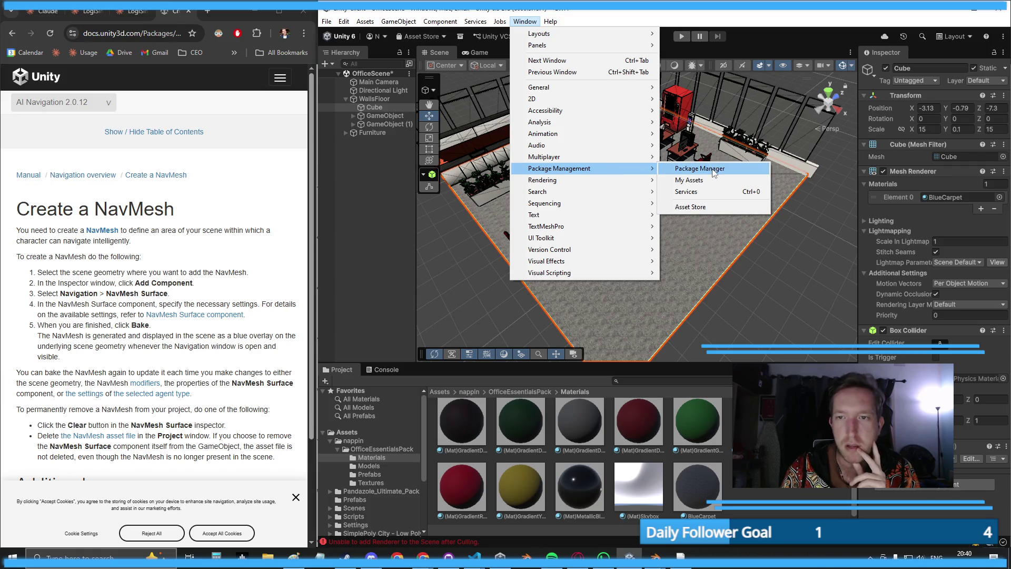
{"action": "left_click", "coordinate": [705, 168]}
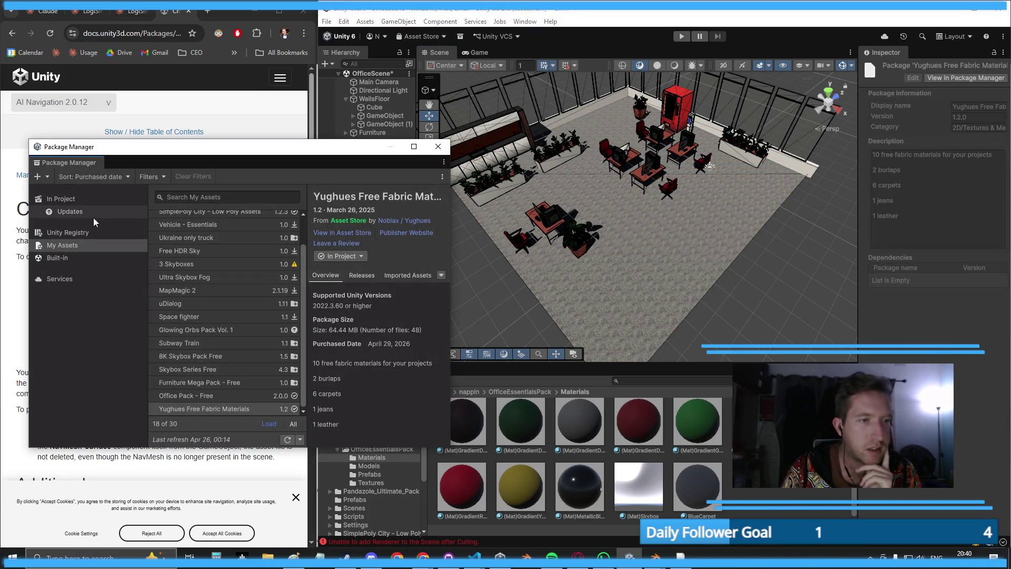
{"action": "left_click", "coordinate": [81, 258]}
{"action": "left_click", "coordinate": [274, 244]}
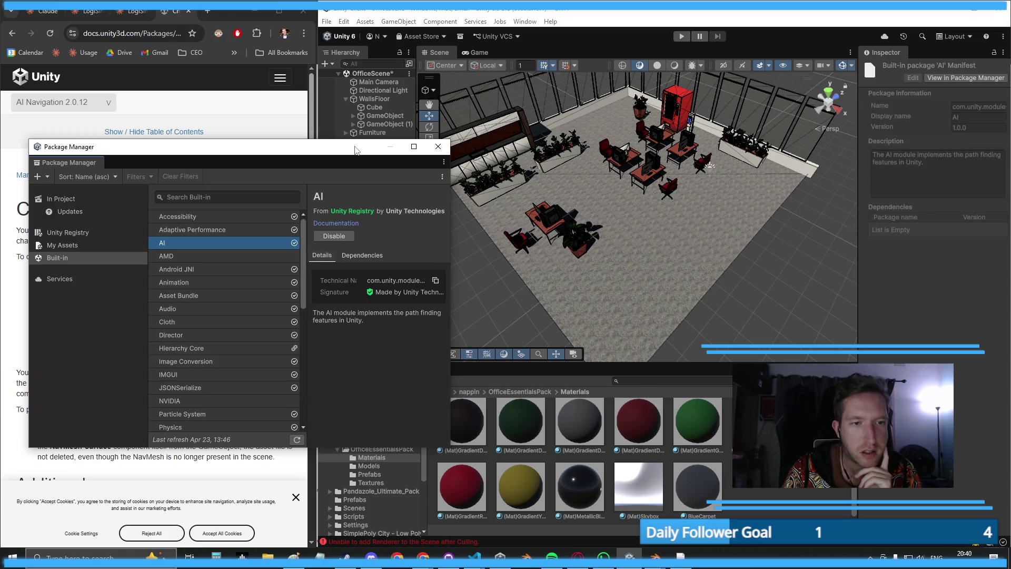
{"action": "left_click_drag", "start_coordinate": [351, 149], "coordinate": [700, 123]}
{"action": "scroll", "coordinate": [556, 296], "scroll_direction": "down", "scroll_amount": 3}
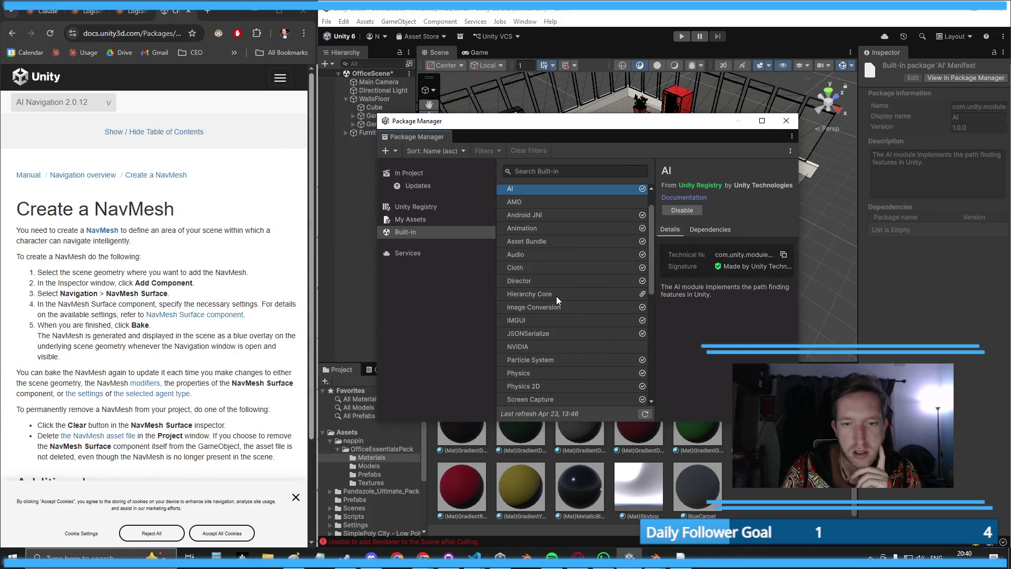
{"action": "scroll", "coordinate": [559, 292], "scroll_direction": "down", "scroll_amount": 6}
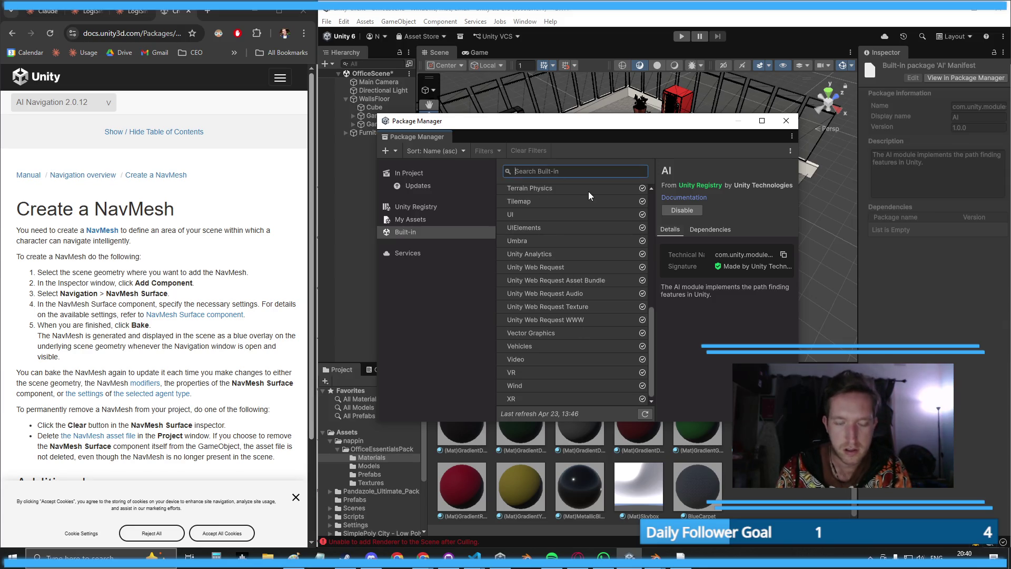
{"action": "type", "text": "AI"}
{"action": "left_click", "coordinate": [573, 203]}
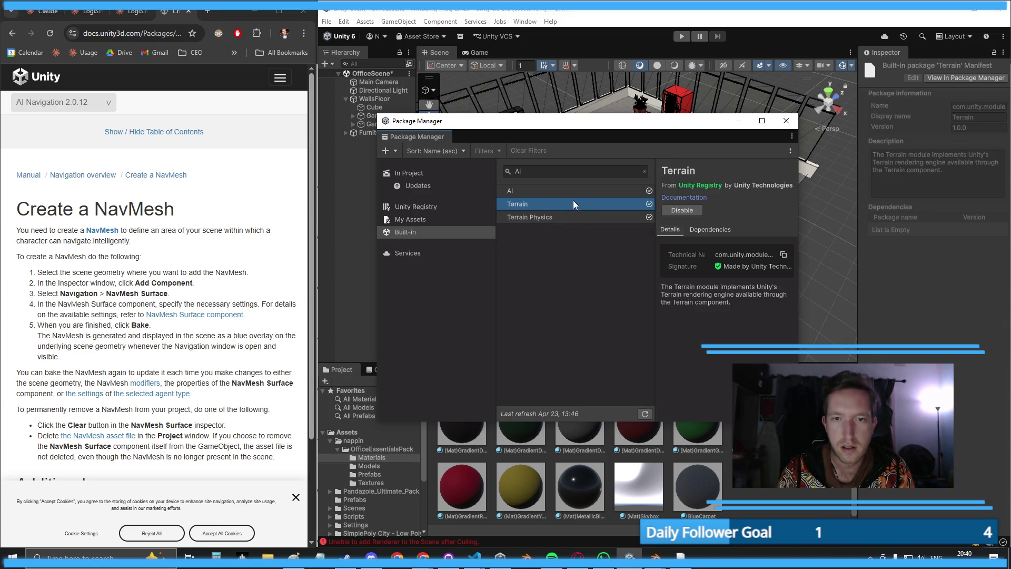
{"action": "left_click", "coordinate": [568, 220]}
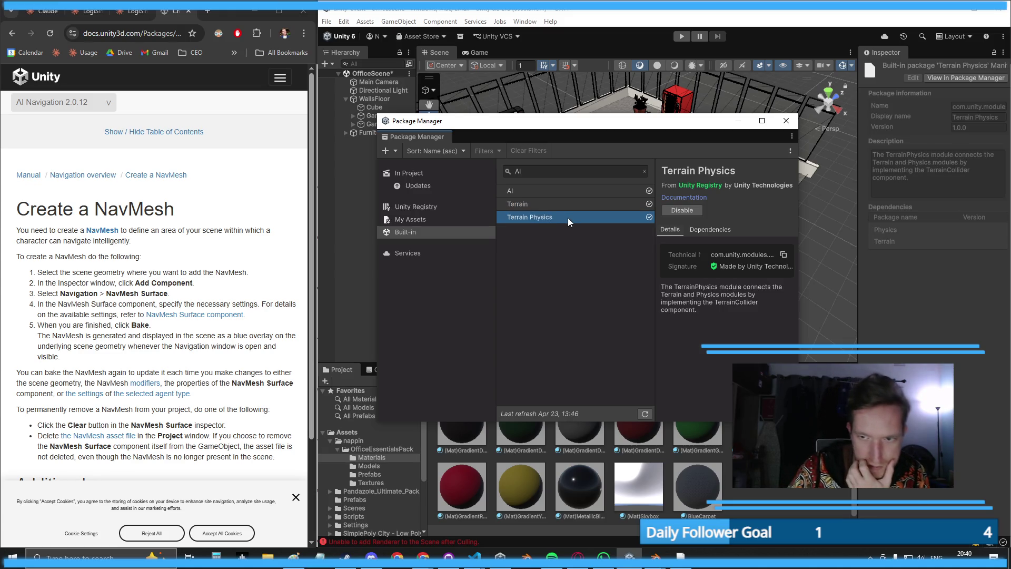
{"action": "left_click", "coordinate": [568, 204]}
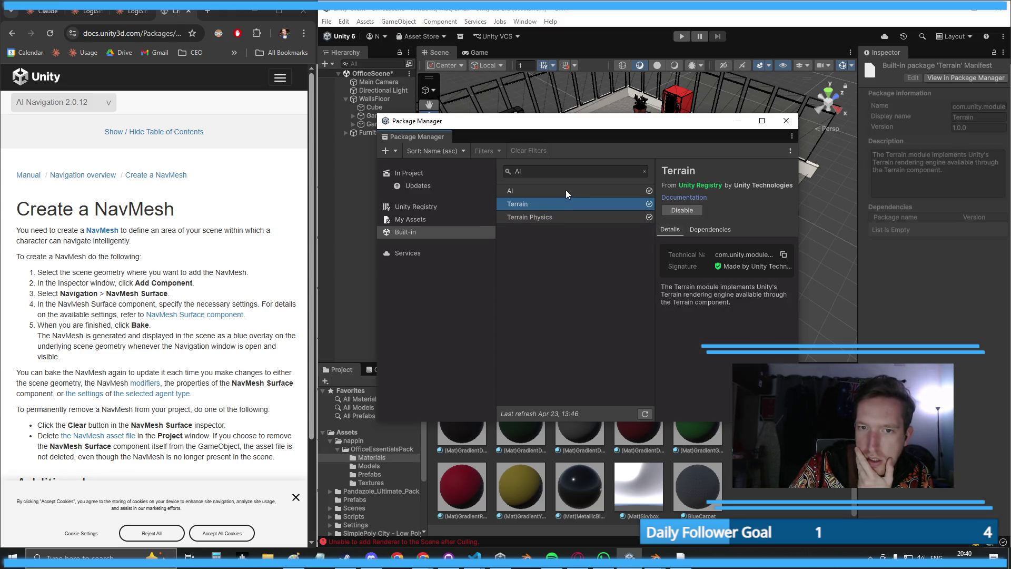
{"action": "left_click", "coordinate": [566, 189]}
{"action": "left_click", "coordinate": [569, 171]}
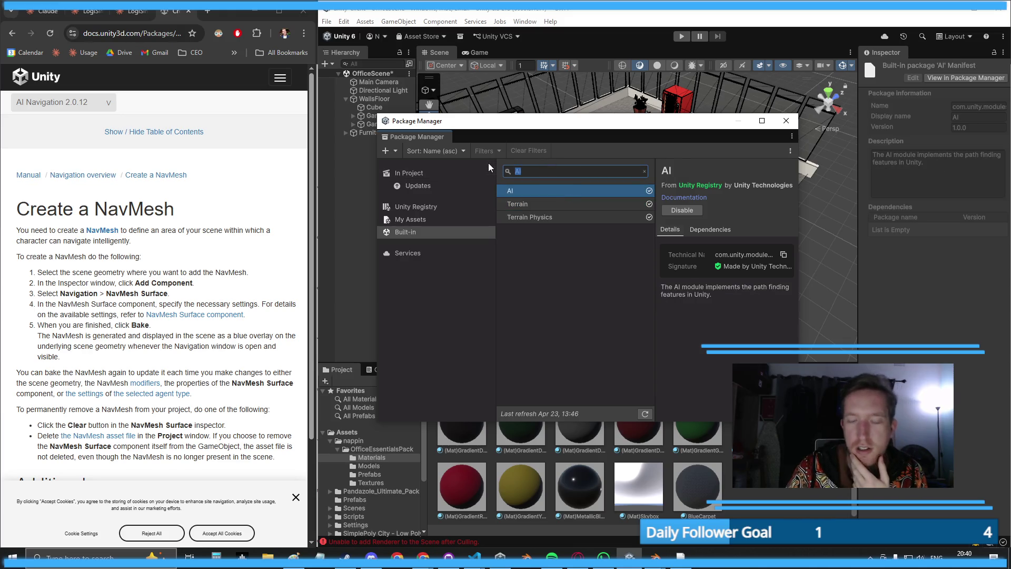
{"action": "key", "text": "BackSpace"}
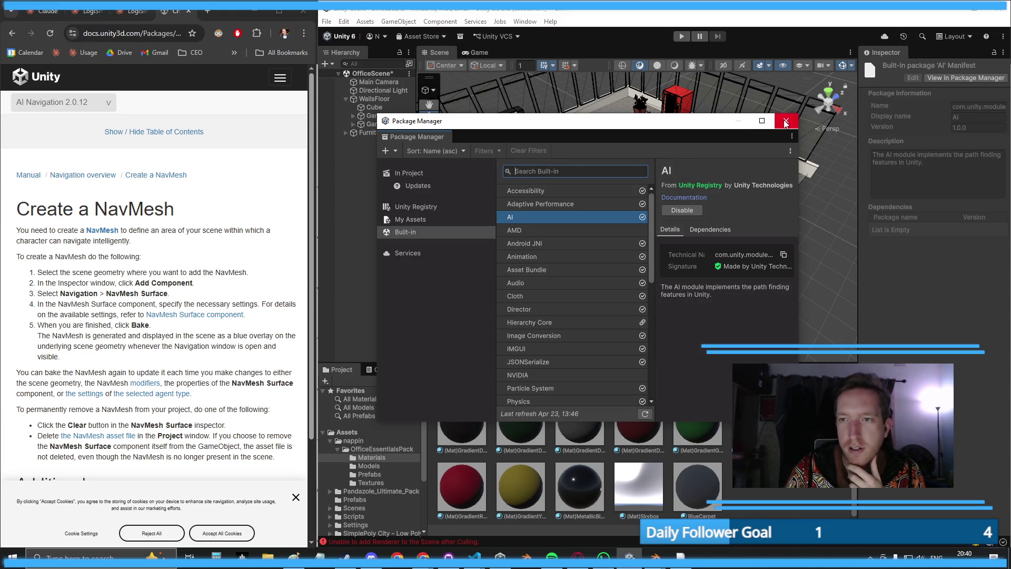
{"action": "left_click", "coordinate": [785, 122]}
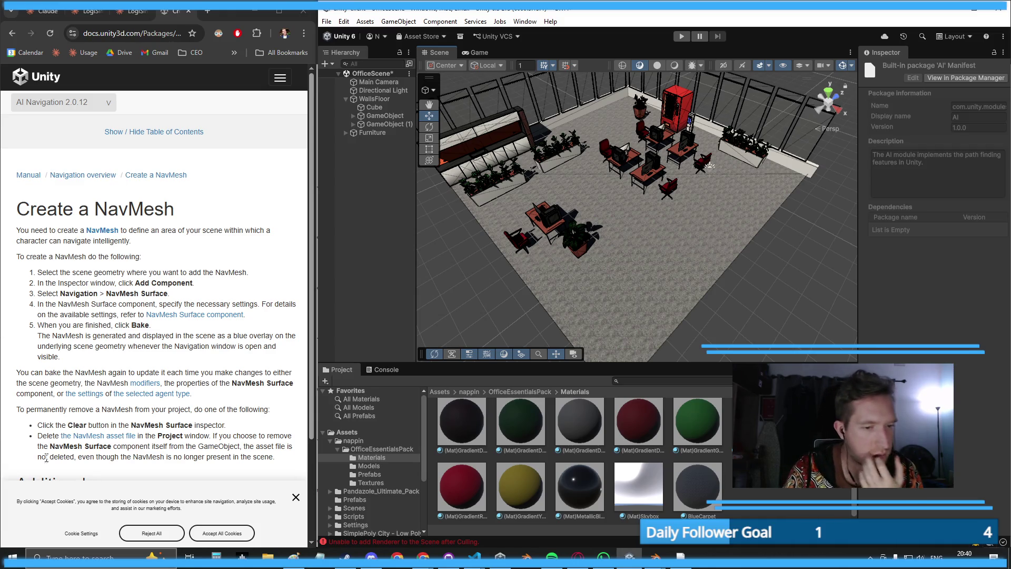
- Dismiss the docs cookie banner and add a NavMesh Agent to the floor Cube
{"action": "left_click", "coordinate": [222, 533]}
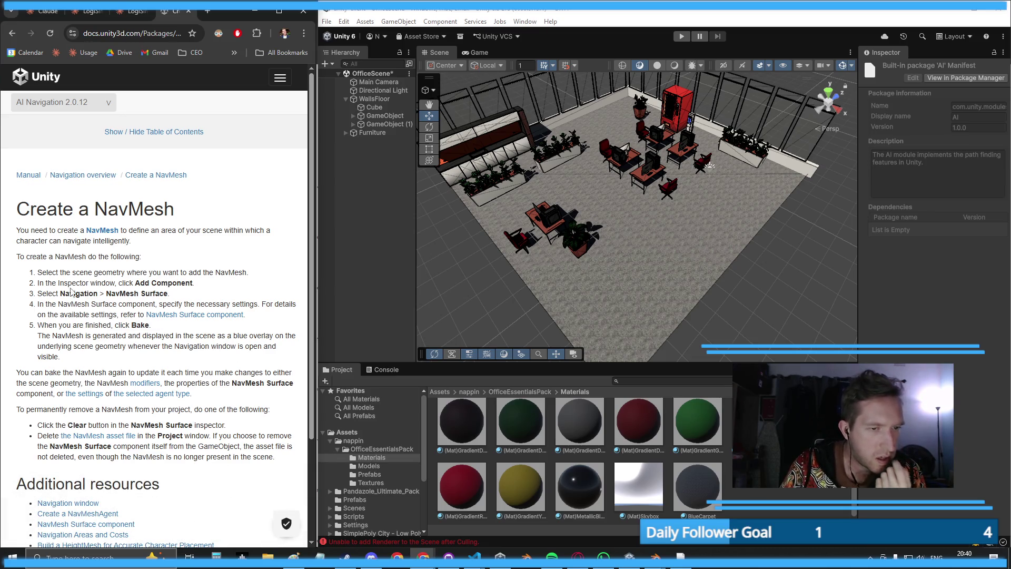
{"action": "left_click", "coordinate": [611, 292]}
{"action": "left_click", "coordinate": [975, 485]}
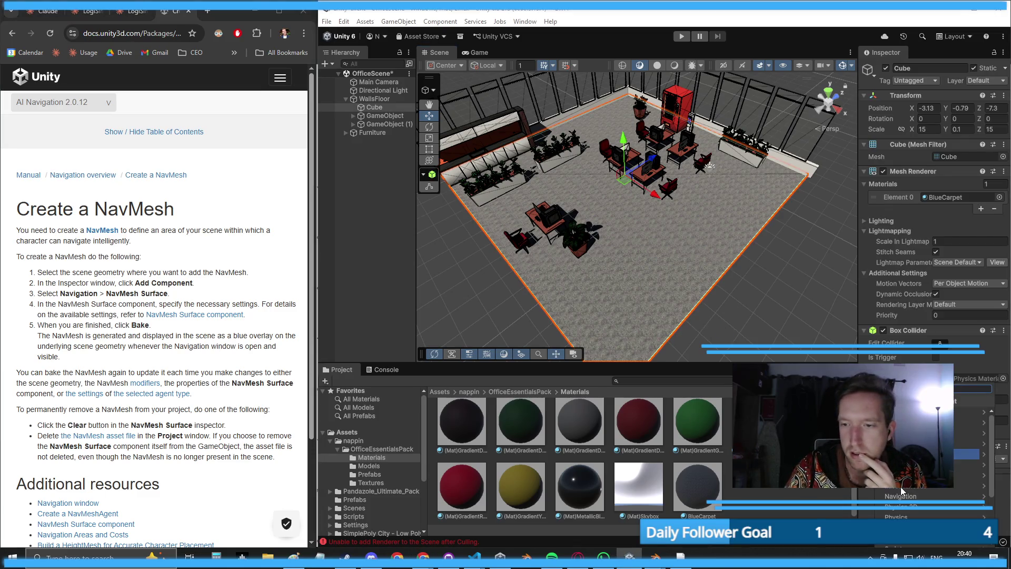
{"action": "left_click", "coordinate": [919, 496]}
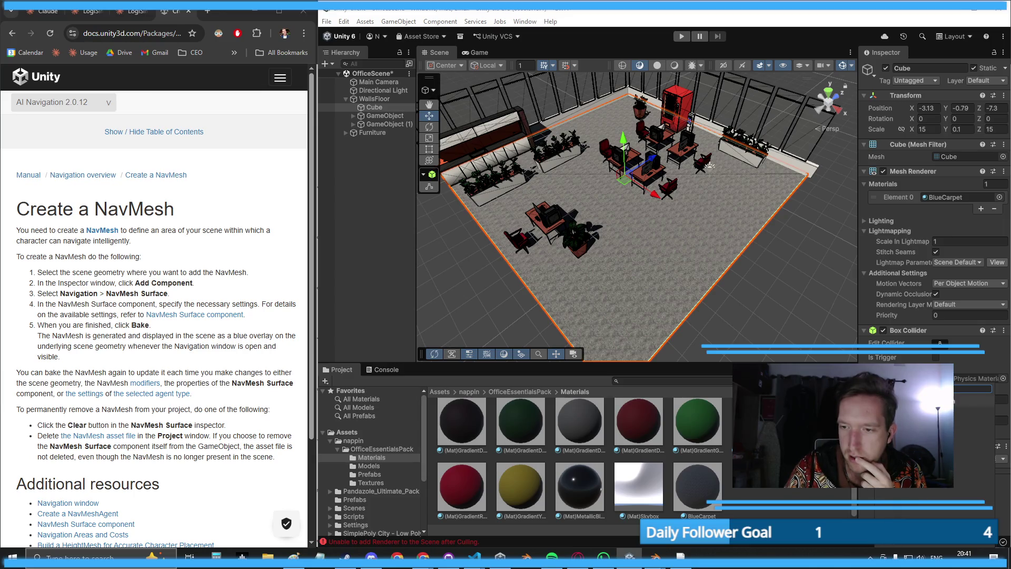
{"action": "left_click", "coordinate": [922, 416]}
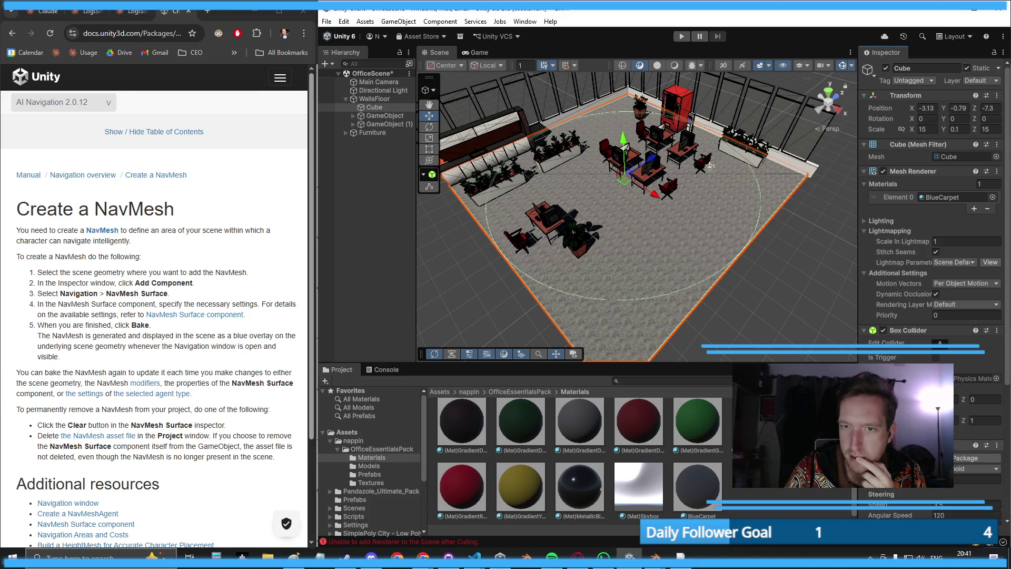
{"action": "scroll", "coordinate": [930, 264], "scroll_direction": "down", "scroll_amount": 2}
{"action": "scroll", "coordinate": [970, 330], "scroll_direction": "down", "scroll_amount": 3}
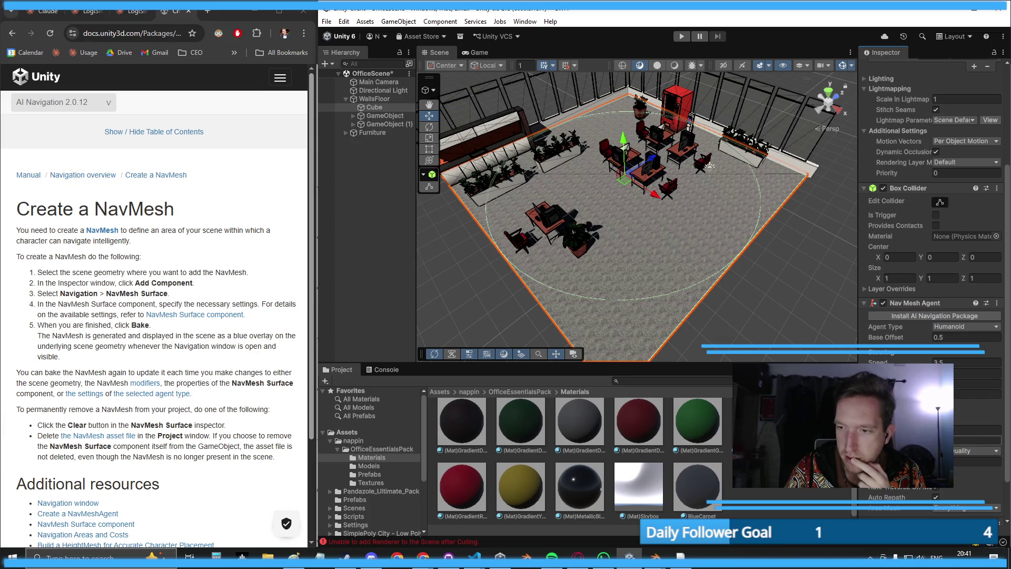
- Check the NavMesh Agent's available agent types, then remove the component
{"action": "left_click", "coordinate": [971, 327]}
{"action": "left_click", "coordinate": [971, 328]}
{"action": "left_click", "coordinate": [970, 328]}
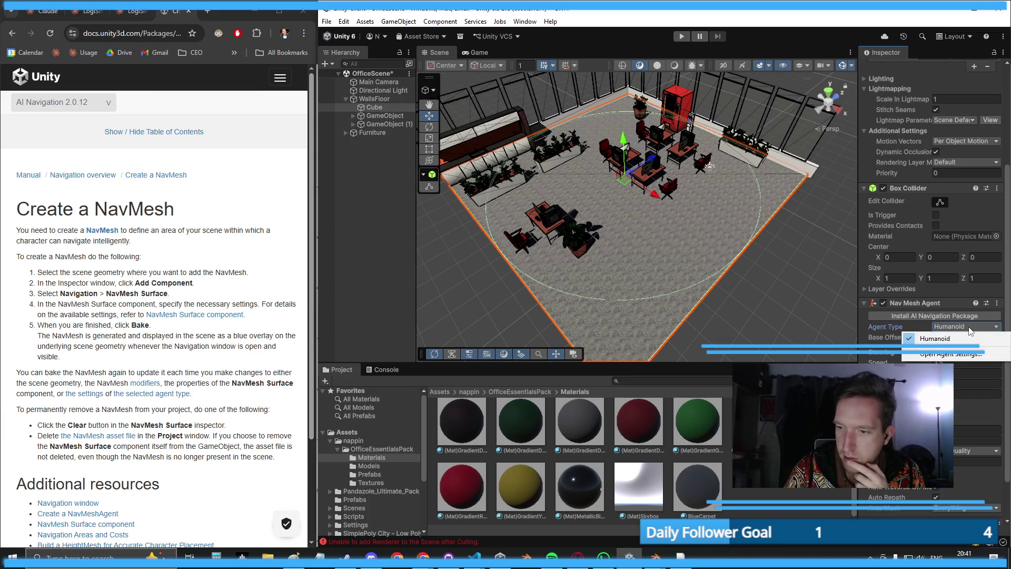
{"action": "left_click", "coordinate": [897, 306]}
{"action": "right_click", "coordinate": [897, 305]}
{"action": "left_click", "coordinate": [932, 350]}
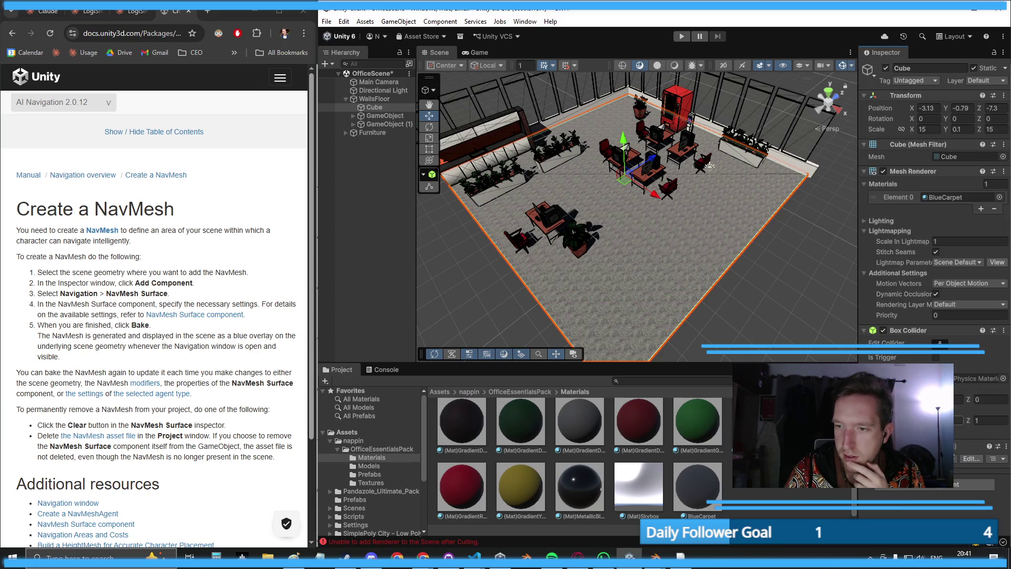
- Add another component from the Navigation category to the Cube
{"action": "left_click", "coordinate": [934, 452]}
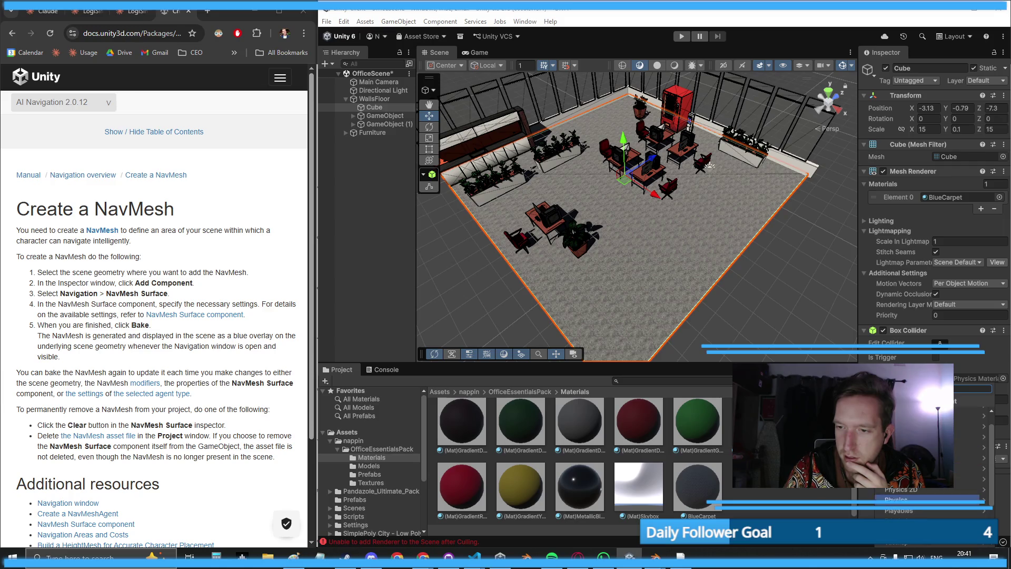
{"action": "left_click", "coordinate": [927, 479]}
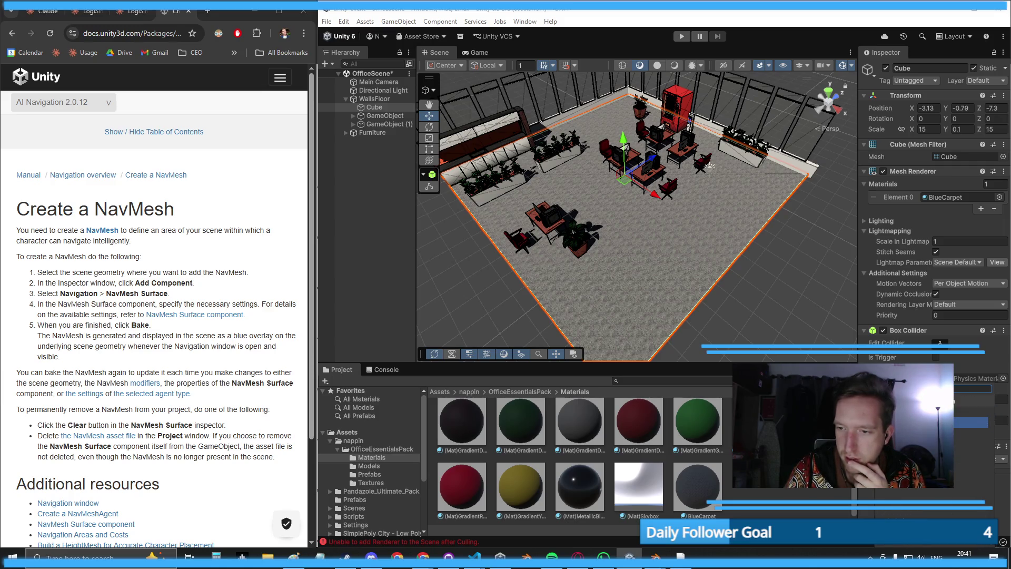
{"action": "left_click", "coordinate": [943, 422]}
{"action": "scroll", "coordinate": [983, 457], "scroll_direction": "down", "scroll_amount": 3}
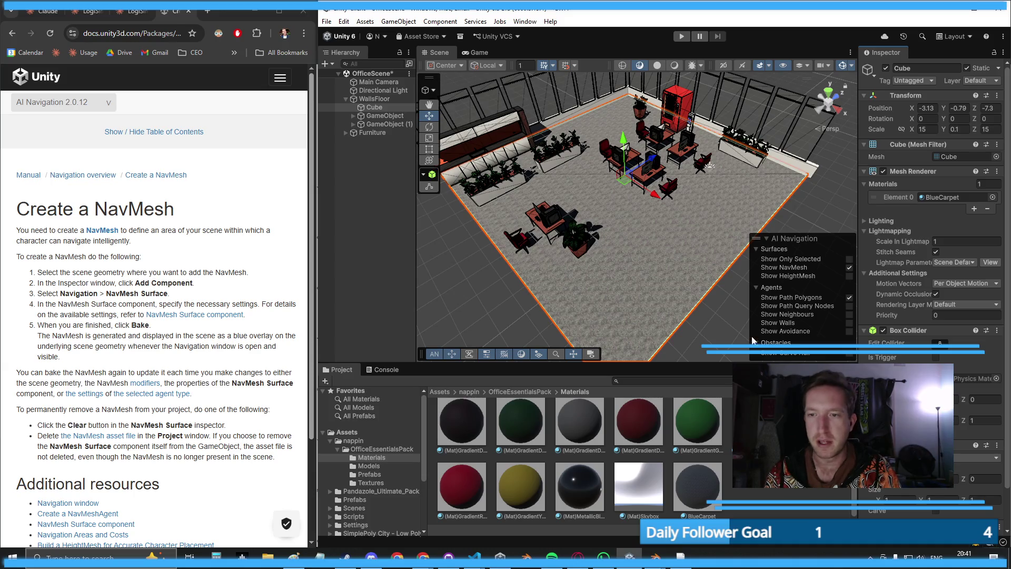
- Add a NavMesh Surface component to the floor Cube and bake its NavMesh
{"action": "scroll", "coordinate": [935, 499], "scroll_direction": "down", "scroll_amount": 2}
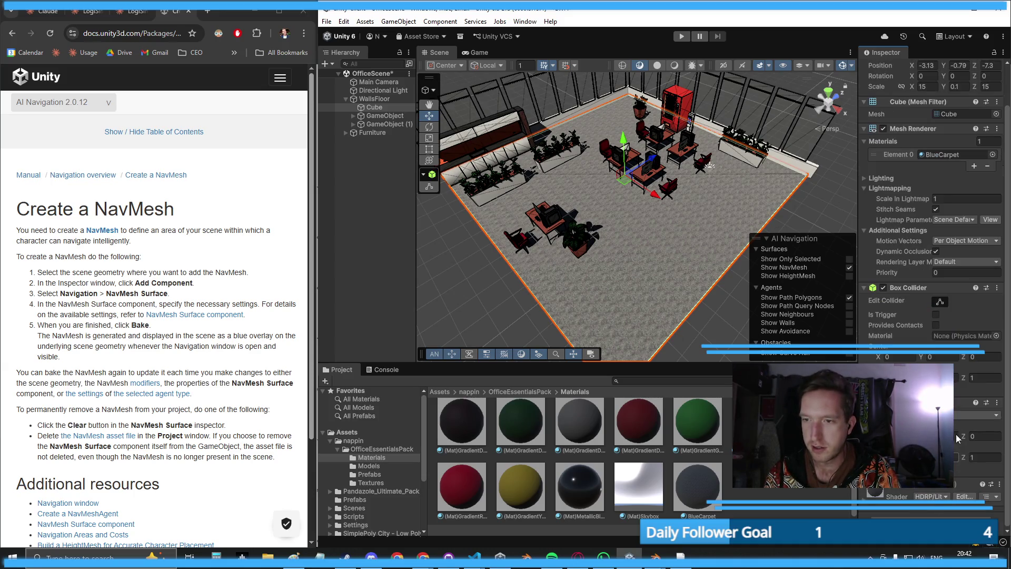
{"action": "left_click", "coordinate": [997, 403]}
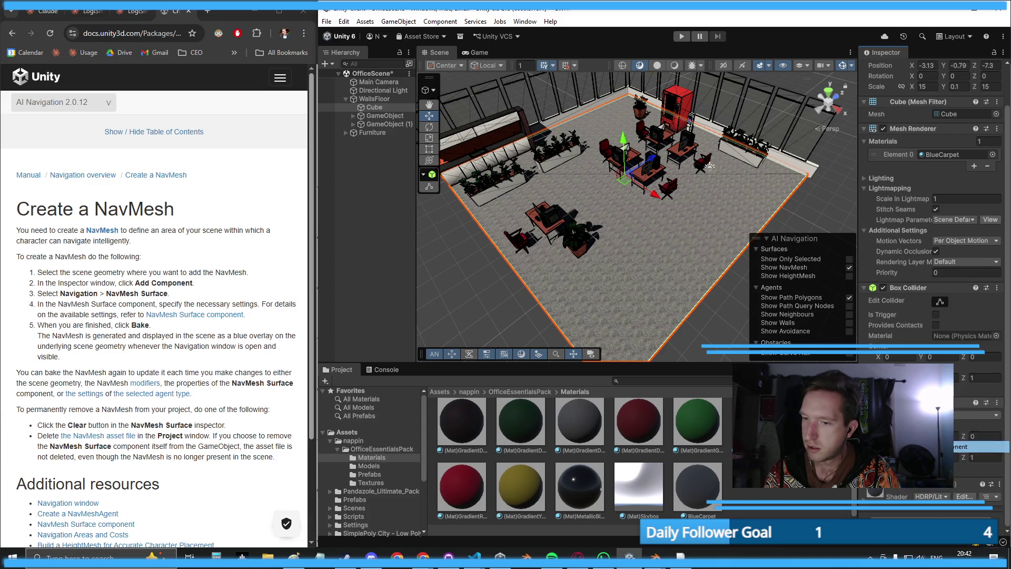
{"action": "scroll", "coordinate": [935, 263], "scroll_direction": "up", "scroll_amount": 2}
{"action": "left_click", "coordinate": [933, 375]}
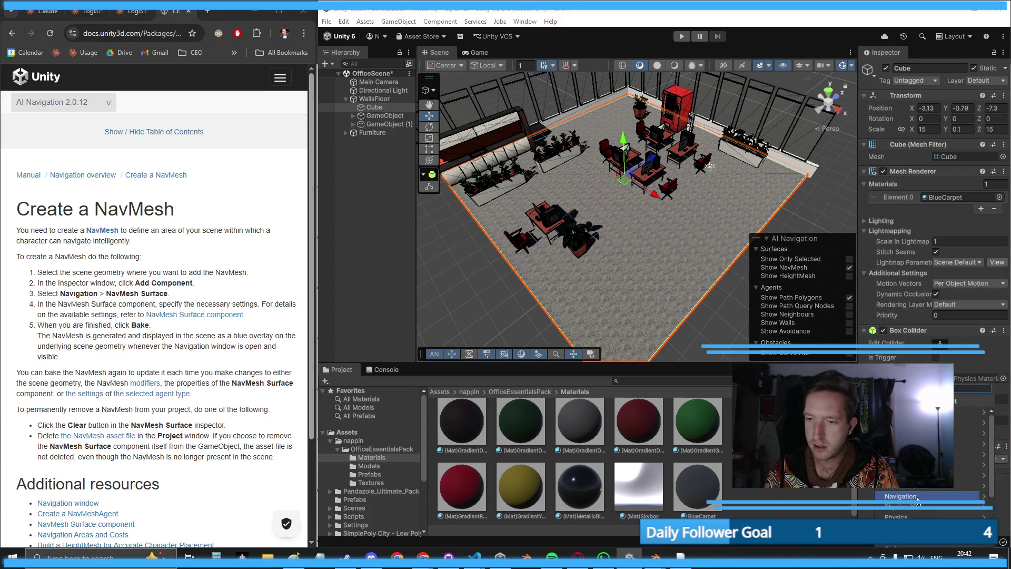
{"action": "left_click", "coordinate": [915, 497]}
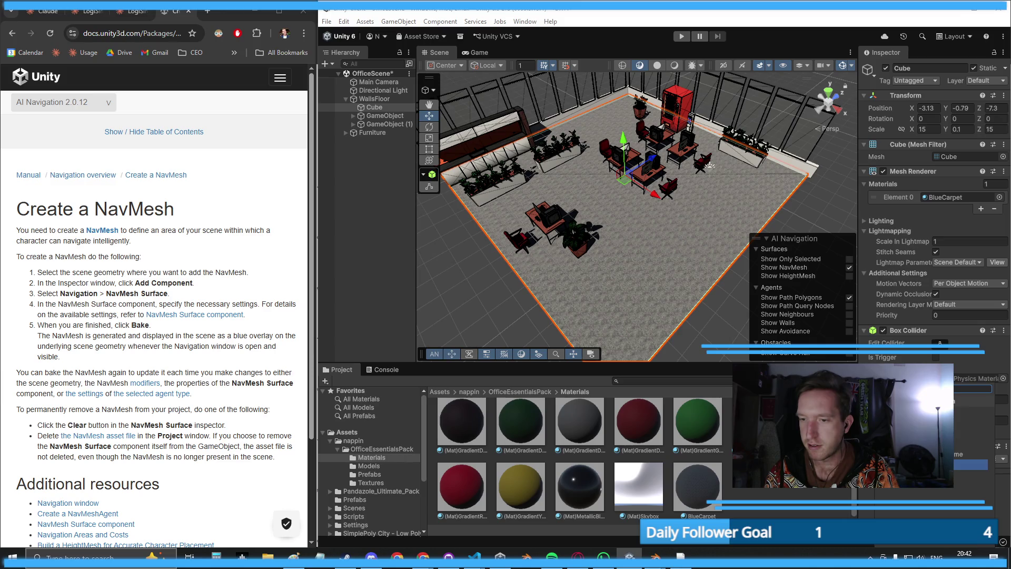
{"action": "left_click", "coordinate": [963, 464]}
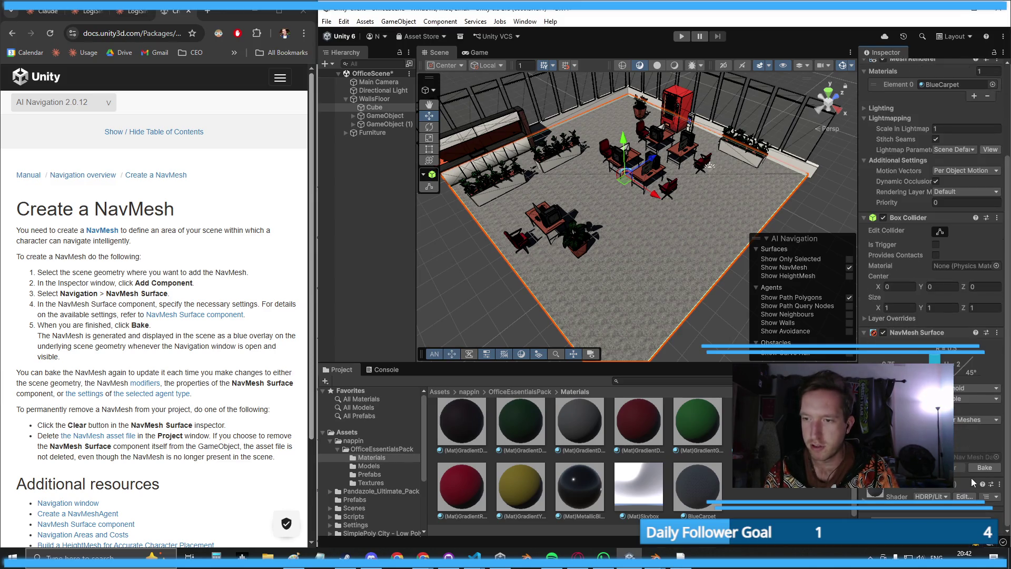
{"action": "left_click", "coordinate": [984, 467]}
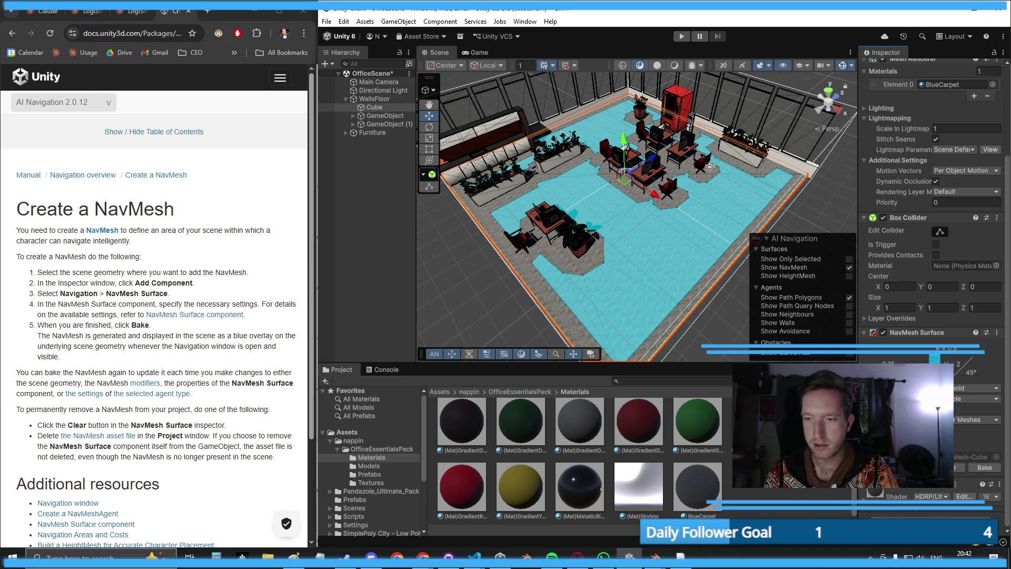
- Flip between the LogiSim Development and LogiSim Marketing chats, ending on LogiSim Development
{"action": "left_click", "coordinate": [116, 15]}
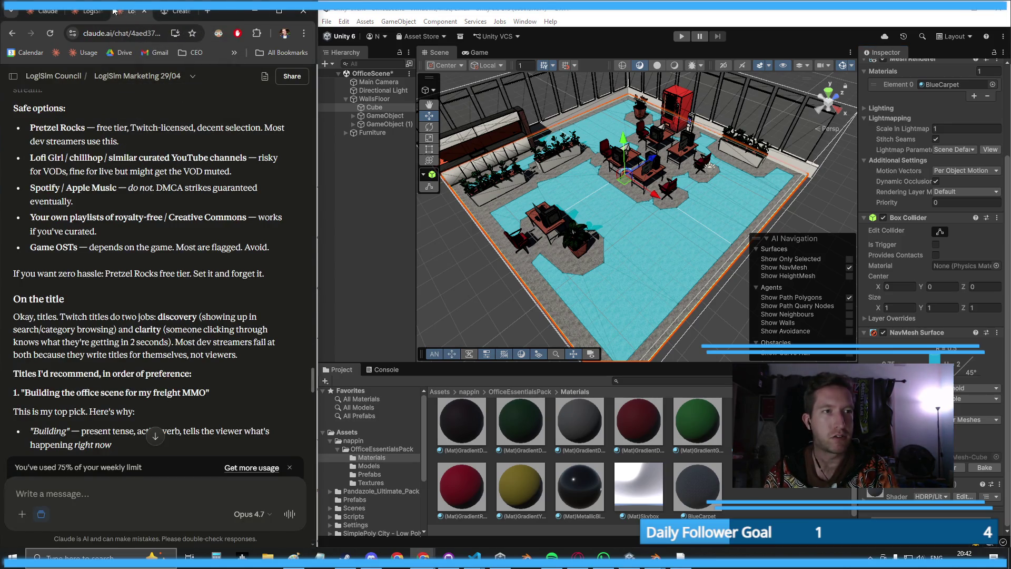
{"action": "left_click", "coordinate": [86, 12]}
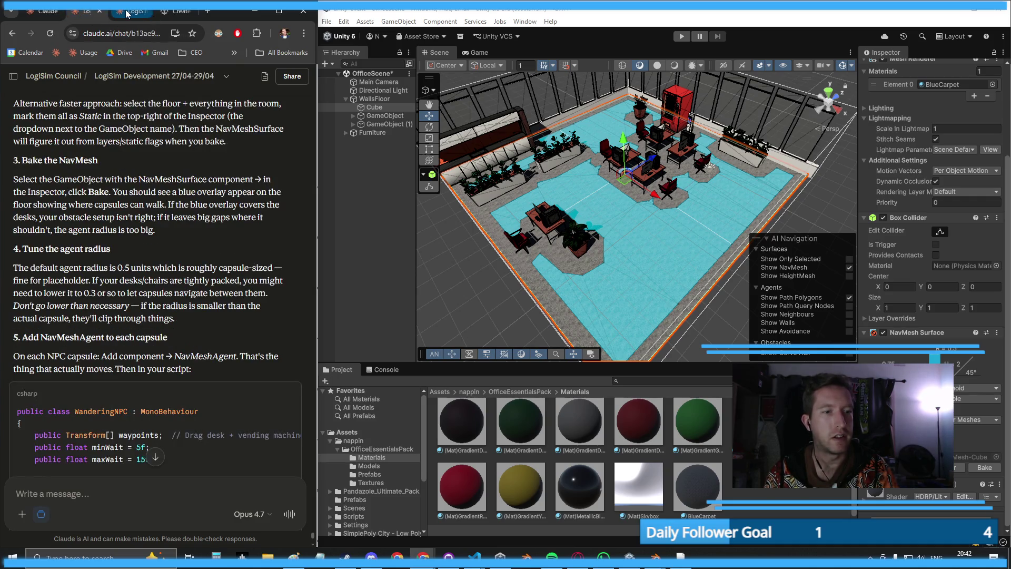
{"action": "left_click", "coordinate": [127, 14]}
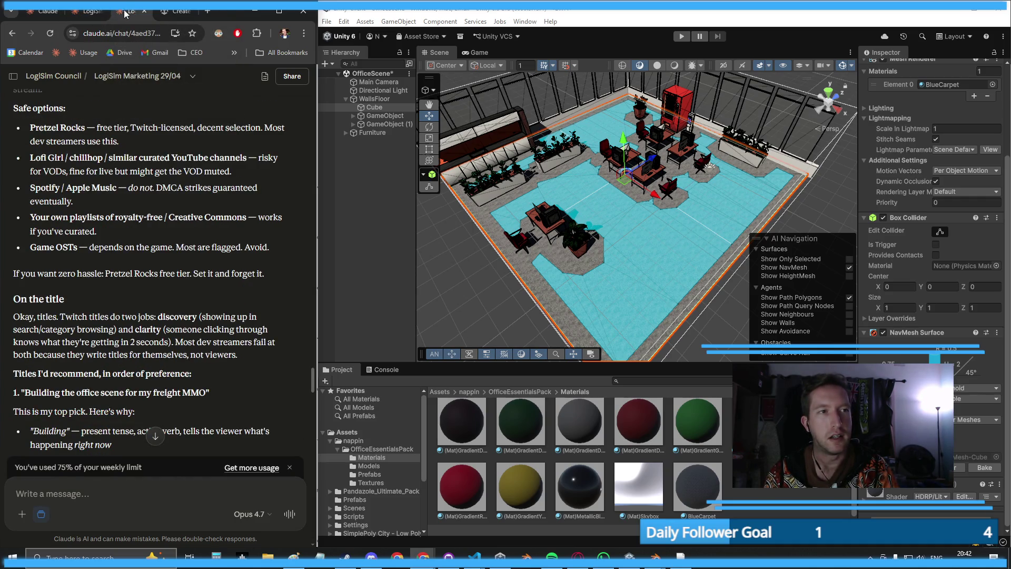
{"action": "left_click", "coordinate": [88, 12]}
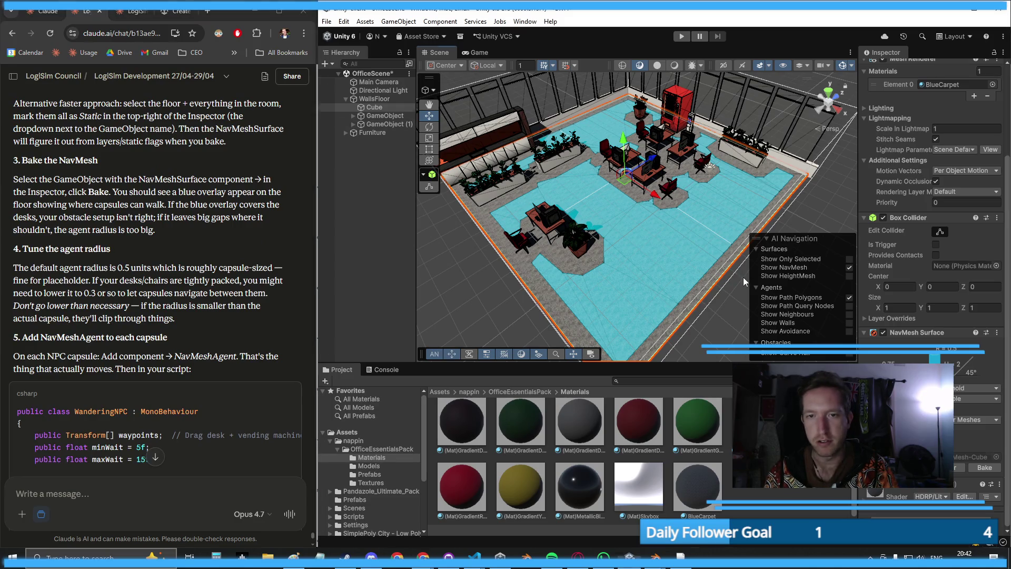
{"action": "mouse_move", "coordinate": [643, 324]}
{"action": "left_mouse_down"}
{"action": "mouse_move", "coordinate": [652, 309]}
{"action": "mouse_move", "coordinate": [616, 240]}
{"action": "left_mouse_up"}
{"action": "scroll", "coordinate": [617, 240], "scroll_direction": "up", "scroll_amount": 8}
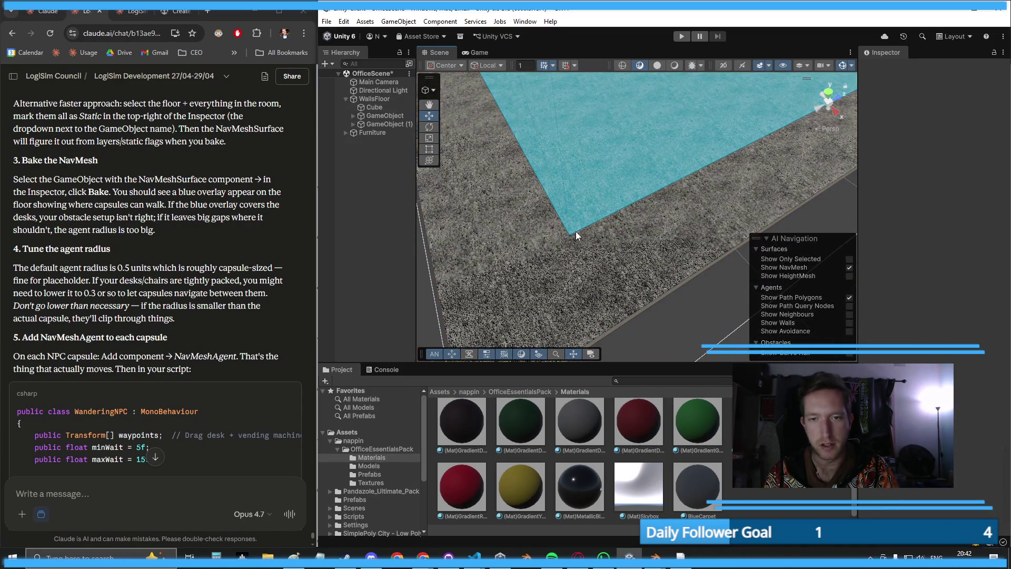
{"action": "scroll", "coordinate": [957, 421], "scroll_direction": "down", "scroll_amount": 4}
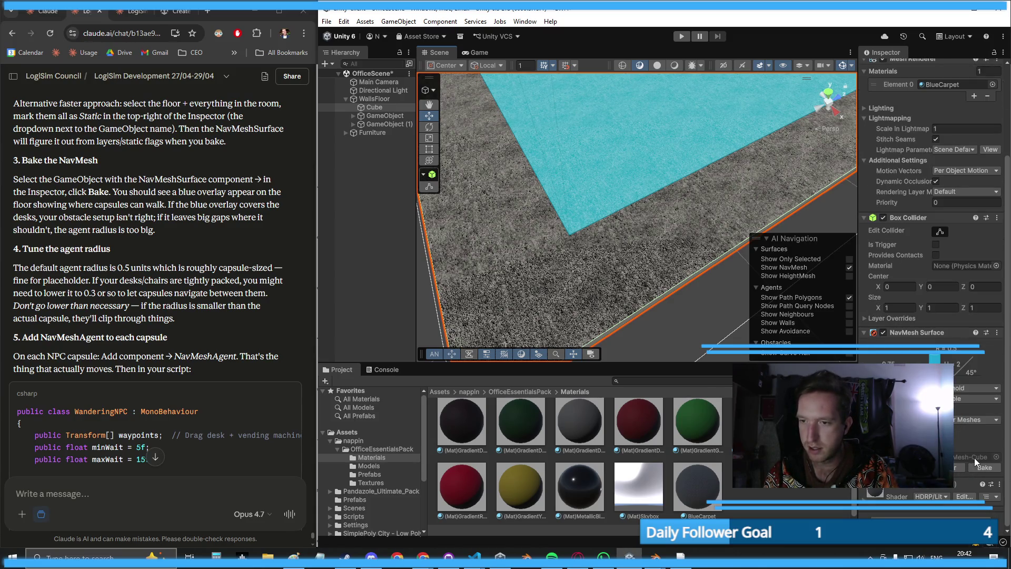
{"action": "left_click", "coordinate": [986, 332]}
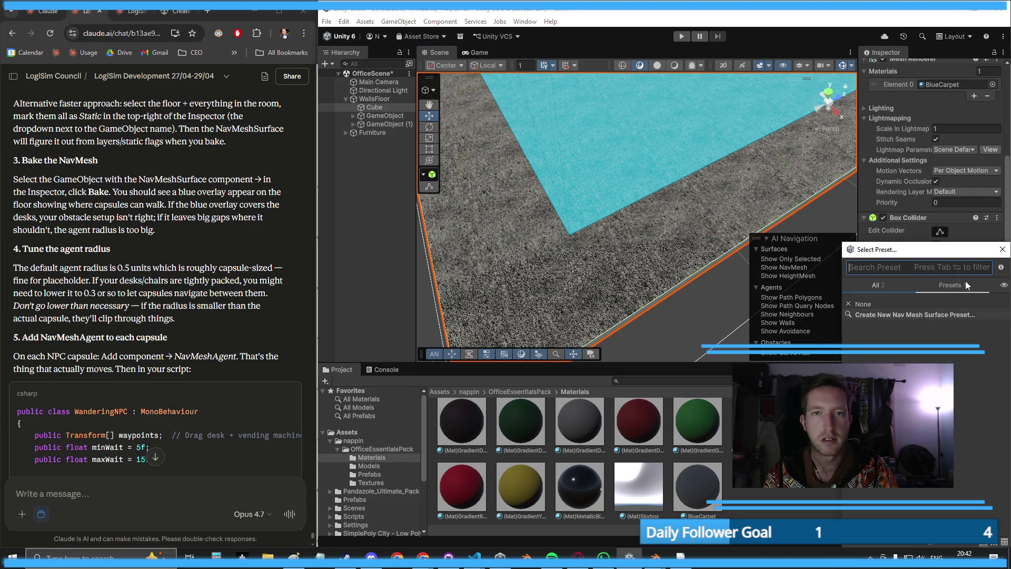
{"action": "left_click", "coordinate": [1002, 249]}
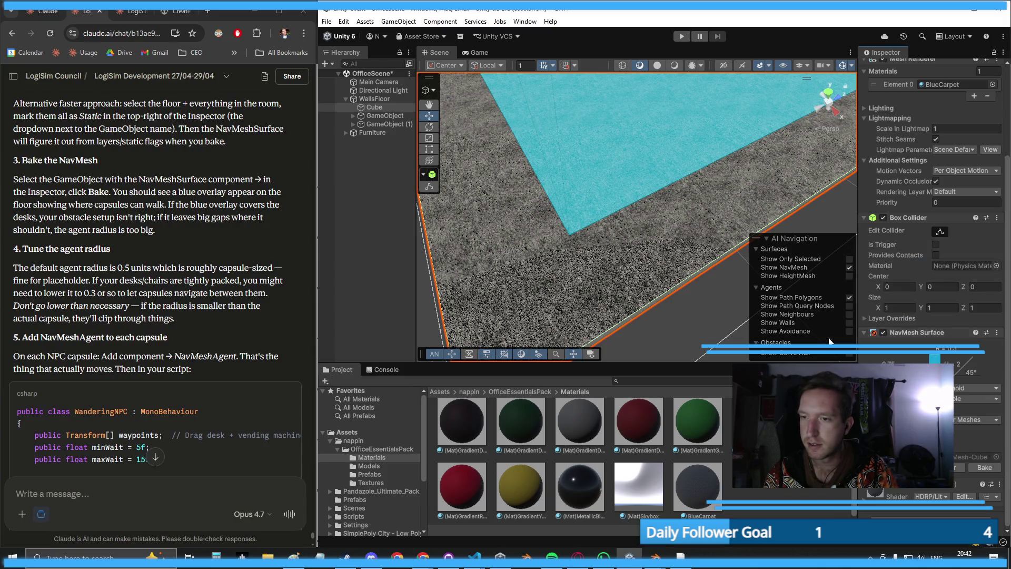
{"action": "scroll", "coordinate": [519, 197], "scroll_direction": "down", "scroll_amount": 10}
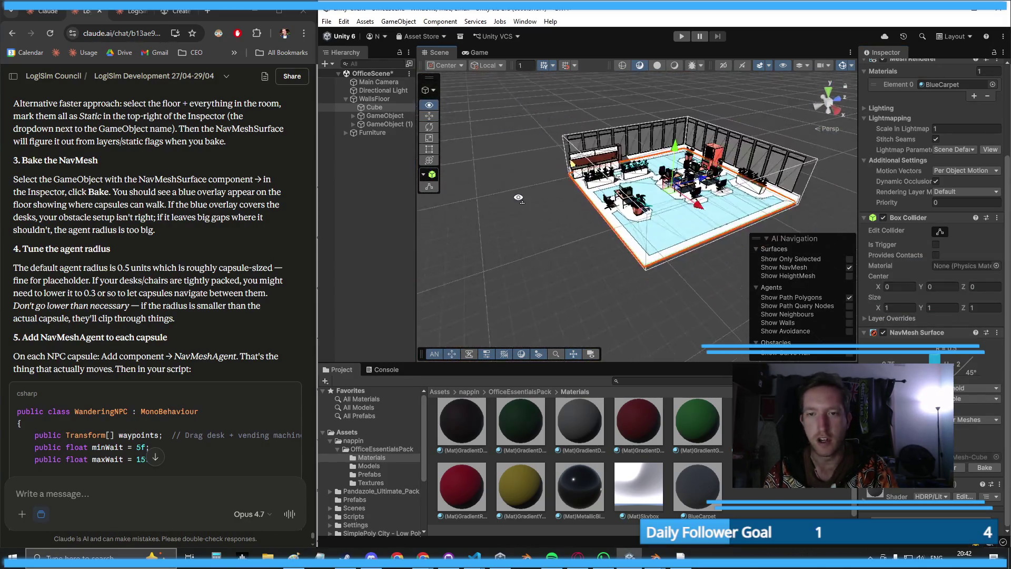
{"action": "scroll", "coordinate": [519, 198], "scroll_direction": "up", "scroll_amount": 10}
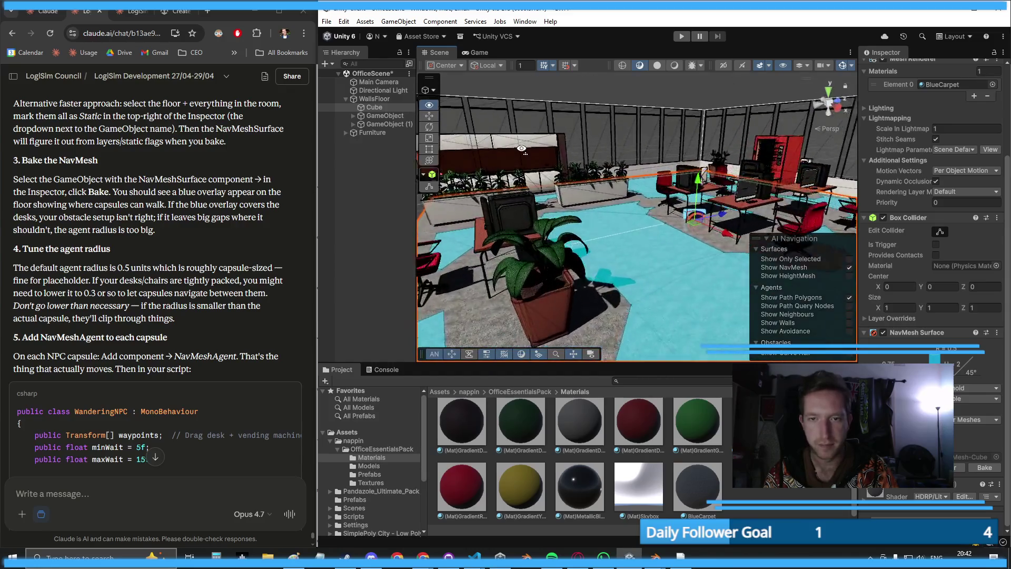
{"action": "scroll", "coordinate": [522, 148], "scroll_direction": "down", "scroll_amount": 8}
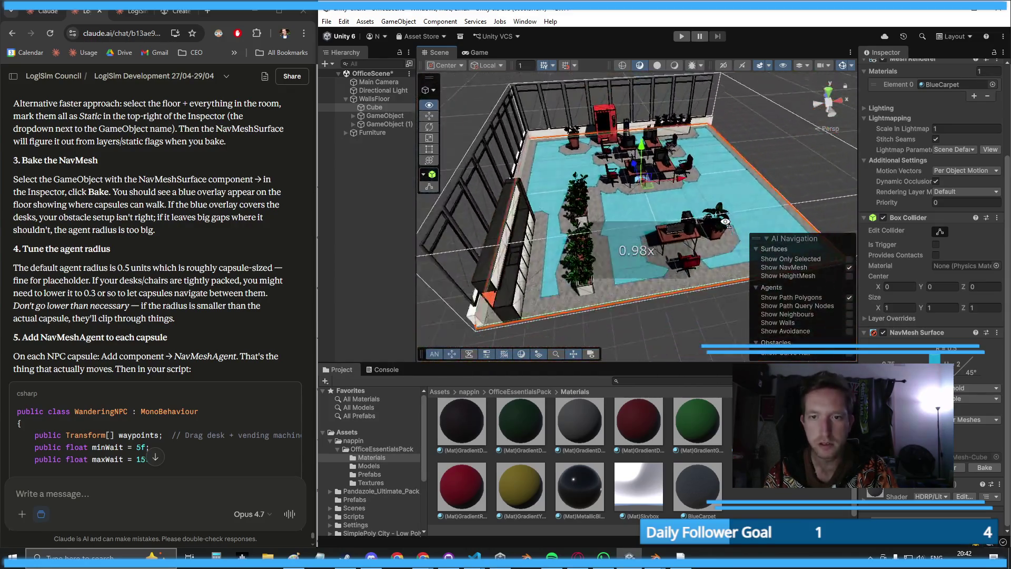
{"action": "scroll", "coordinate": [726, 222], "scroll_direction": "down", "scroll_amount": 4}
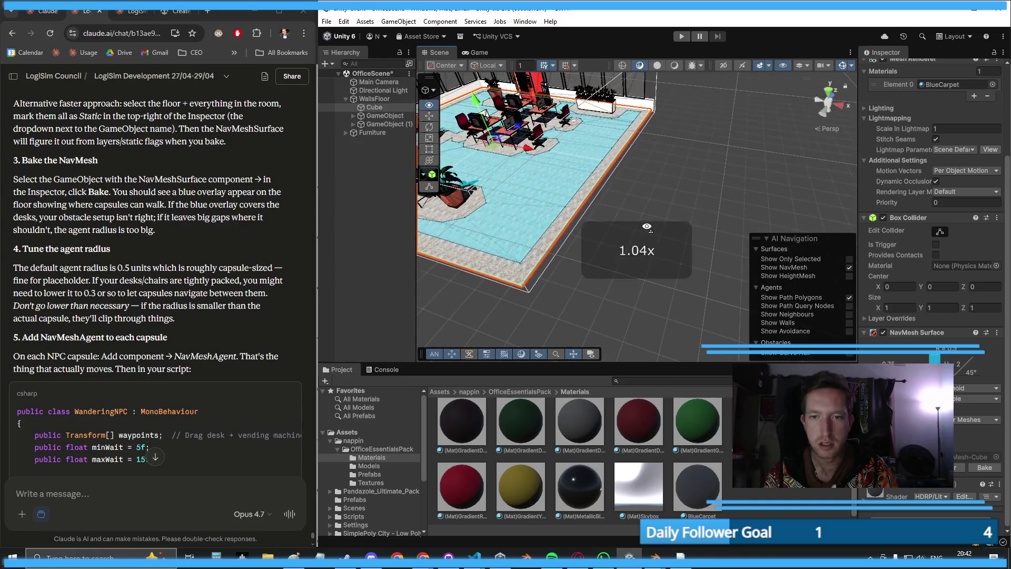
{"action": "scroll", "coordinate": [648, 228], "scroll_direction": "down", "scroll_amount": 10}
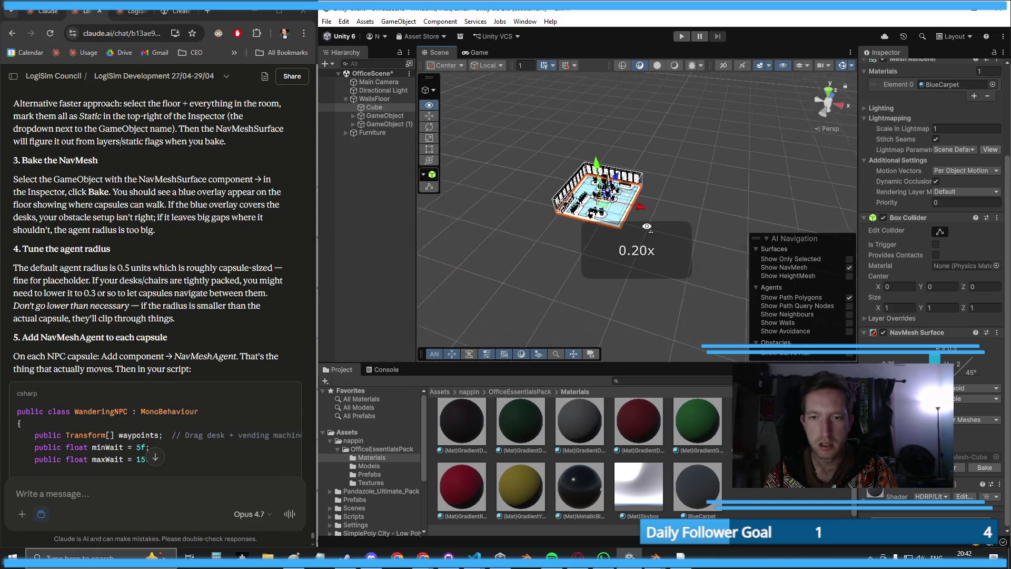
{"action": "scroll", "coordinate": [647, 228], "scroll_direction": "down", "scroll_amount": 5}
{"action": "scroll", "coordinate": [647, 227], "scroll_direction": "up", "scroll_amount": 10}
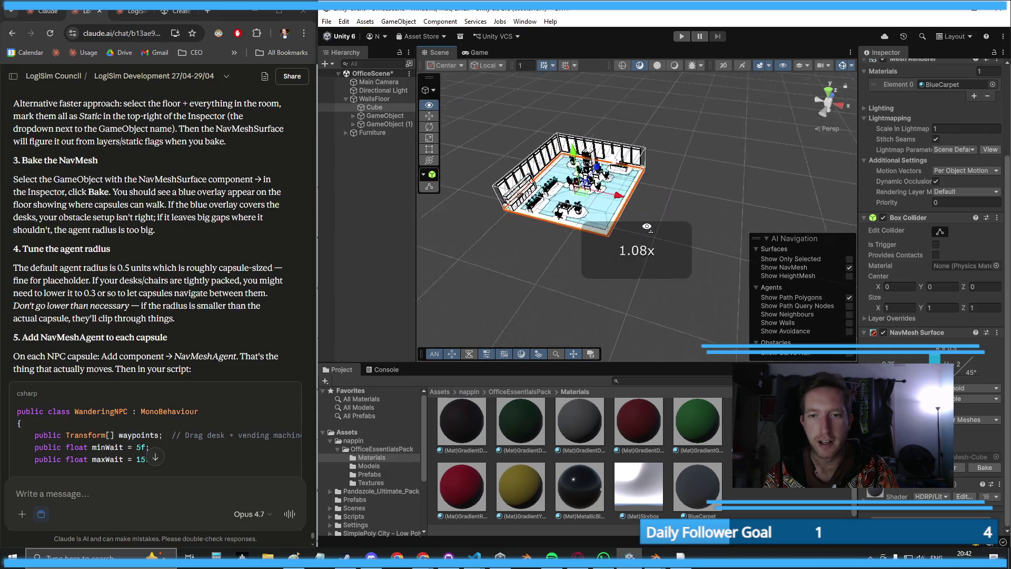
{"action": "scroll", "coordinate": [647, 227], "scroll_direction": "up", "scroll_amount": 1}
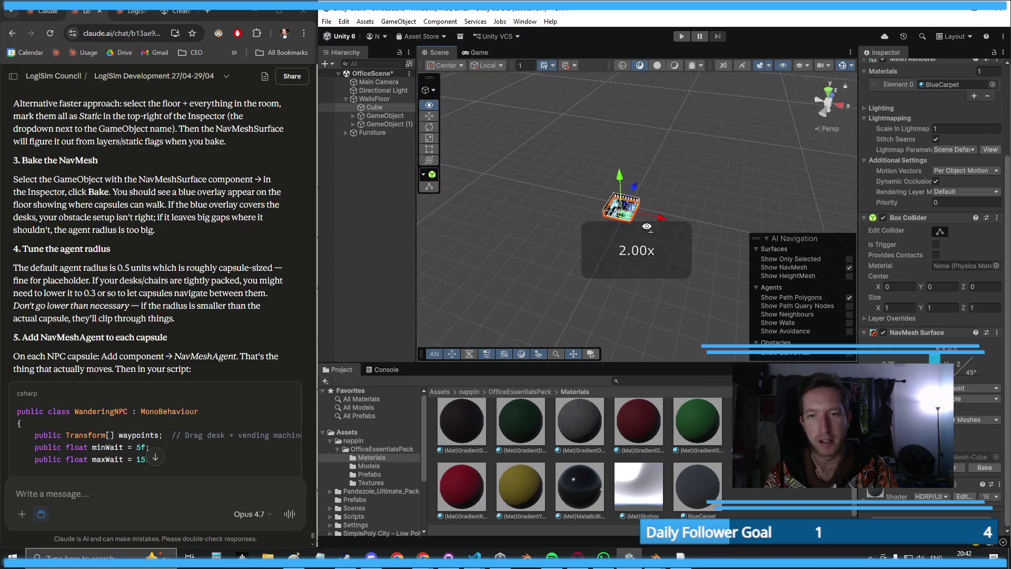
{"action": "scroll", "coordinate": [645, 227], "scroll_direction": "down", "scroll_amount": 4}
{"action": "key", "text": "w"}
{"action": "scroll", "coordinate": [646, 228], "scroll_direction": "down", "scroll_amount": 3}
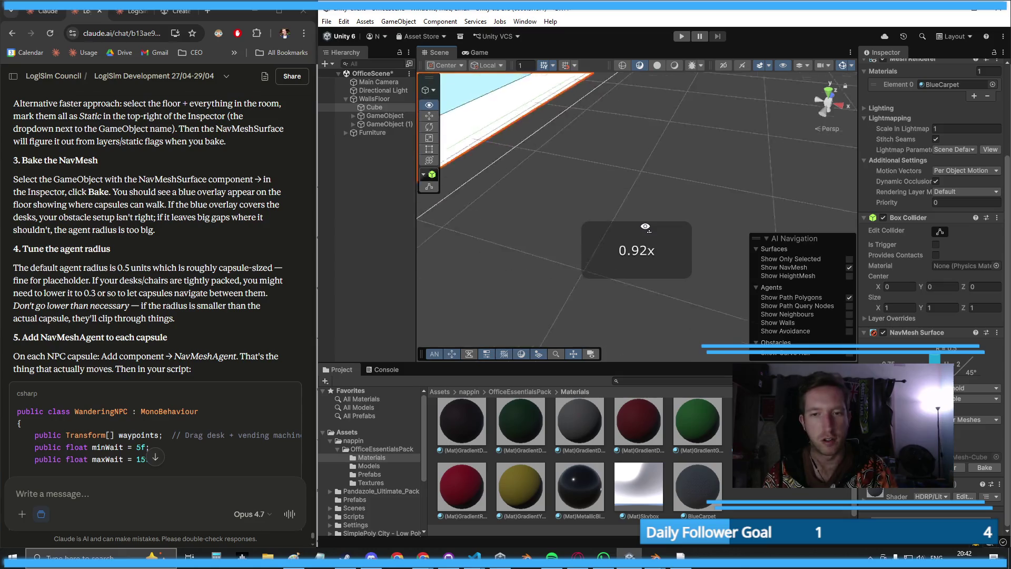
{"action": "scroll", "coordinate": [646, 228], "scroll_direction": "up", "scroll_amount": 1}
{"action": "key", "text": "s"}
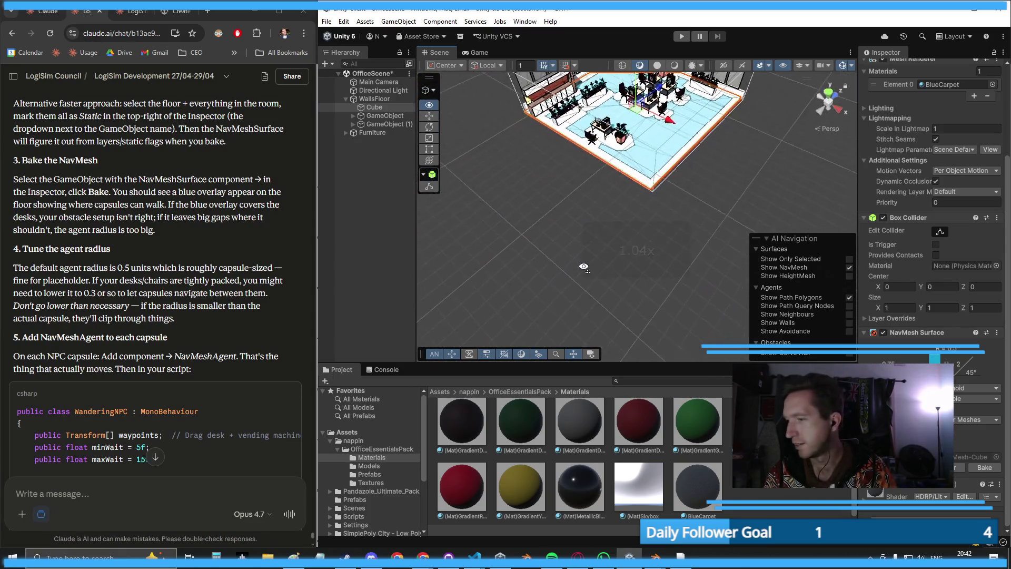
{"action": "key", "text": "w"}
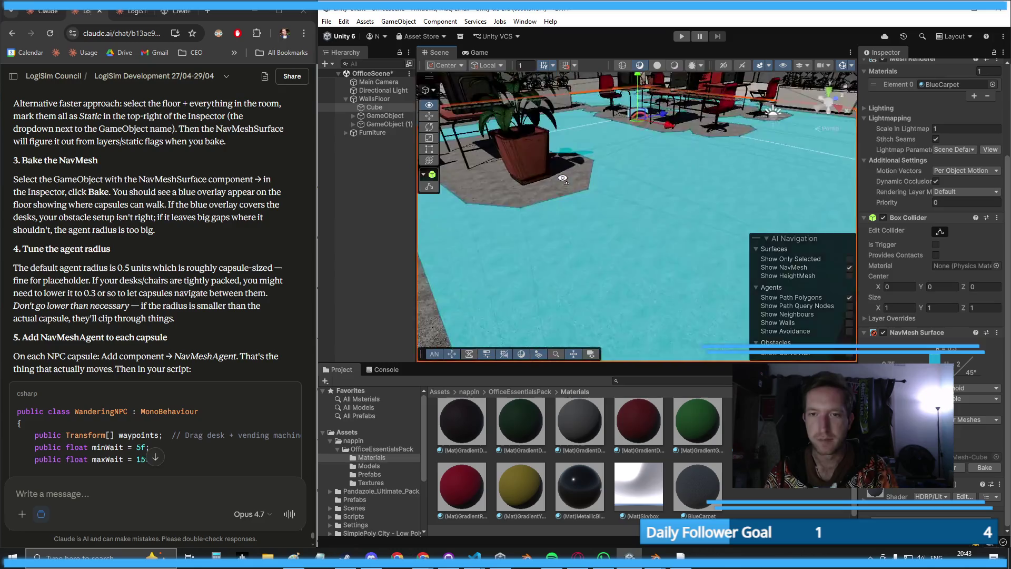
{"action": "key", "text": "s"}
{"action": "key", "text": "w"}
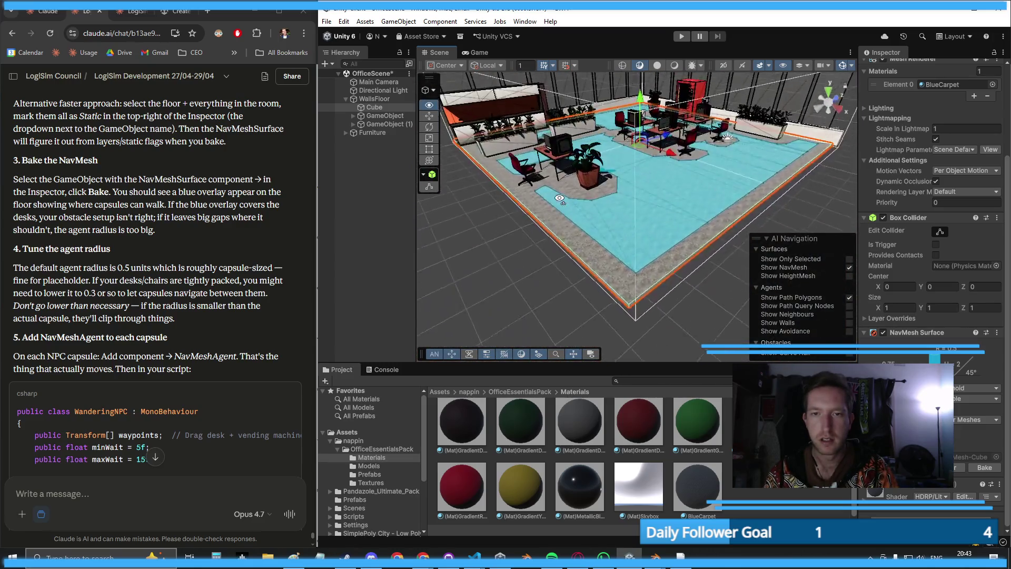
{"action": "key", "text": "s"}
{"action": "left_click", "coordinate": [515, 88]}
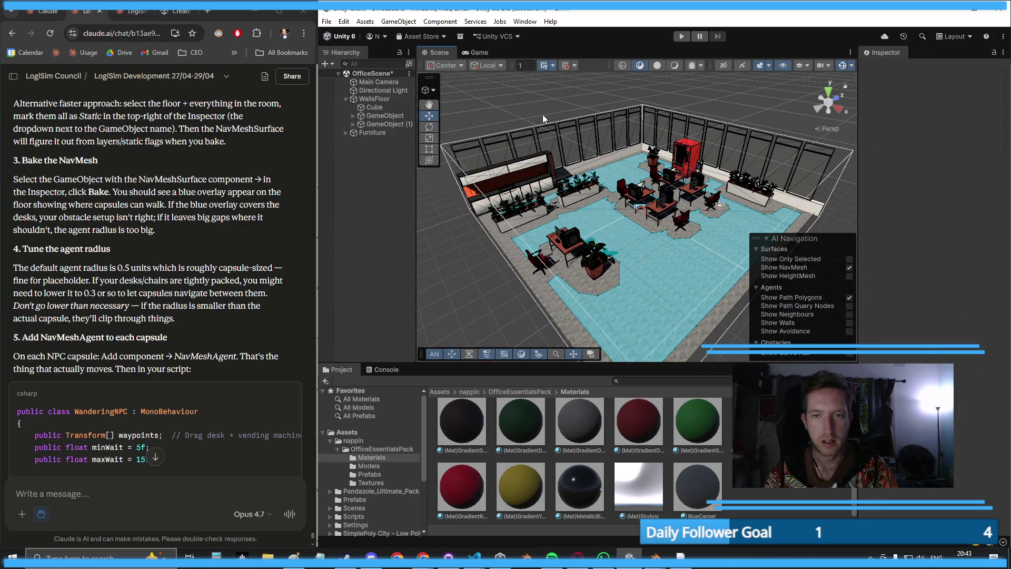
{"action": "key", "text": "s"}
{"action": "key", "text": "w"}
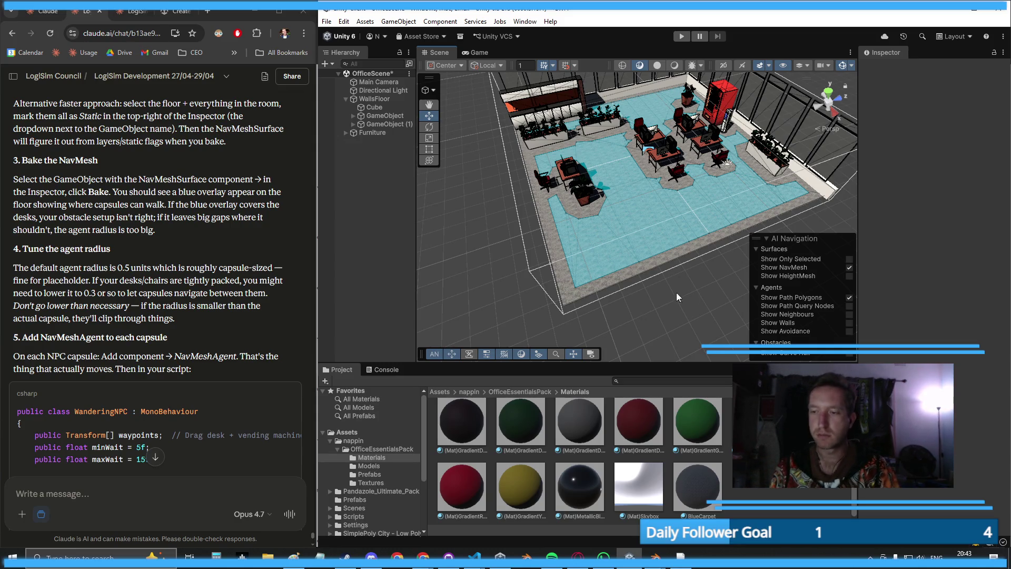
{"action": "scroll", "coordinate": [465, 244], "scroll_direction": "down", "scroll_amount": 5}
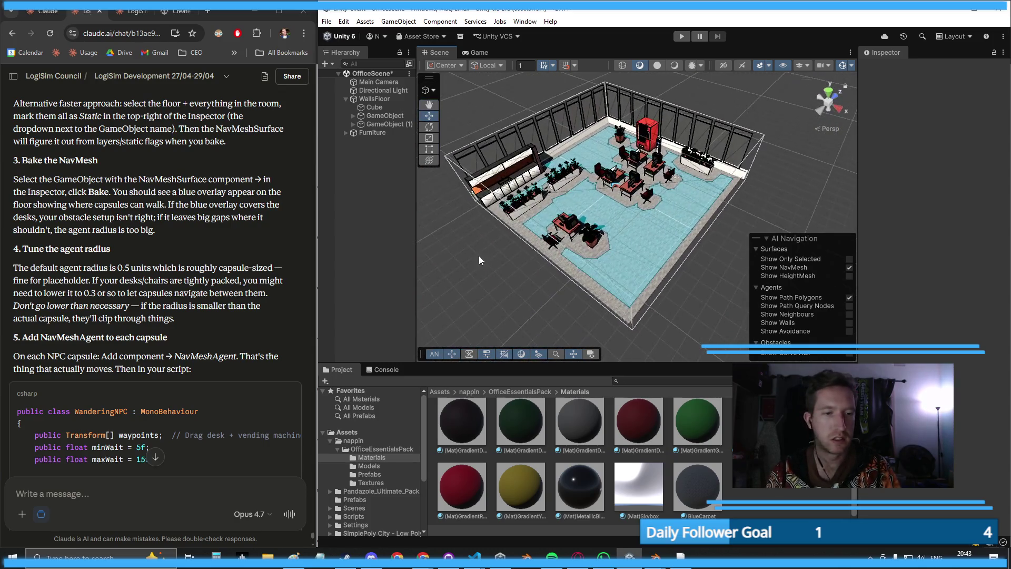
{"action": "key", "text": "super+shift+s"}
{"action": "left_click_drag", "start_coordinate": [496, 146], "coordinate": [718, 325]}
- Paste the office navmesh screenshot into the Claude message and start typing a note about it
{"action": "scroll", "coordinate": [159, 419], "scroll_direction": "down", "scroll_amount": 4}
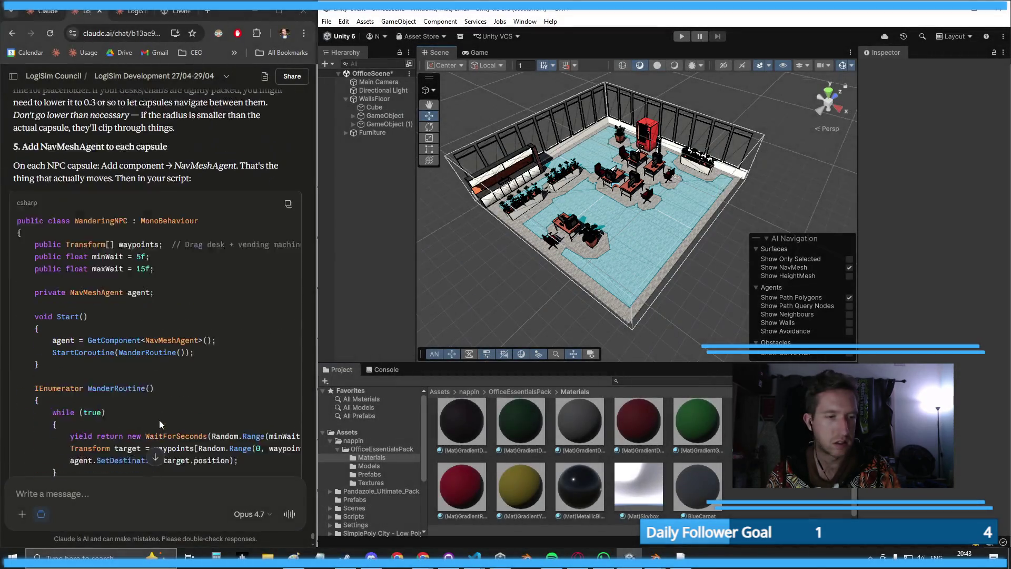
{"action": "scroll", "coordinate": [142, 321], "scroll_direction": "down", "scroll_amount": 3}
{"action": "key", "text": "ctrl+v"}
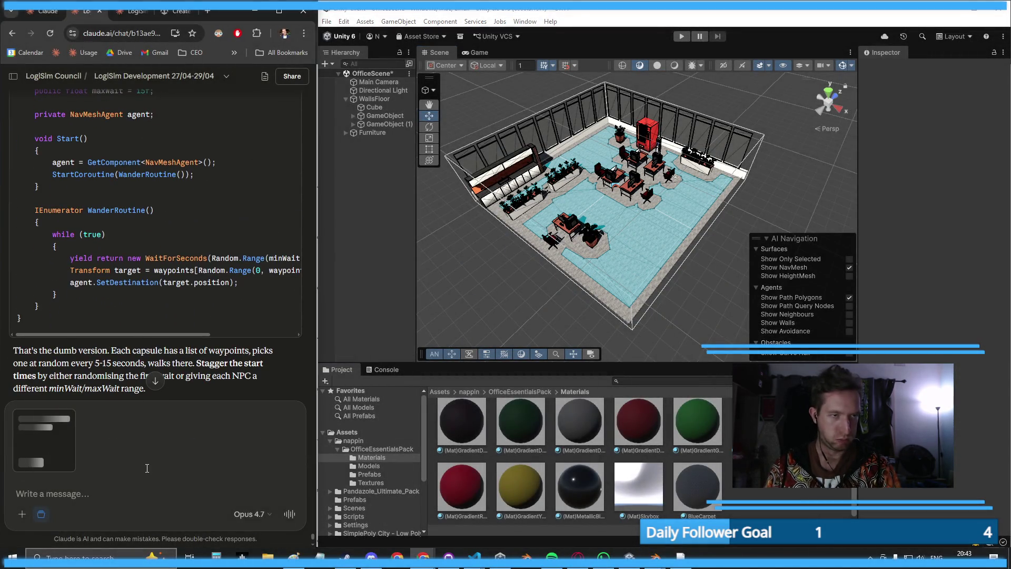
{"action": "type", "text": "ok"}
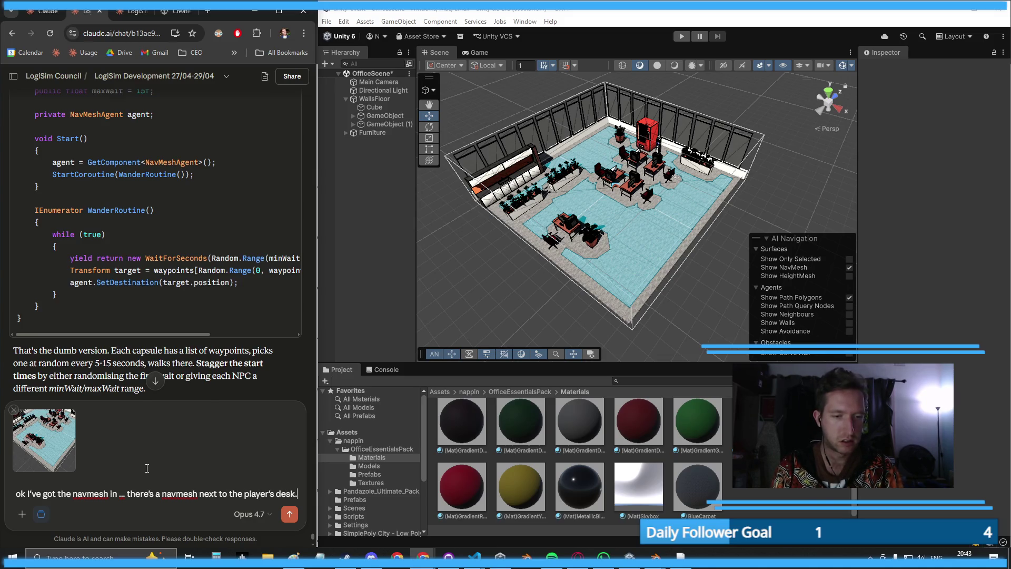
{"action": "type", "text": "How do I"}
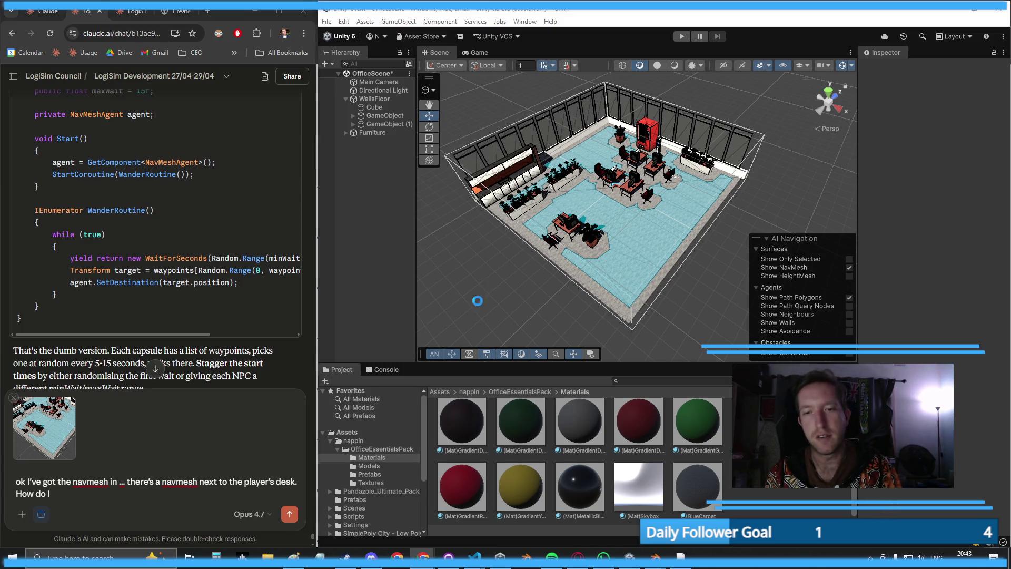
{"action": "scroll", "coordinate": [451, 253], "scroll_direction": "up", "scroll_amount": 5}
{"action": "scroll", "coordinate": [452, 253], "scroll_direction": "down", "scroll_amount": 3}
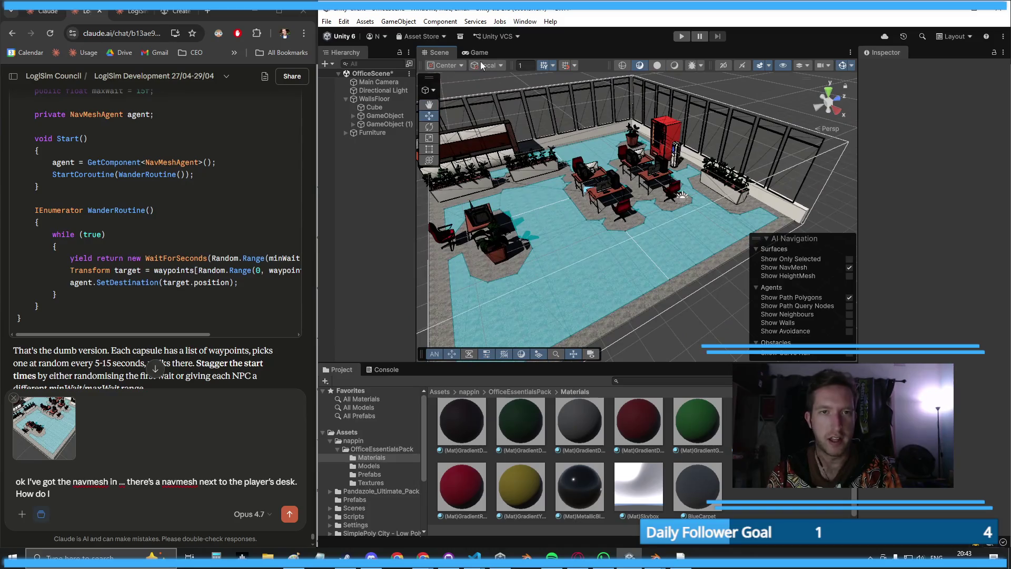
{"action": "left_click", "coordinate": [440, 21]}
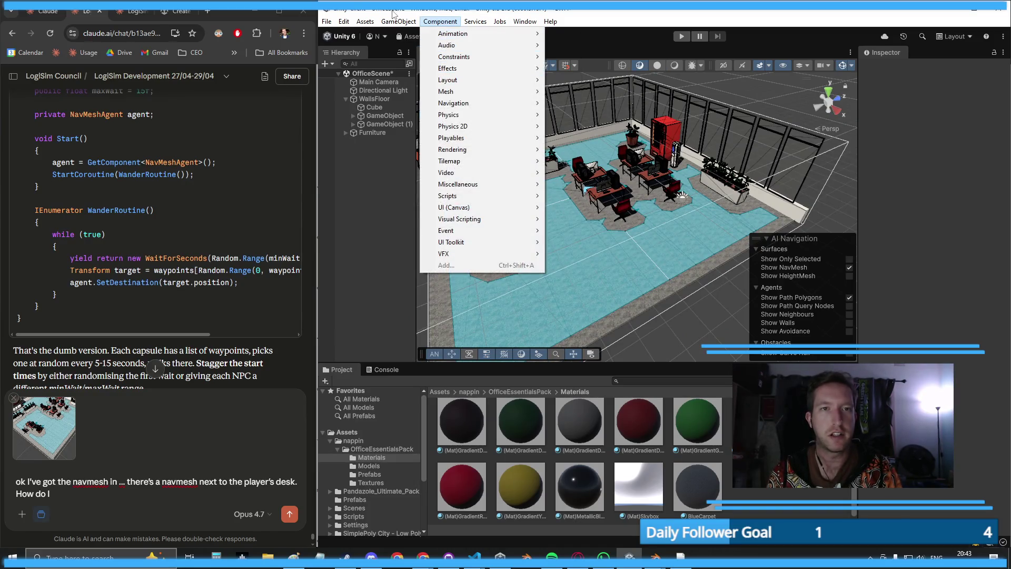
- Add a new cube and stretch it into a long partition wall across the office
{"action": "mouse_move", "coordinate": [395, 21]}
{"action": "mouse_move", "coordinate": [516, 81]}
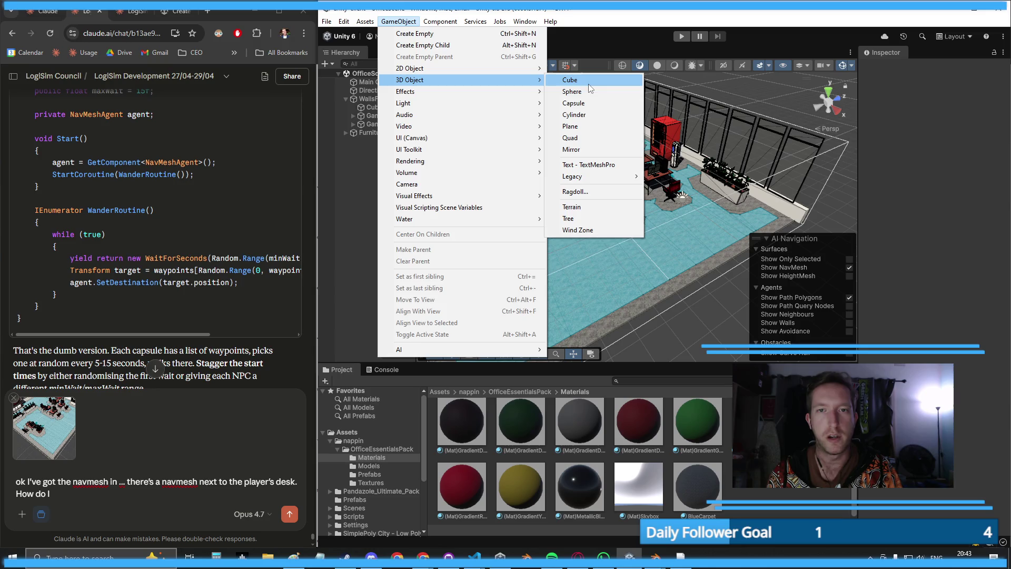
{"action": "left_click", "coordinate": [589, 82]}
{"action": "left_click_drag", "start_coordinate": [665, 210], "coordinate": [607, 236]}
{"action": "left_click", "coordinate": [429, 139]}
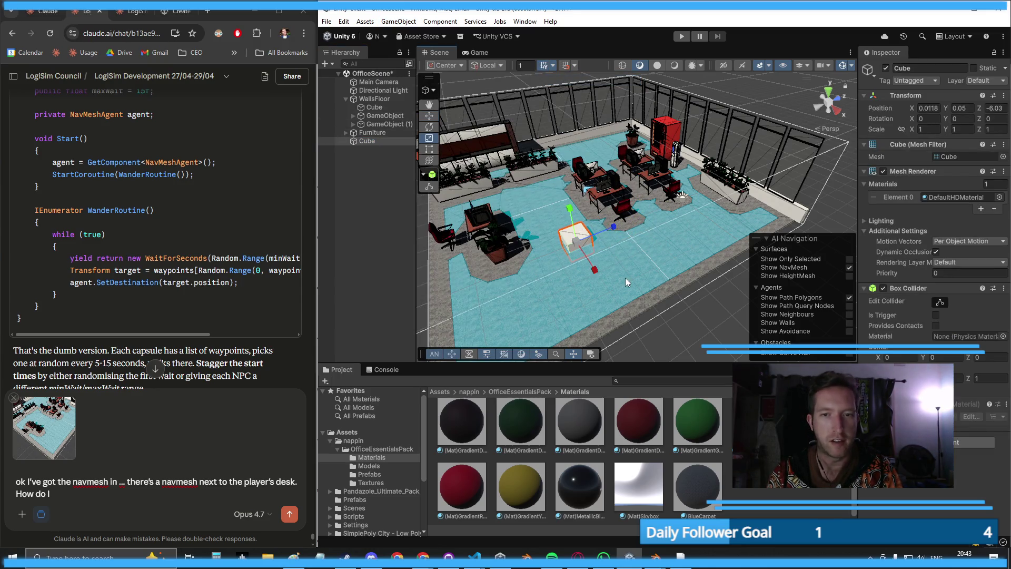
{"action": "left_click_drag", "start_coordinate": [594, 269], "coordinate": [677, 363]}
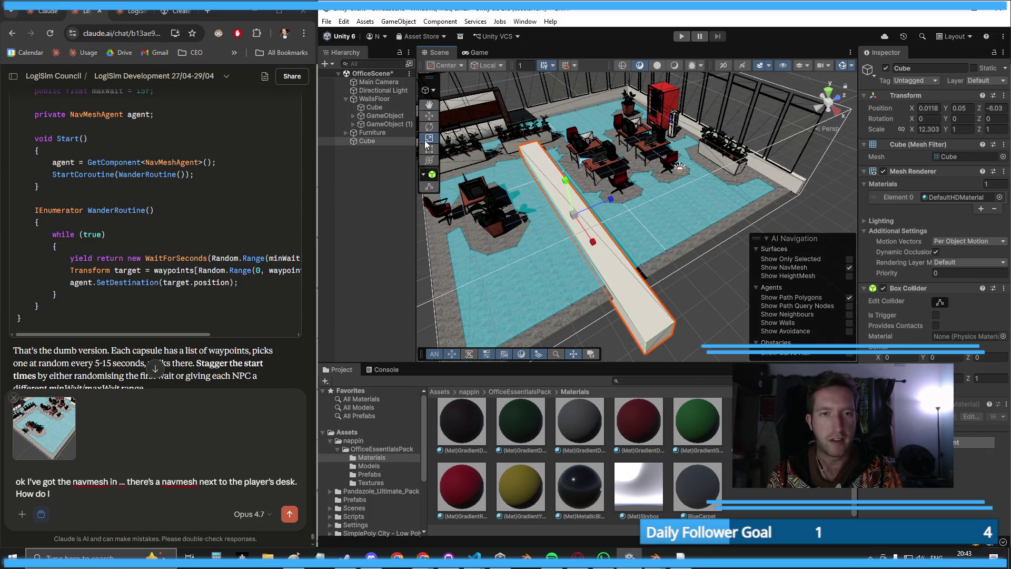
{"action": "left_click", "coordinate": [429, 115]}
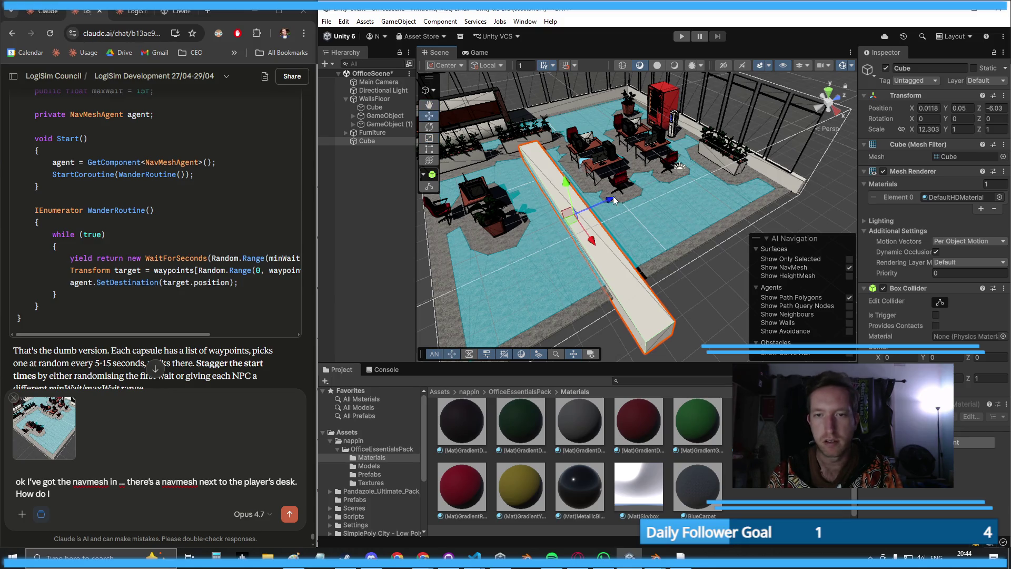
{"action": "mouse_move", "coordinate": [611, 199]}
{"action": "left_mouse_down"}
{"action": "mouse_move", "coordinate": [699, 231]}
{"action": "mouse_move", "coordinate": [695, 196]}
{"action": "mouse_move", "coordinate": [474, 200]}
{"action": "left_mouse_up"}
- Rebake the floor's NavMesh around the new partition wall
{"action": "scroll", "coordinate": [474, 200], "scroll_direction": "up", "scroll_amount": 5}
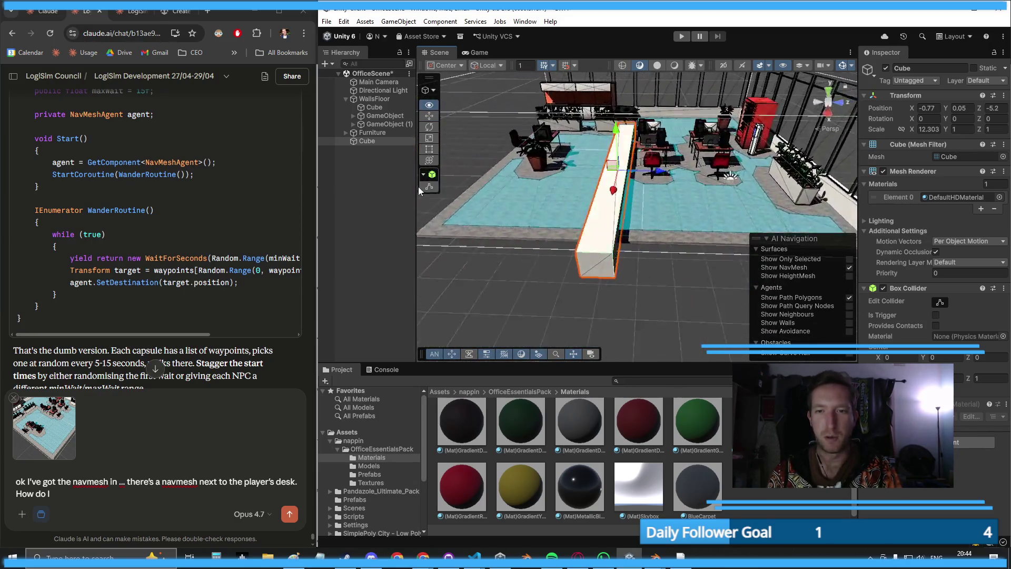
{"action": "left_click", "coordinate": [650, 241]}
{"action": "scroll", "coordinate": [933, 211], "scroll_direction": "down", "scroll_amount": 3}
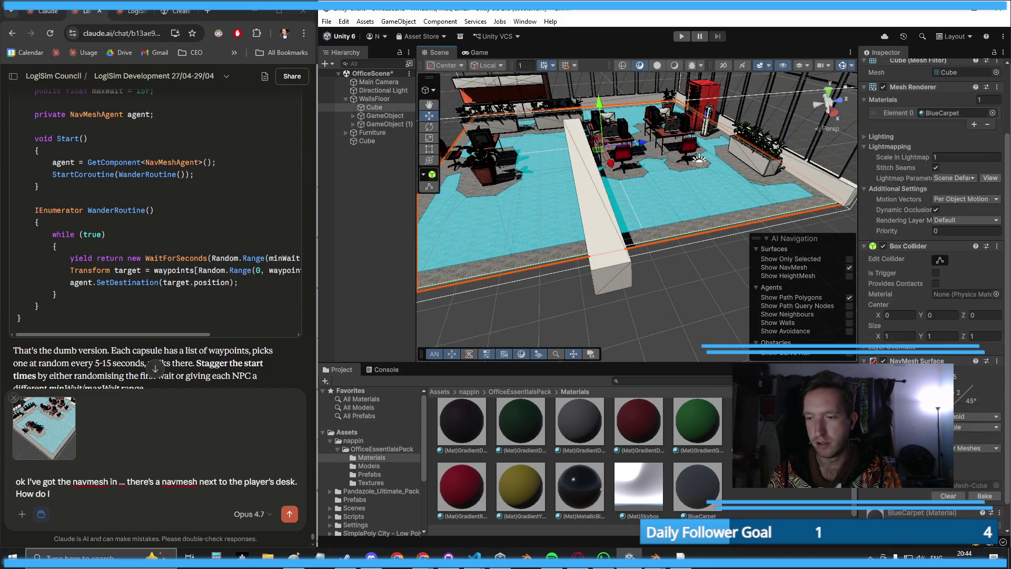
{"action": "left_click", "coordinate": [984, 497]}
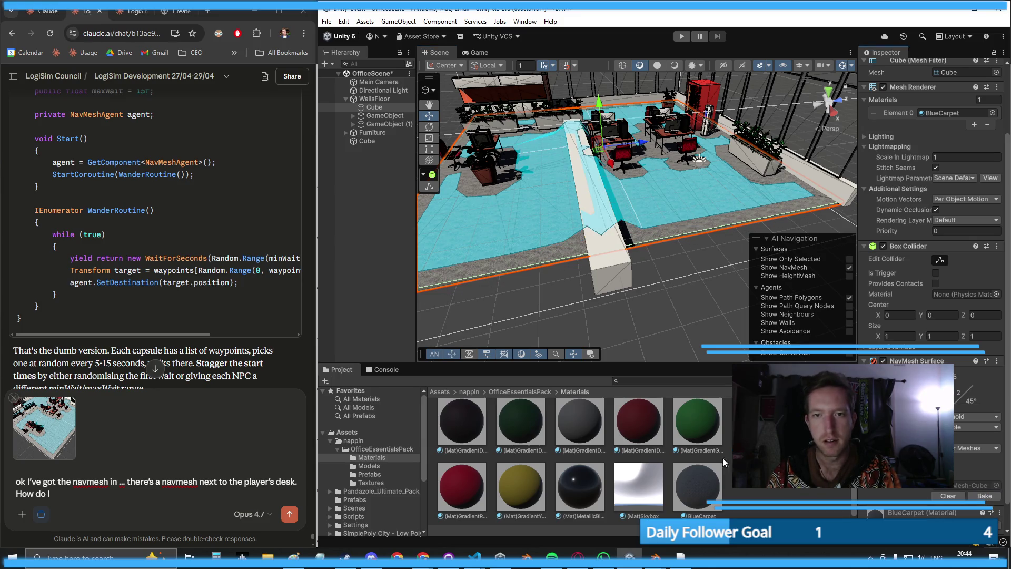
{"action": "left_click_drag", "start_coordinate": [611, 299], "coordinate": [708, 233]}
{"action": "scroll", "coordinate": [707, 233], "scroll_direction": "down", "scroll_amount": 5}
- Scale the partition wall up on Y to about 3.35 high
{"action": "left_click", "coordinate": [646, 252]}
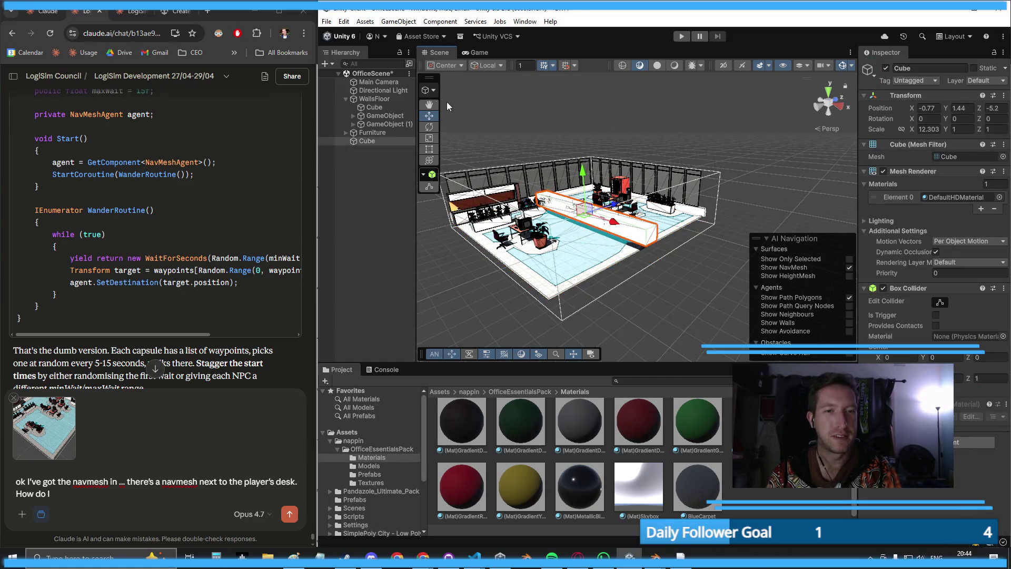
{"action": "key", "text": "r"}
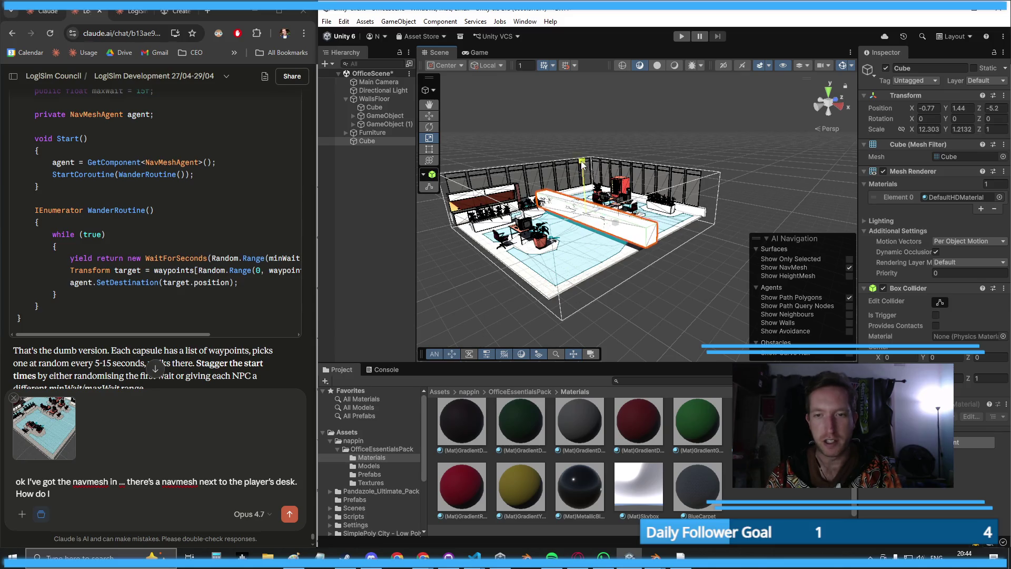
{"action": "left_click_drag", "start_coordinate": [582, 164], "coordinate": [571, 87]}
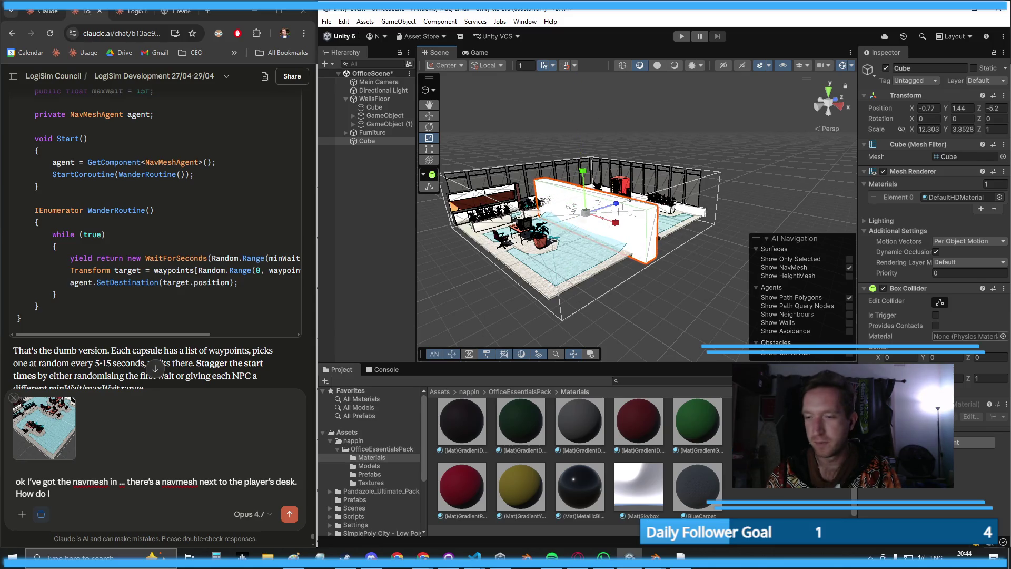
{"action": "left_click", "coordinate": [645, 288]}
{"action": "scroll", "coordinate": [962, 493], "scroll_direction": "down", "scroll_amount": 5}
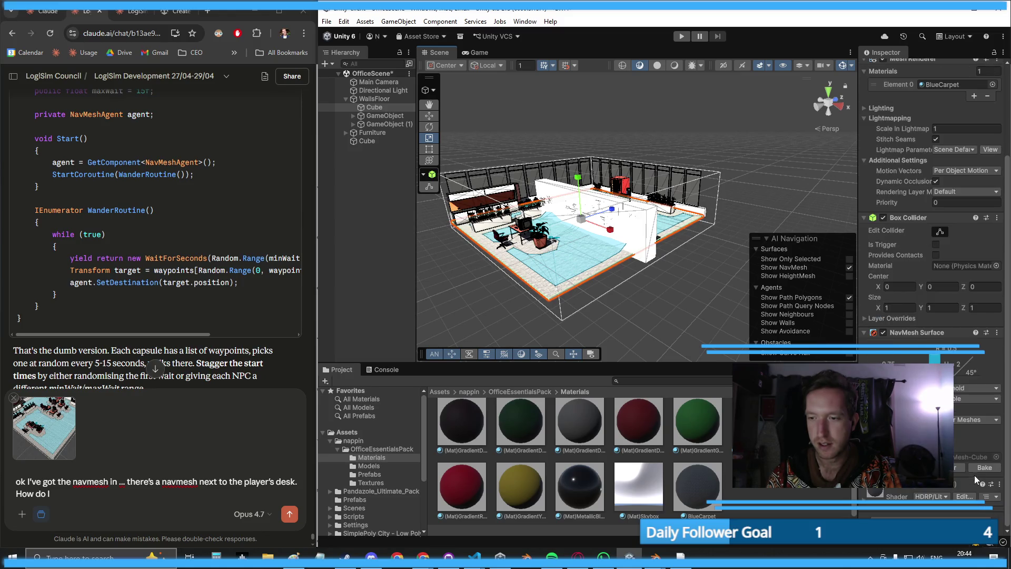
{"action": "mouse_move", "coordinate": [757, 345]}
{"action": "left_mouse_down"}
{"action": "mouse_move", "coordinate": [700, 251]}
{"action": "mouse_move", "coordinate": [652, 314]}
{"action": "mouse_move", "coordinate": [630, 316]}
{"action": "left_mouse_up"}
{"action": "left_click", "coordinate": [622, 316]}
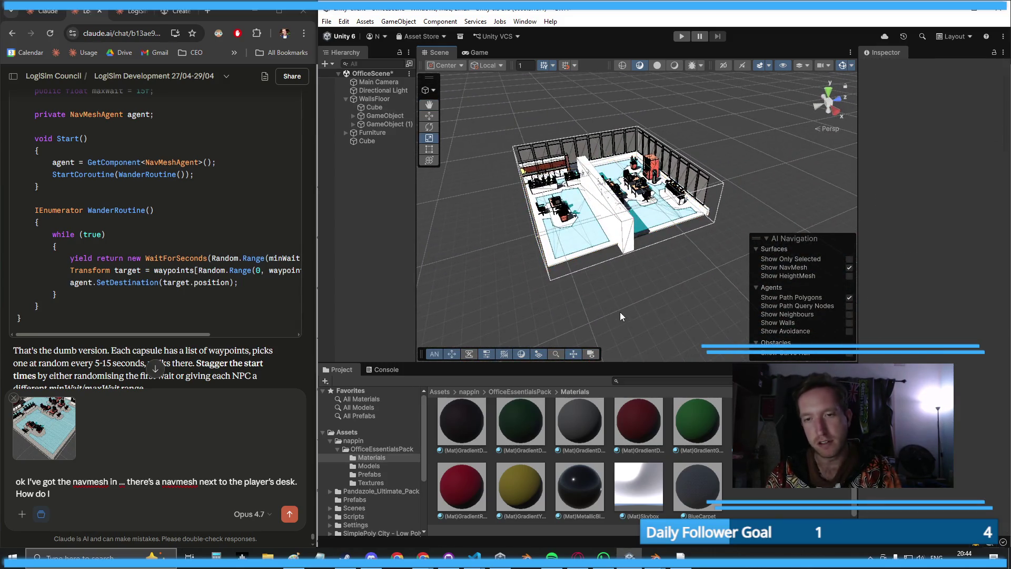
- Delete and restore the partition wall, then slide it along its Z axis
{"action": "left_click", "coordinate": [621, 232]}
{"action": "key", "text": "Delete"}
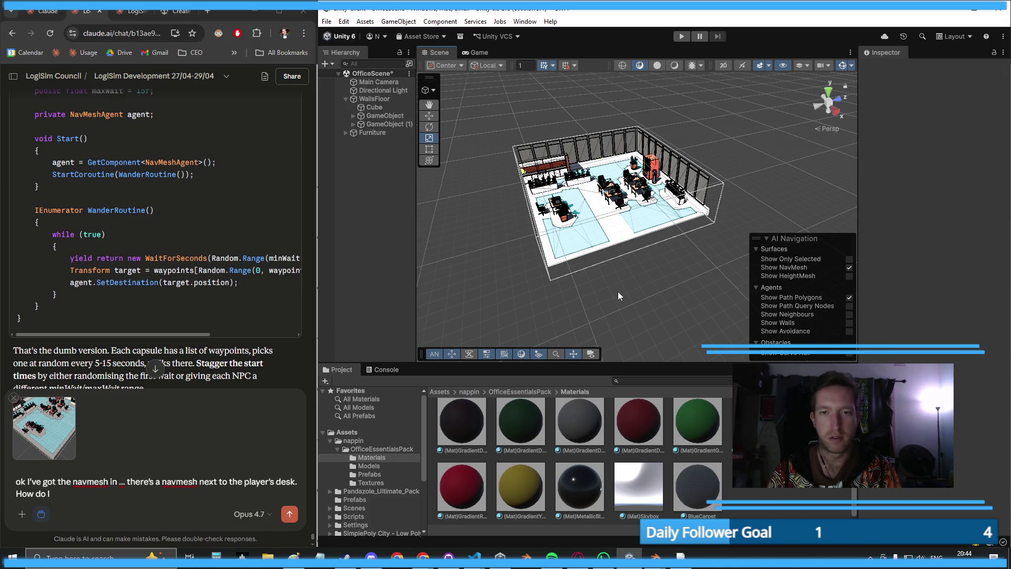
{"action": "scroll", "coordinate": [619, 296], "scroll_direction": "up", "scroll_amount": 5}
{"action": "mouse_move", "coordinate": [621, 290]}
{"action": "left_mouse_down"}
{"action": "mouse_move", "coordinate": [627, 271]}
{"action": "mouse_move", "coordinate": [609, 305]}
{"action": "left_mouse_up"}
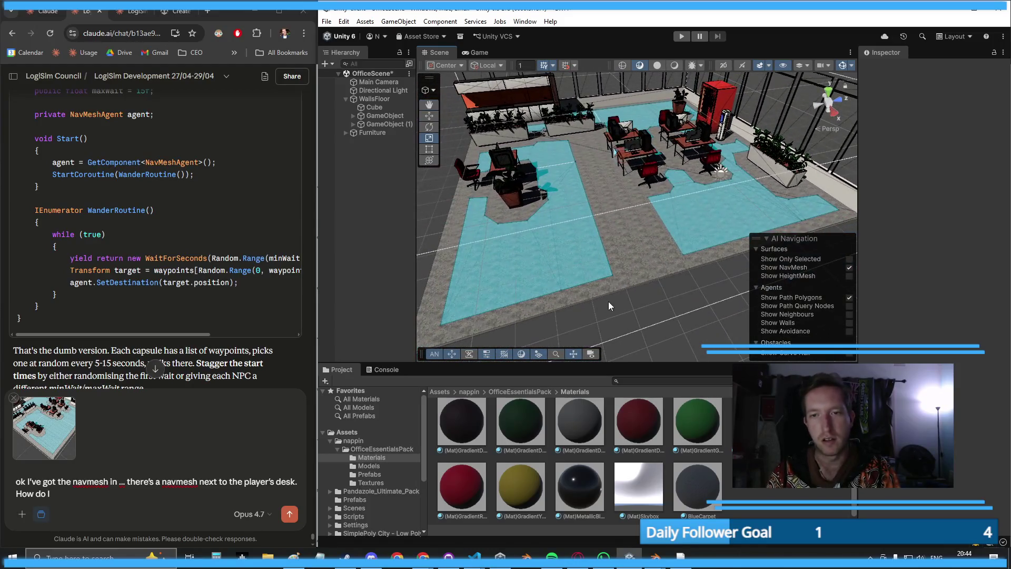
{"action": "key", "text": "ctrl+z"}
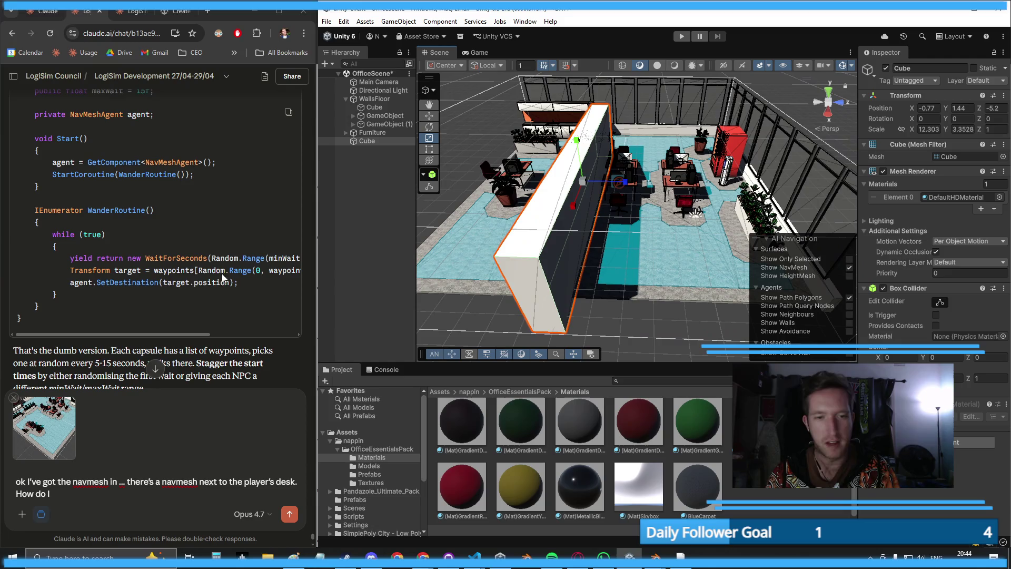
{"action": "left_click", "coordinate": [430, 116]}
{"action": "scroll", "coordinate": [716, 181], "scroll_direction": "down", "scroll_amount": 4}
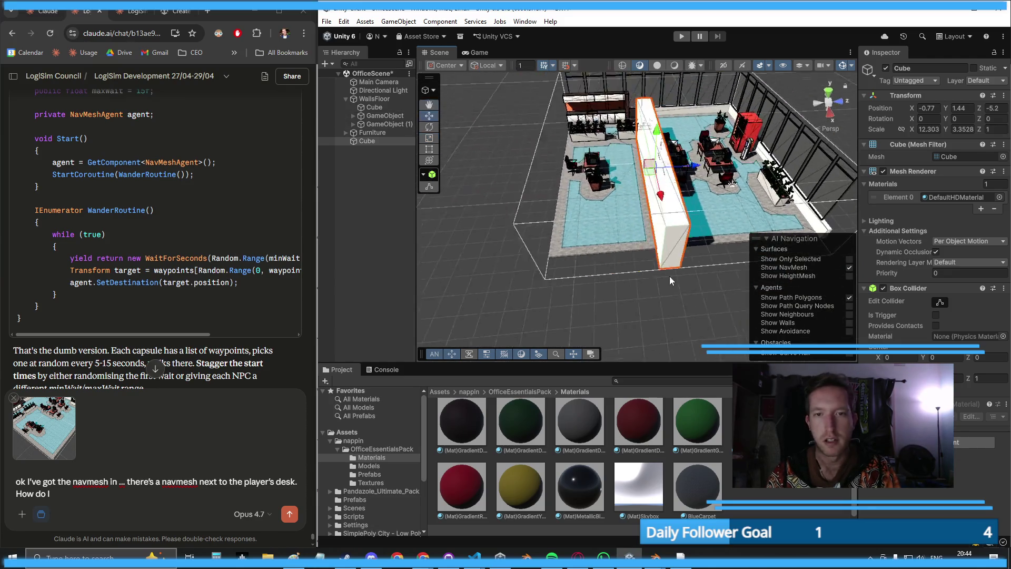
{"action": "mouse_move", "coordinate": [694, 173]}
{"action": "left_mouse_down"}
{"action": "mouse_move", "coordinate": [683, 175]}
{"action": "mouse_move", "coordinate": [688, 213]}
{"action": "left_mouse_up"}
- Select and frame the floor, then expand its NavMesh Surface advanced settings
{"action": "left_click", "coordinate": [694, 242]}
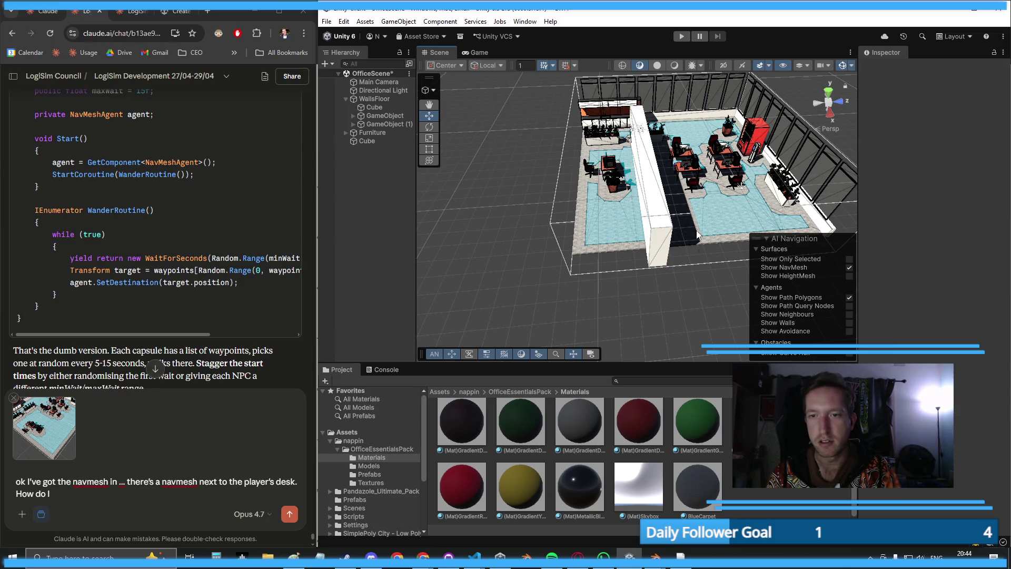
{"action": "scroll", "coordinate": [960, 489], "scroll_direction": "down", "scroll_amount": 5}
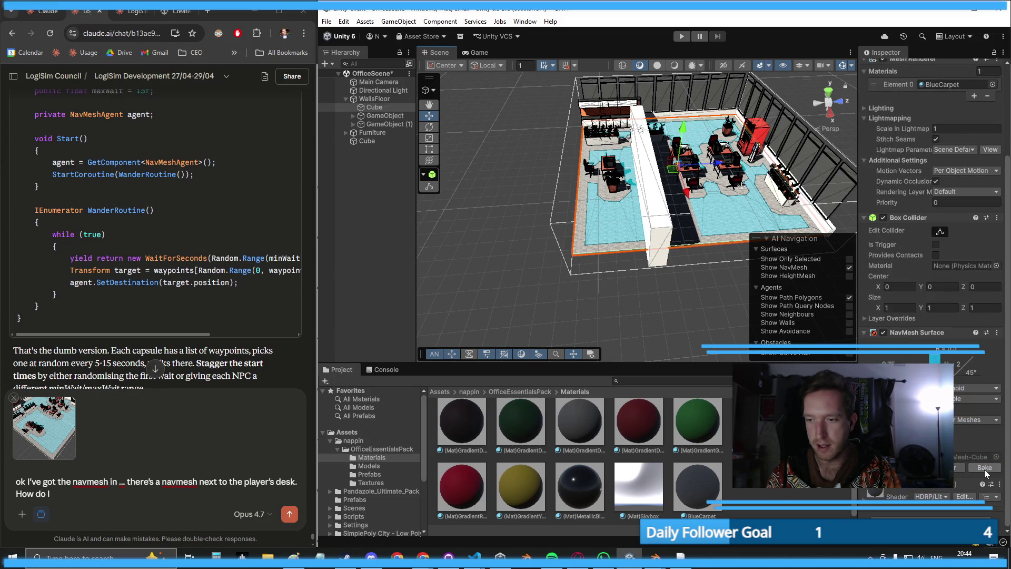
{"action": "scroll", "coordinate": [670, 334], "scroll_direction": "up", "scroll_amount": 3}
{"action": "mouse_move", "coordinate": [670, 335]}
{"action": "left_mouse_down"}
{"action": "mouse_move", "coordinate": [658, 245]}
{"action": "mouse_move", "coordinate": [397, 330]}
{"action": "left_mouse_up"}
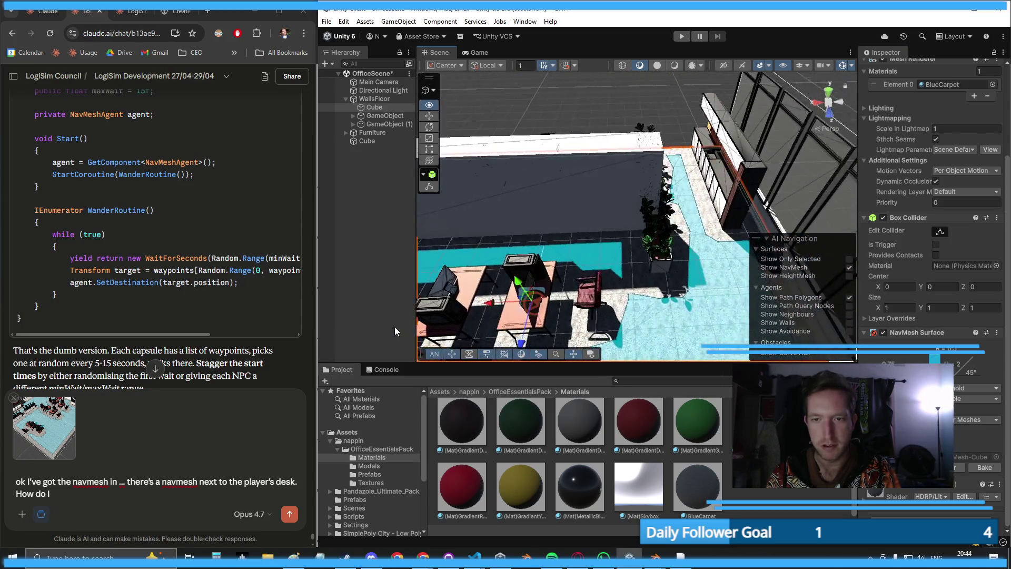
{"action": "key", "text": "f"}
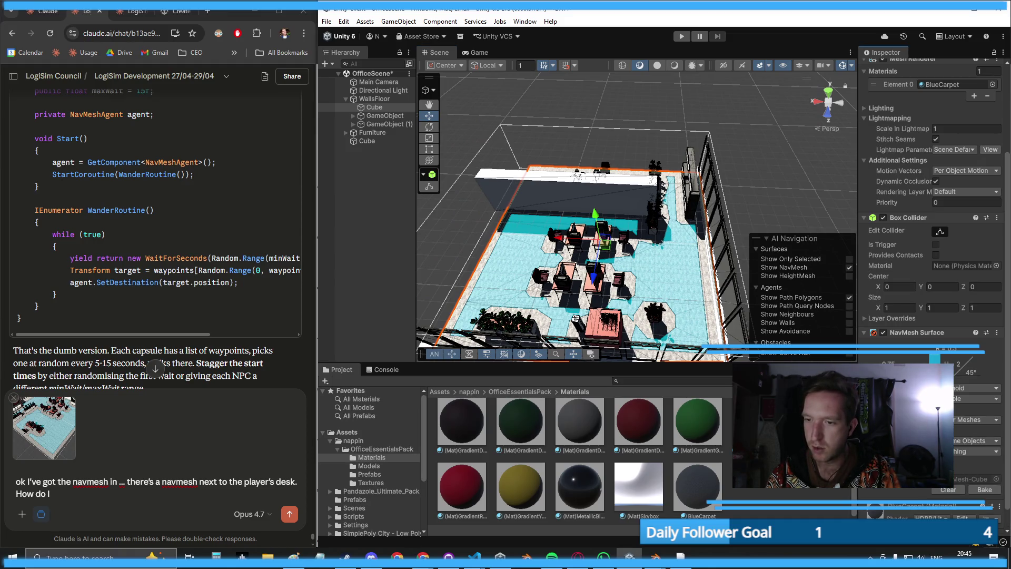
{"action": "left_click", "coordinate": [885, 439]}
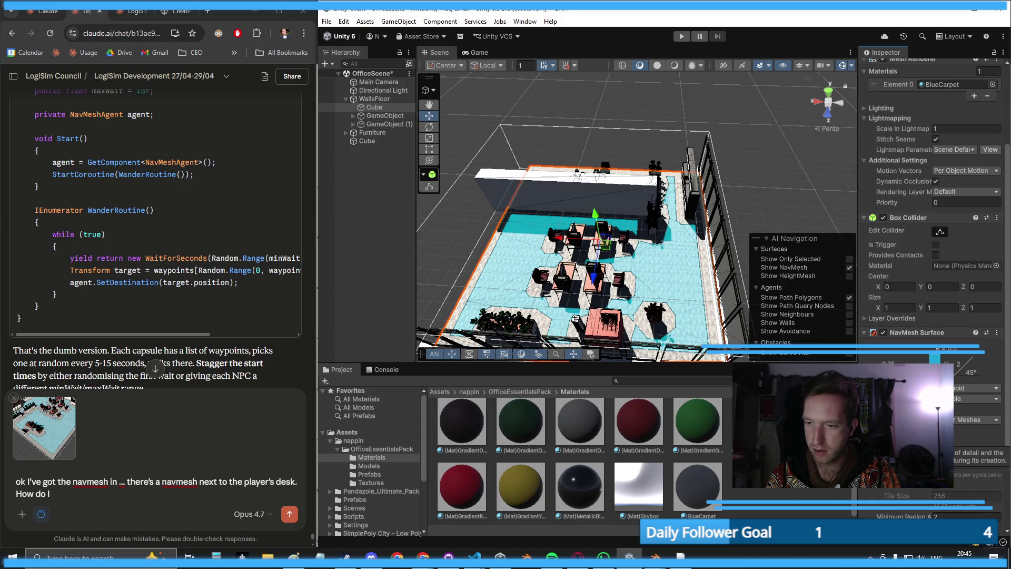
{"action": "scroll", "coordinate": [933, 295], "scroll_direction": "down", "scroll_amount": 3}
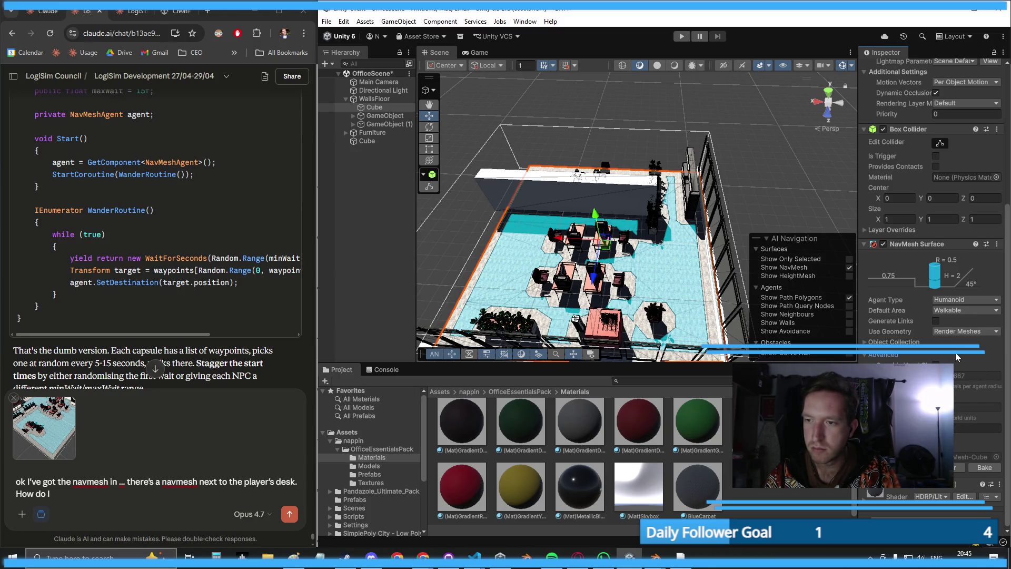
{"action": "left_click", "coordinate": [950, 300]}
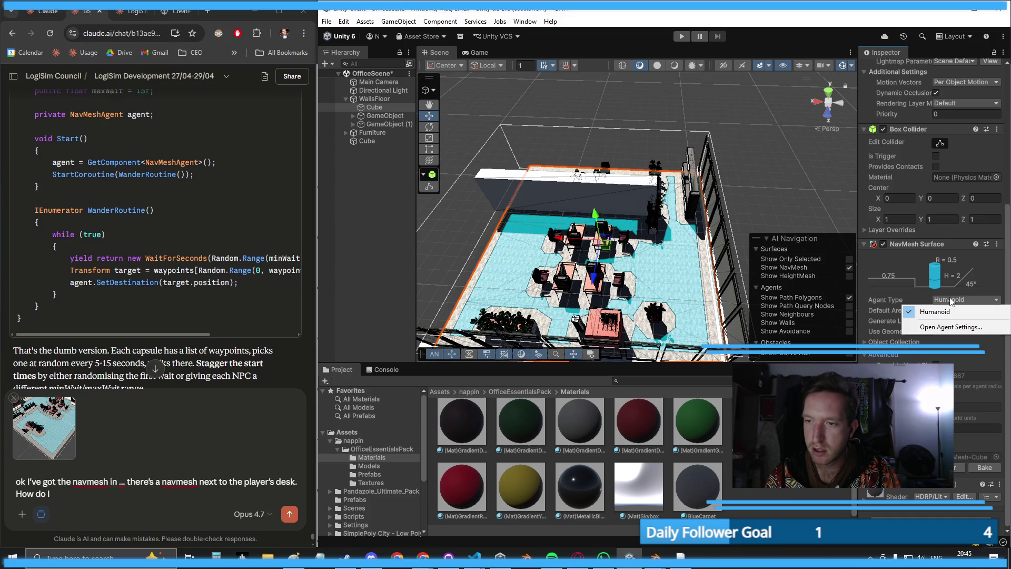
- Open the Humanoid agent settings, shrink its radius, and rebake the NavMesh
{"action": "left_click", "coordinate": [935, 312]}
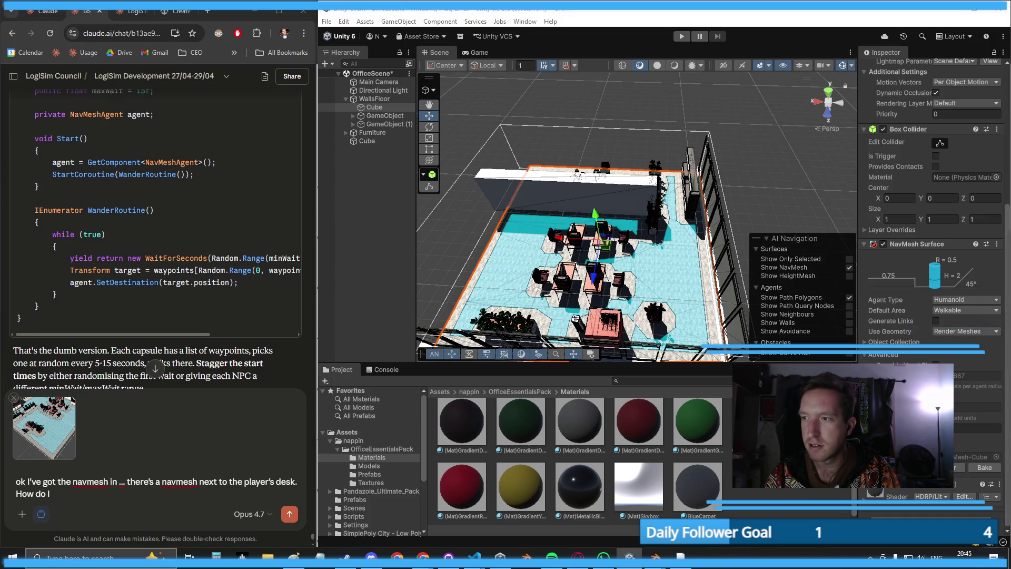
{"action": "left_click_drag", "start_coordinate": [858, 165], "coordinate": [901, 166]}
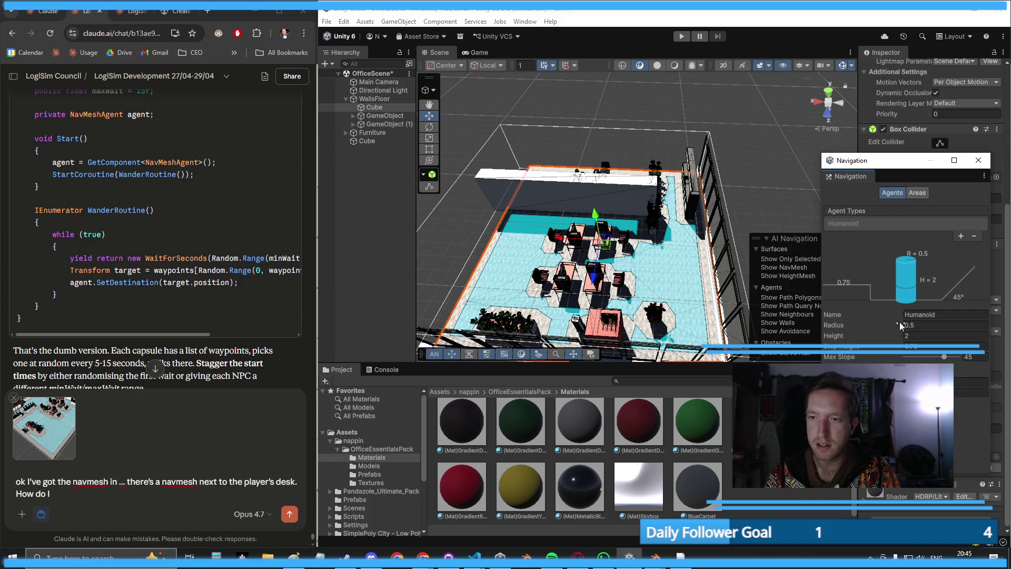
{"action": "left_click_drag", "start_coordinate": [900, 327], "coordinate": [892, 332]}
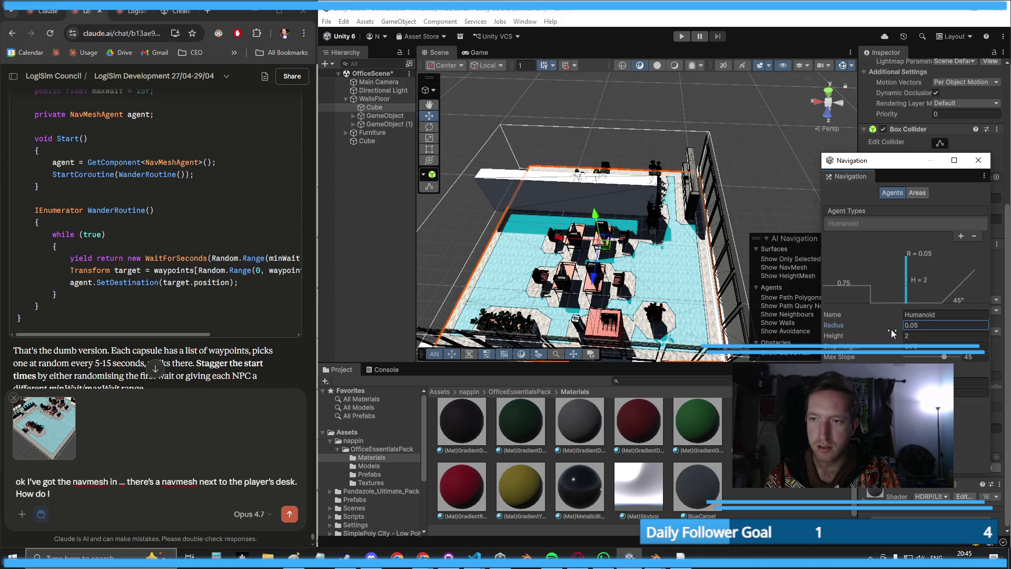
{"action": "left_click_drag", "start_coordinate": [539, 237], "coordinate": [671, 283]}
{"action": "left_click", "coordinate": [647, 233]}
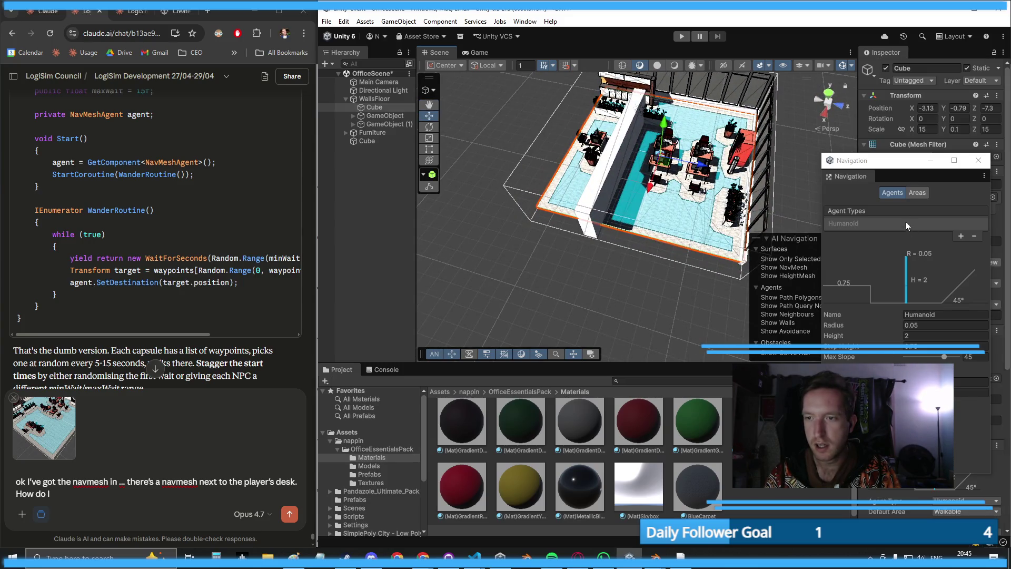
{"action": "left_click_drag", "start_coordinate": [897, 169], "coordinate": [602, 166]}
{"action": "scroll", "coordinate": [966, 428], "scroll_direction": "down", "scroll_amount": 10}
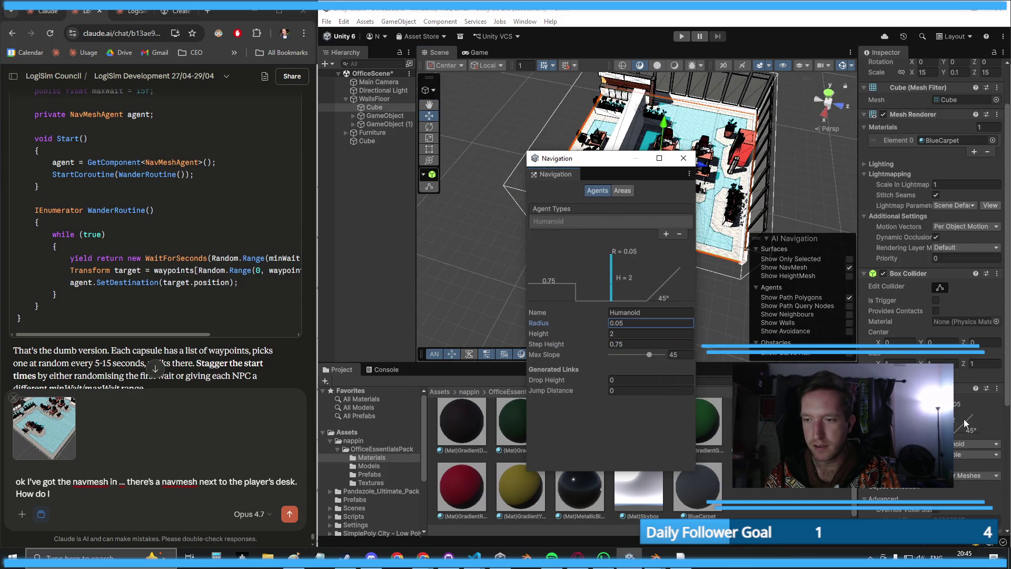
{"action": "left_click", "coordinate": [983, 514]}
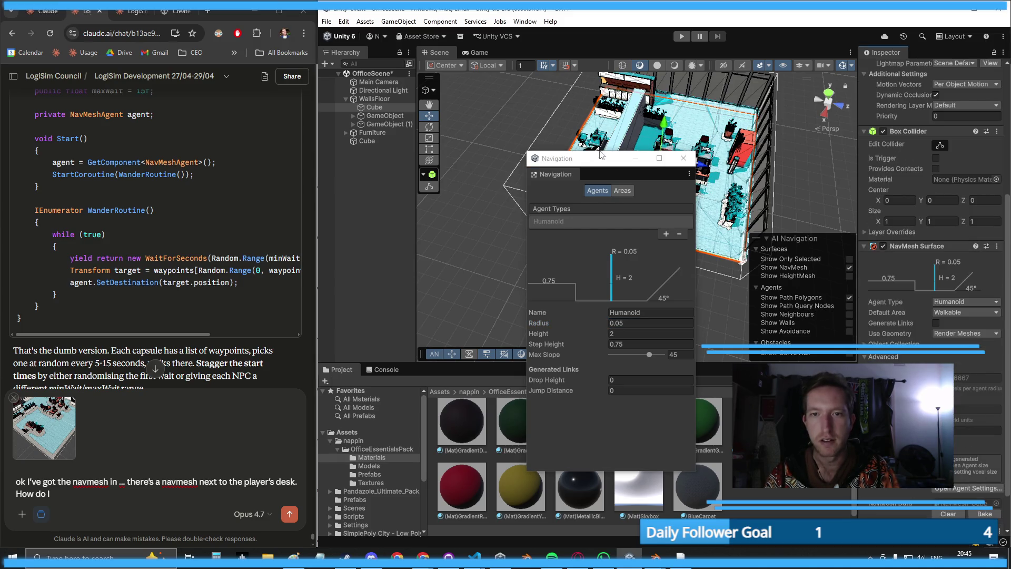
- Nudge the partition wall slightly upward
{"action": "left_click_drag", "start_coordinate": [602, 154], "coordinate": [721, 178]}
{"action": "scroll", "coordinate": [658, 156], "scroll_direction": "up", "scroll_amount": 5}
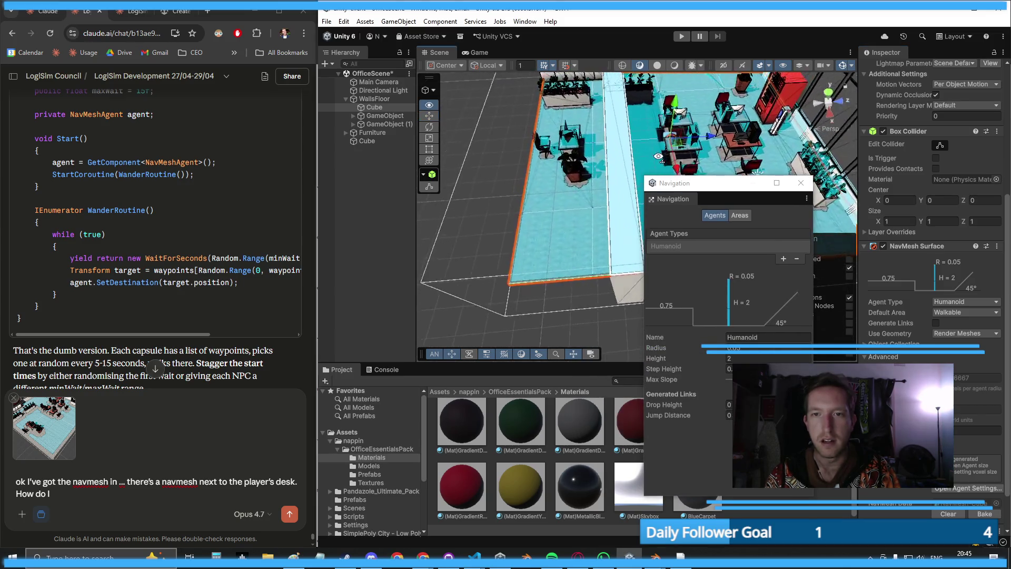
{"action": "mouse_move", "coordinate": [658, 156]}
{"action": "left_mouse_down"}
{"action": "mouse_move", "coordinate": [579, 132]}
{"action": "mouse_move", "coordinate": [695, 140]}
{"action": "left_mouse_up"}
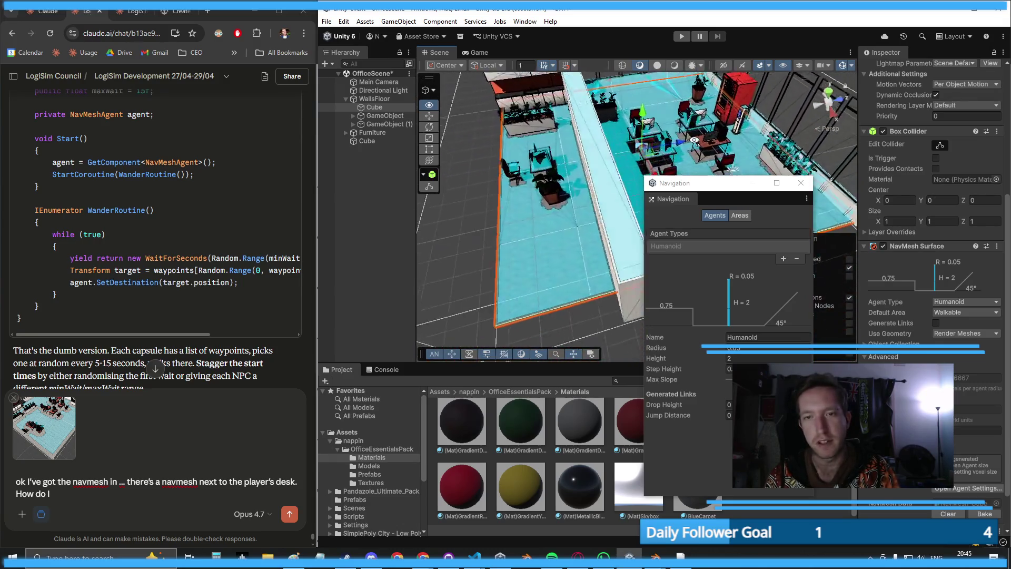
{"action": "scroll", "coordinate": [598, 237], "scroll_direction": "down", "scroll_amount": 10}
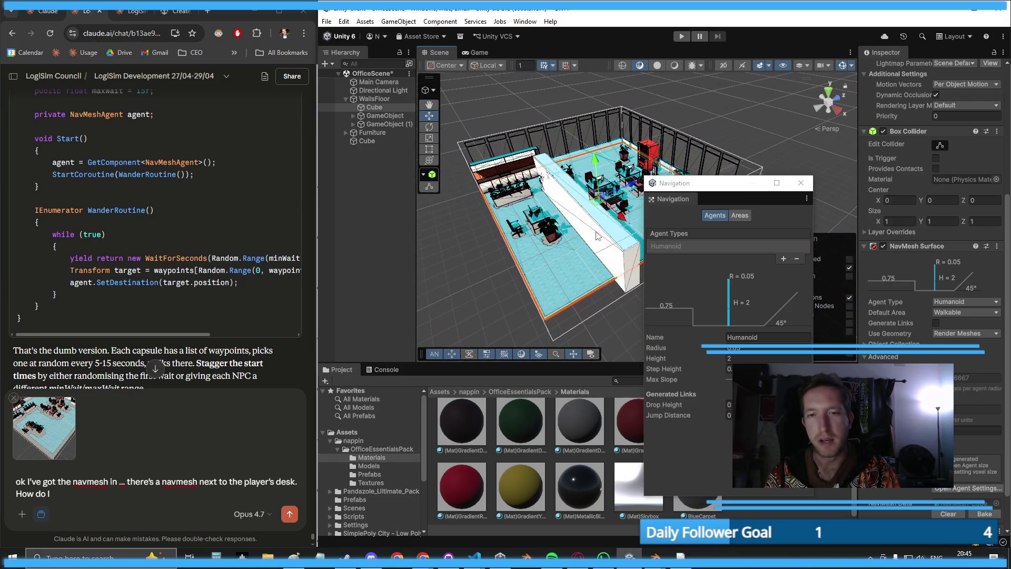
{"action": "left_click", "coordinate": [617, 254]}
{"action": "mouse_move", "coordinate": [572, 177]}
{"action": "left_mouse_down"}
{"action": "mouse_move", "coordinate": [582, 179]}
{"action": "mouse_move", "coordinate": [484, 163]}
{"action": "mouse_move", "coordinate": [533, 189]}
{"action": "mouse_move", "coordinate": [532, 215]}
{"action": "mouse_move", "coordinate": [526, 143]}
{"action": "mouse_move", "coordinate": [501, 143]}
{"action": "mouse_move", "coordinate": [500, 160]}
{"action": "mouse_move", "coordinate": [596, 254]}
{"action": "left_mouse_up"}
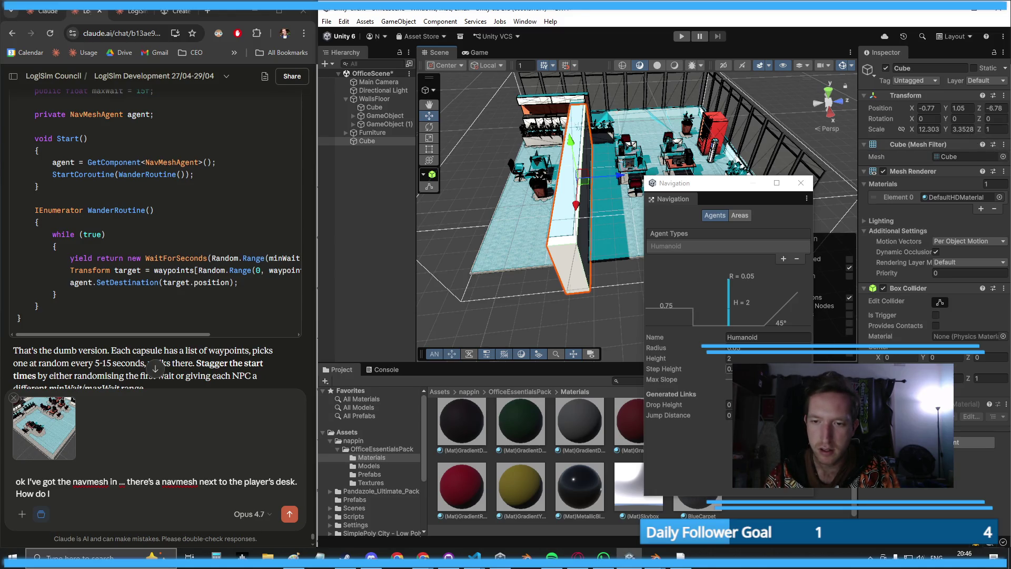
- Set the Humanoid agent radius to 0.24 and rebake the floor's NavMesh
{"action": "left_click", "coordinate": [746, 348]}
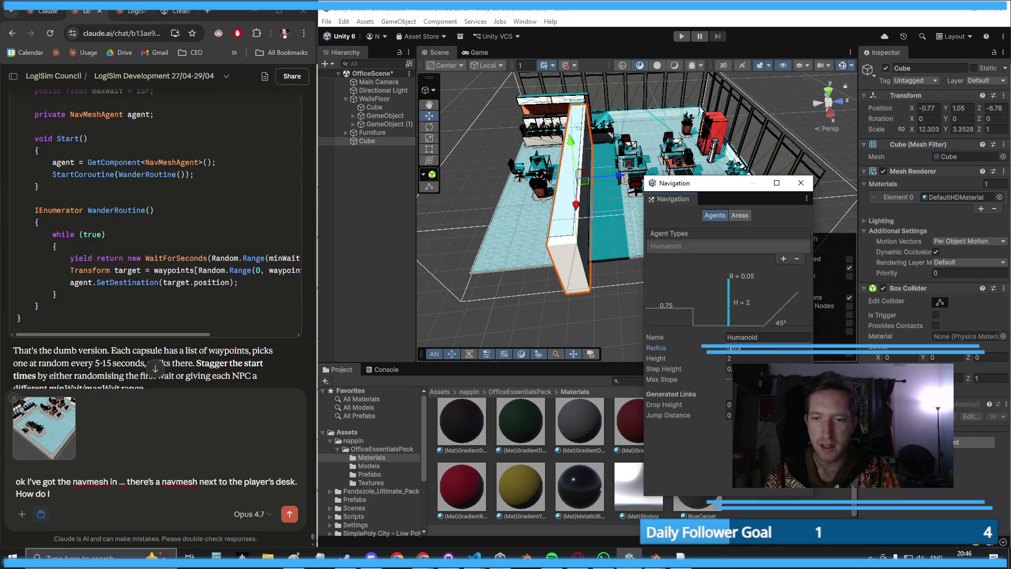
{"action": "left_click_drag", "start_coordinate": [723, 350], "coordinate": [730, 356]}
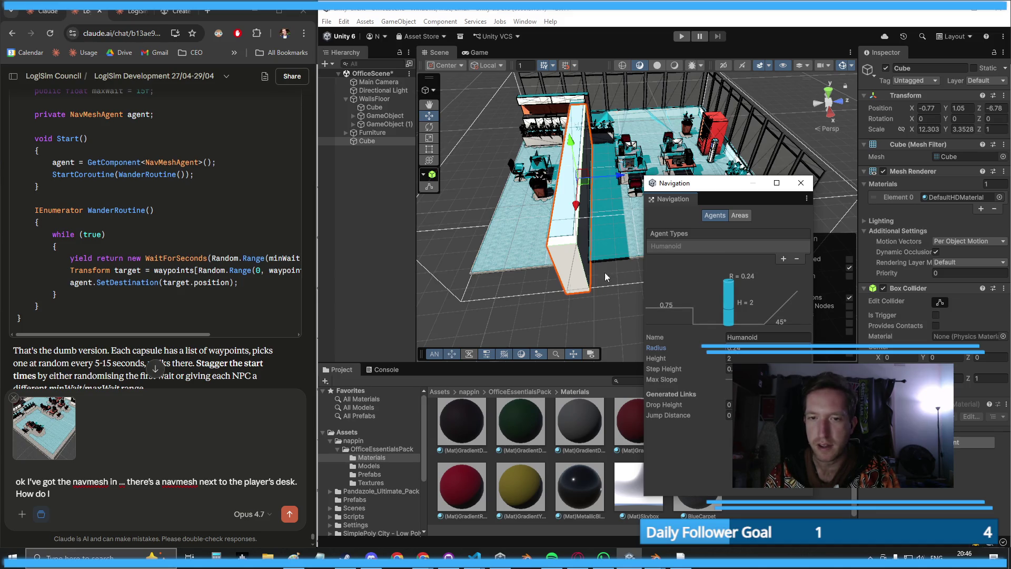
{"action": "left_click", "coordinate": [623, 248]}
{"action": "scroll", "coordinate": [959, 461], "scroll_direction": "down", "scroll_amount": 6}
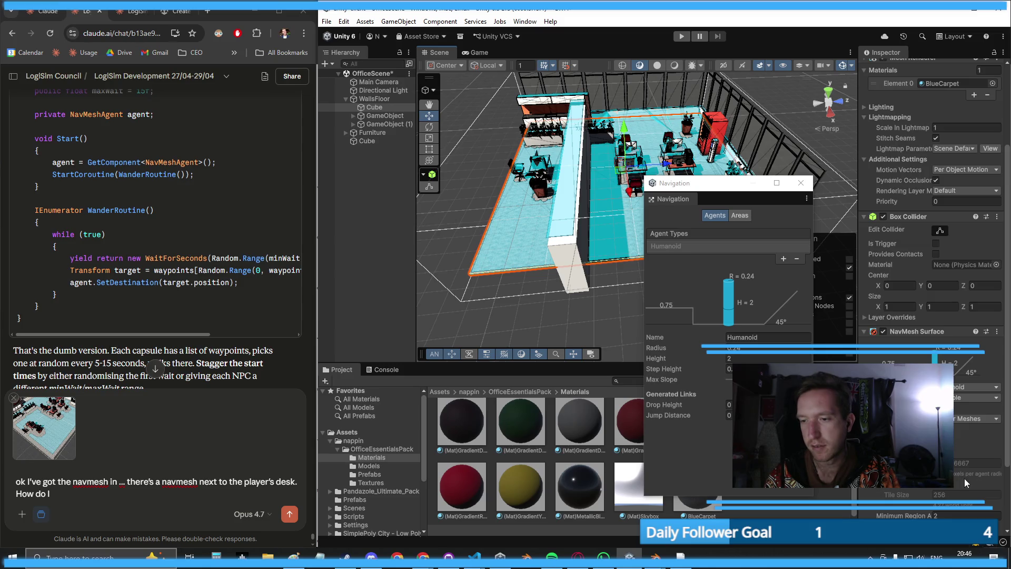
{"action": "left_click", "coordinate": [993, 470]}
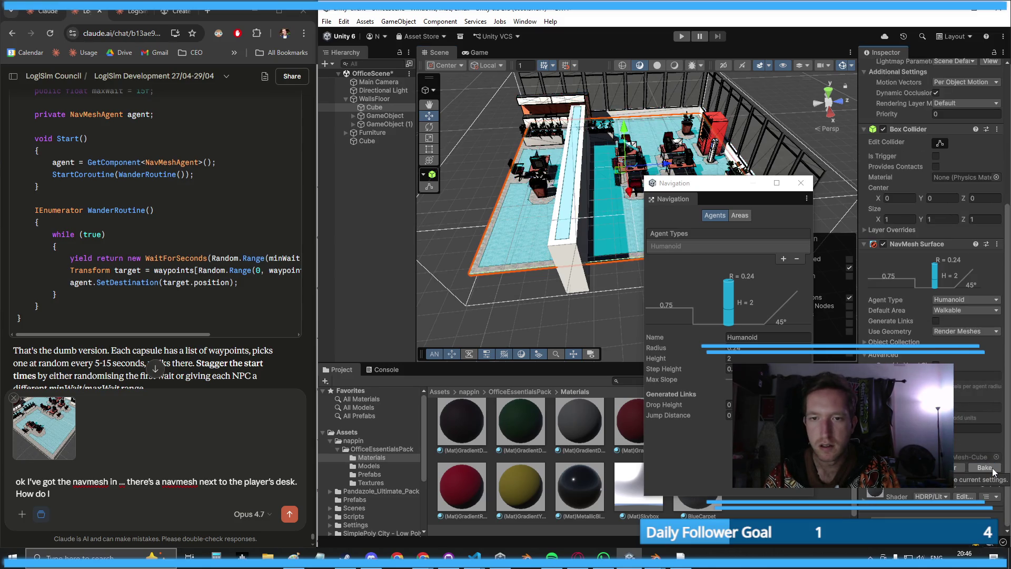
{"action": "scroll", "coordinate": [527, 211], "scroll_direction": "up", "scroll_amount": 10}
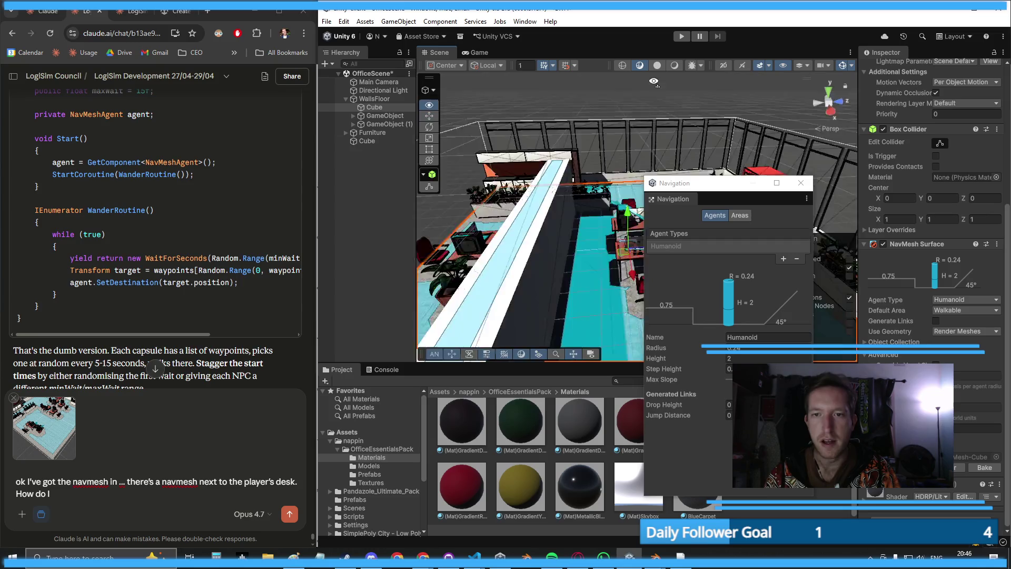